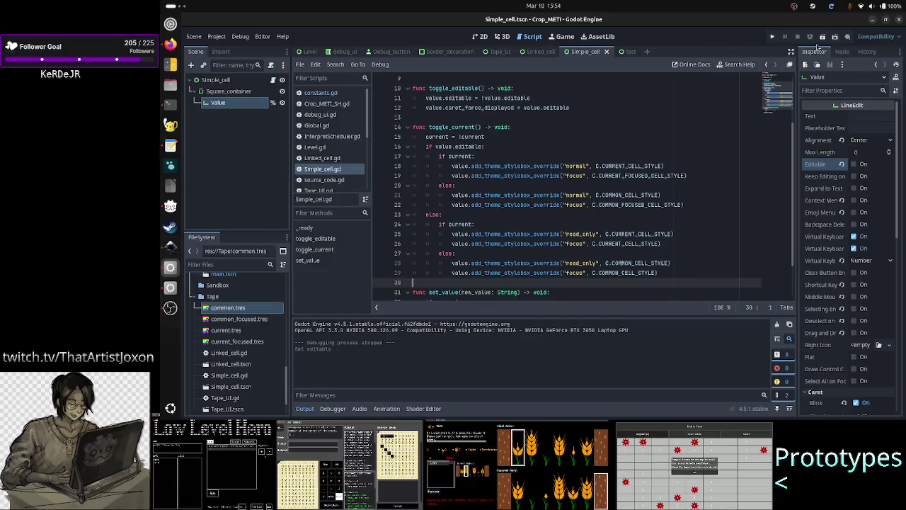
Run the scene to test the cell, then close the game window and review the script.
{"action": "left_click", "coordinate": [823, 37]}
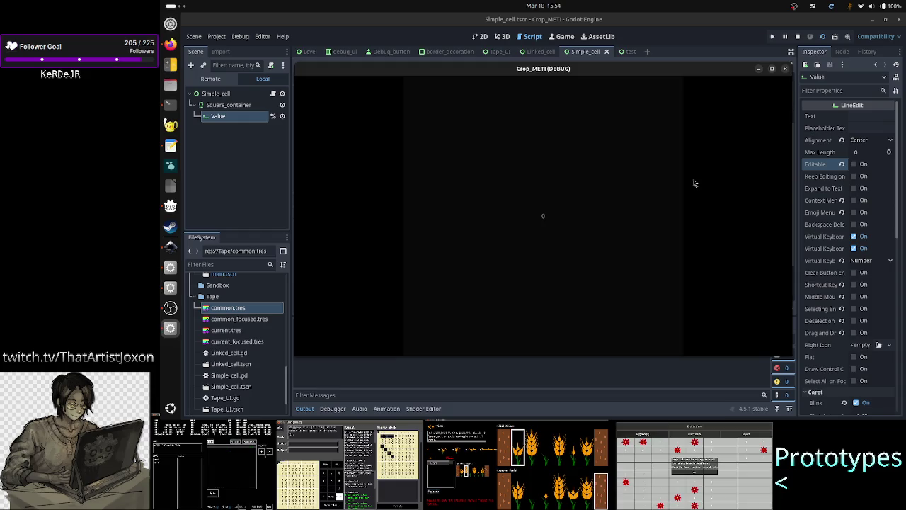
{"action": "left_click", "coordinate": [785, 70]}
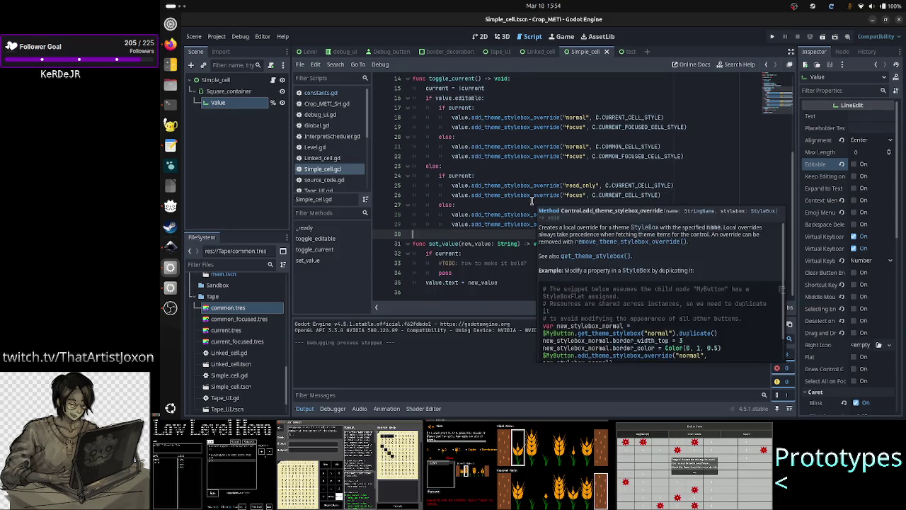
{"action": "scroll", "coordinate": [532, 201], "scroll_direction": "up", "scroll_amount": 5}
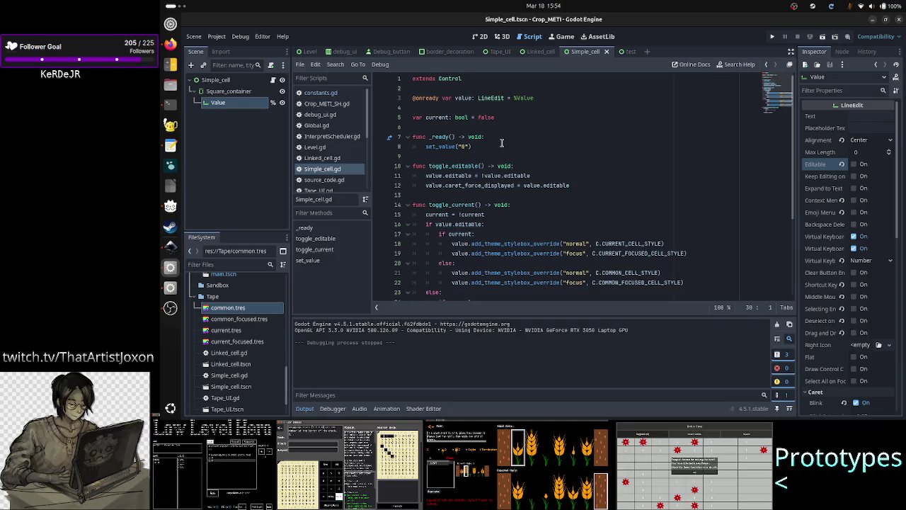
{"action": "scroll", "coordinate": [532, 186], "scroll_direction": "down", "scroll_amount": 2}
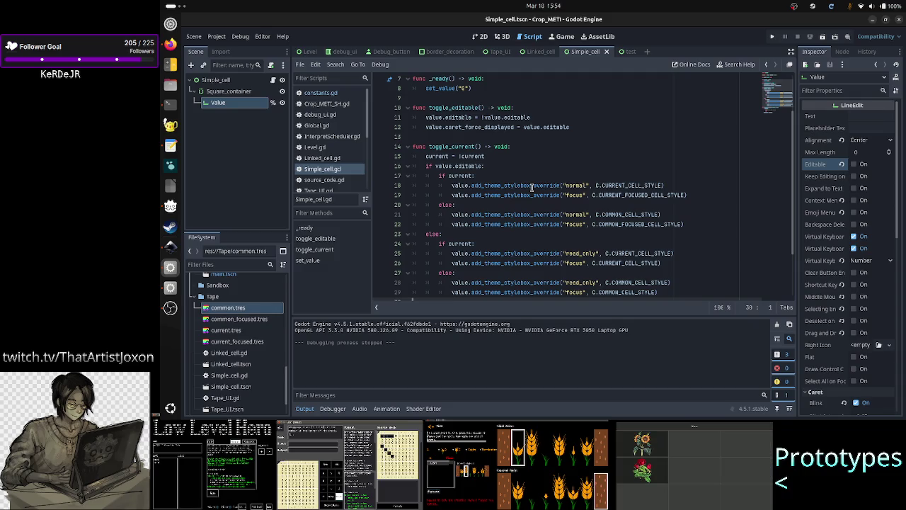
{"action": "scroll", "coordinate": [531, 186], "scroll_direction": "up", "scroll_amount": 2}
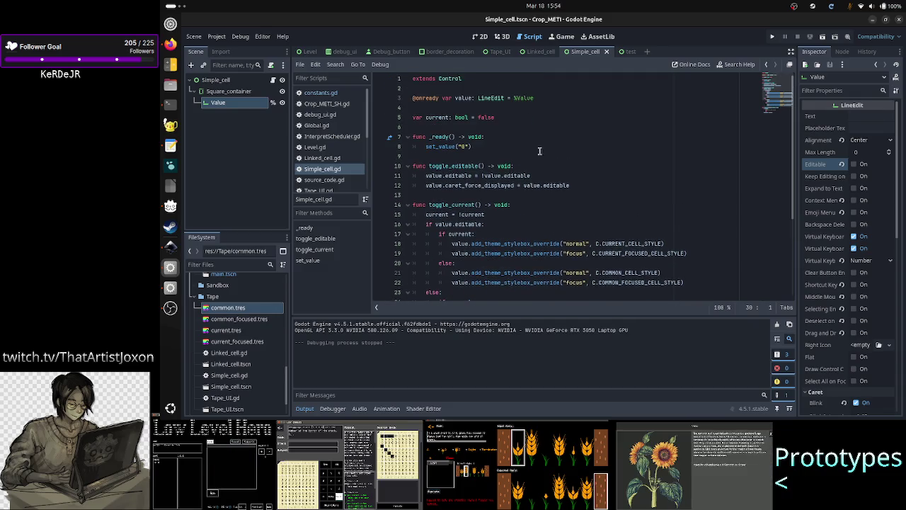
Add a toggle_current() call at the start of _ready() using autocomplete.
{"action": "left_click", "coordinate": [515, 138]}
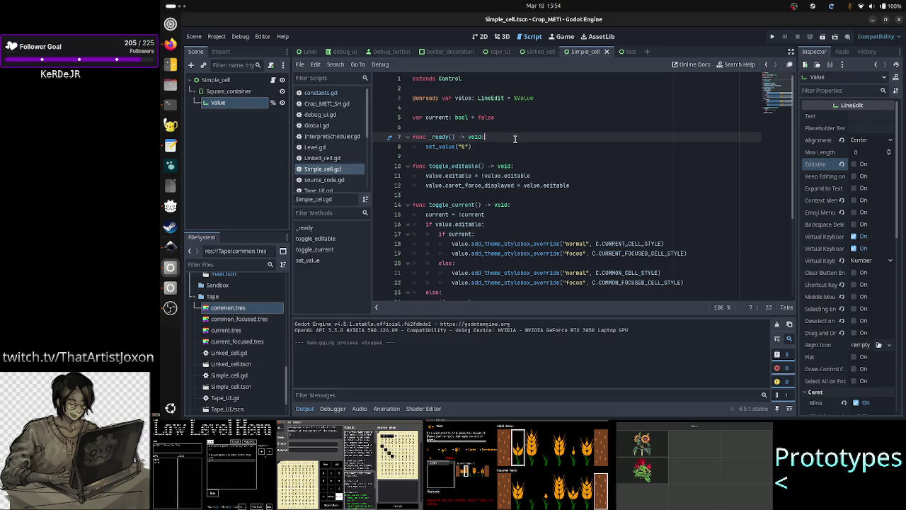
{"action": "key", "text": "Return"}
{"action": "type", "text": "togg"}
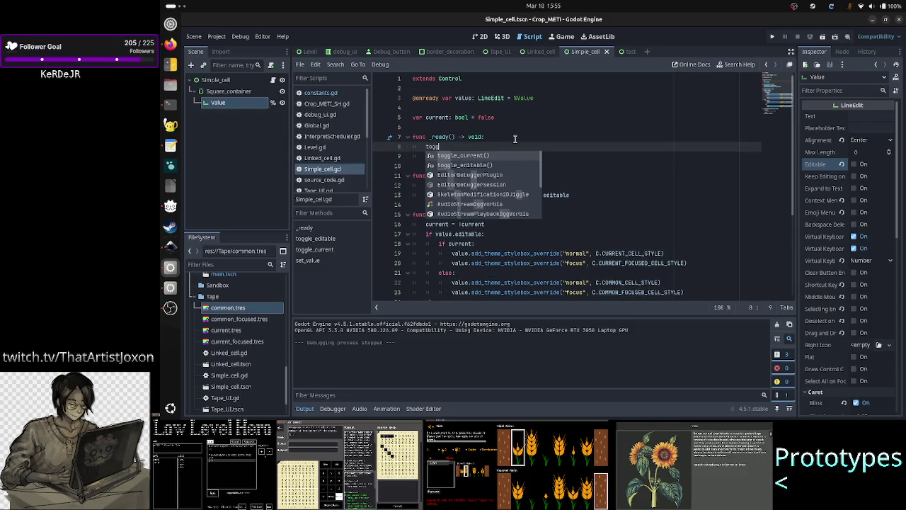
{"action": "key", "text": "Return"}
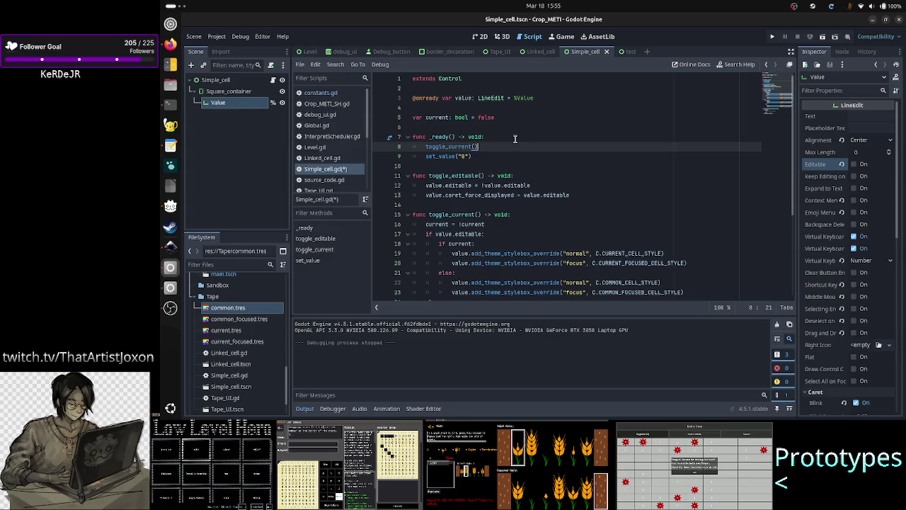
{"action": "key", "text": "Return"}
Duplicate the toggle_current() line below itself, save Simple_cell.gd, and run the scene.
{"action": "key", "text": "Up"}
{"action": "key", "text": "shift+End"}
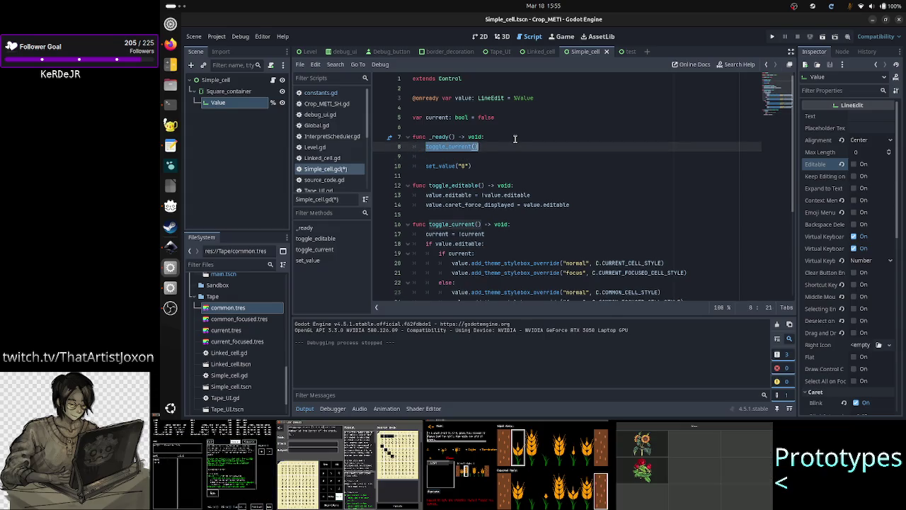
{"action": "key", "text": "ctrl+c"}
{"action": "key", "text": "Down"}
{"action": "key", "text": "ctrl+v"}
{"action": "key", "text": "ctrl+s"}
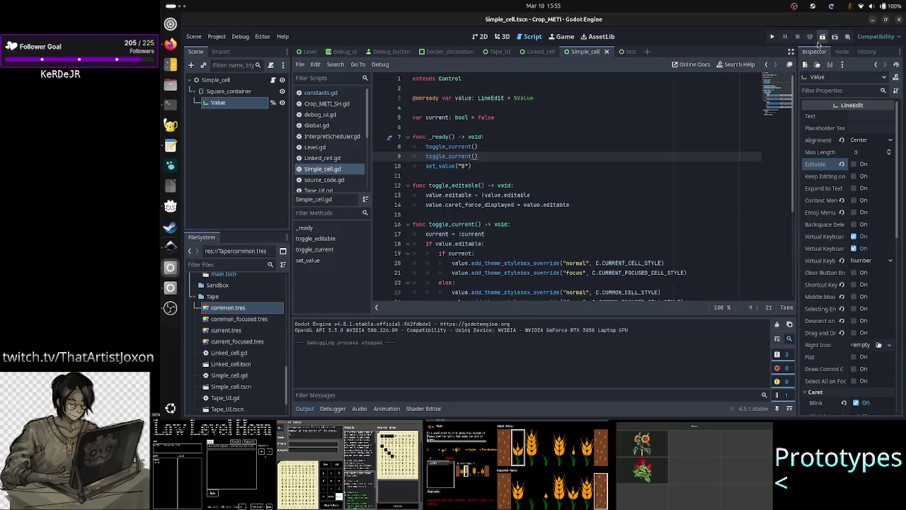
{"action": "left_click", "coordinate": [818, 39]}
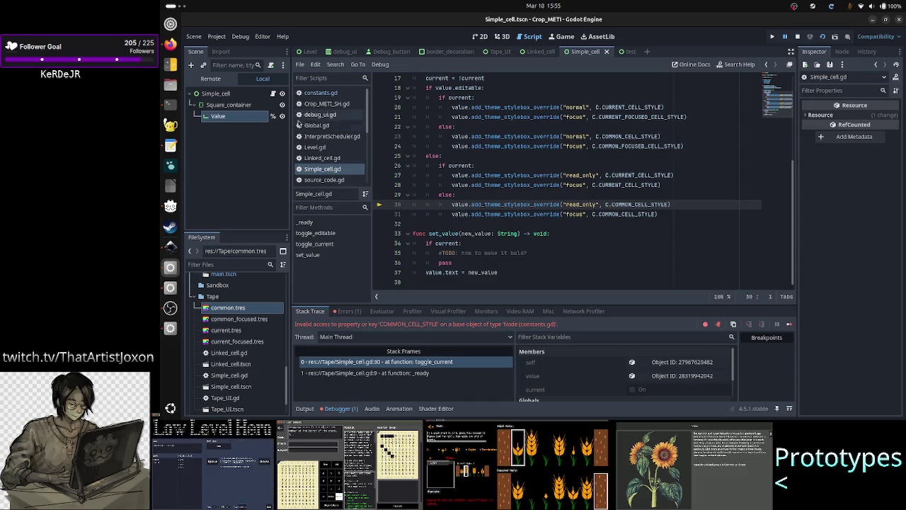
Retype the N in COMMON_CELL_STYLE in constants.gd, save, and restart the scene showing 0.
{"action": "left_click", "coordinate": [346, 96]}
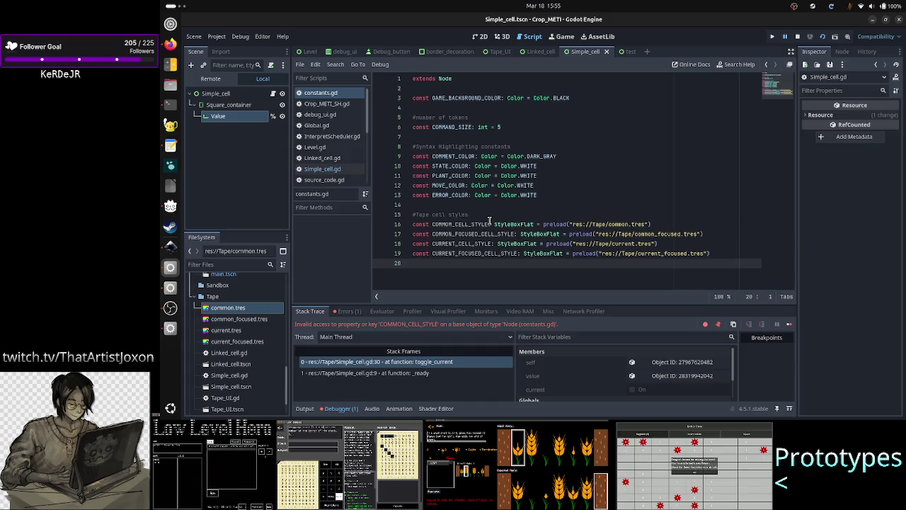
{"action": "left_click", "coordinate": [454, 223]}
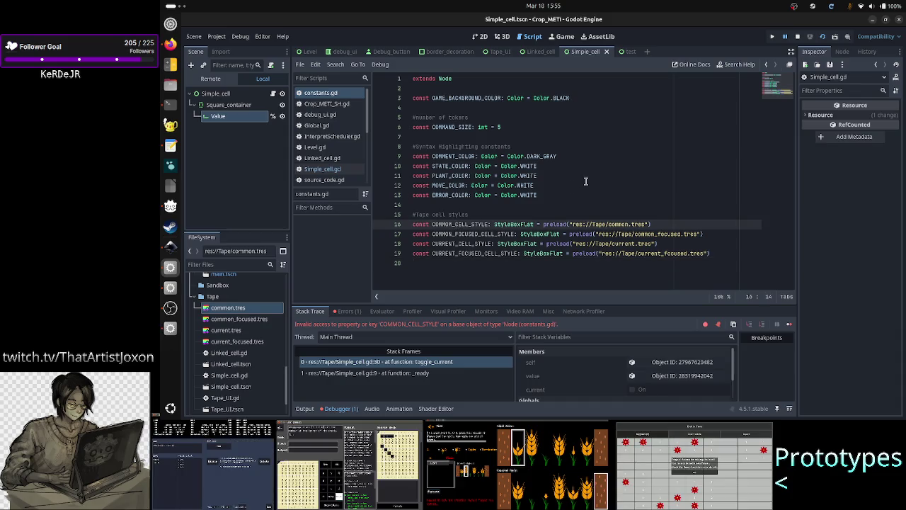
{"action": "key", "text": "BackSpace"}
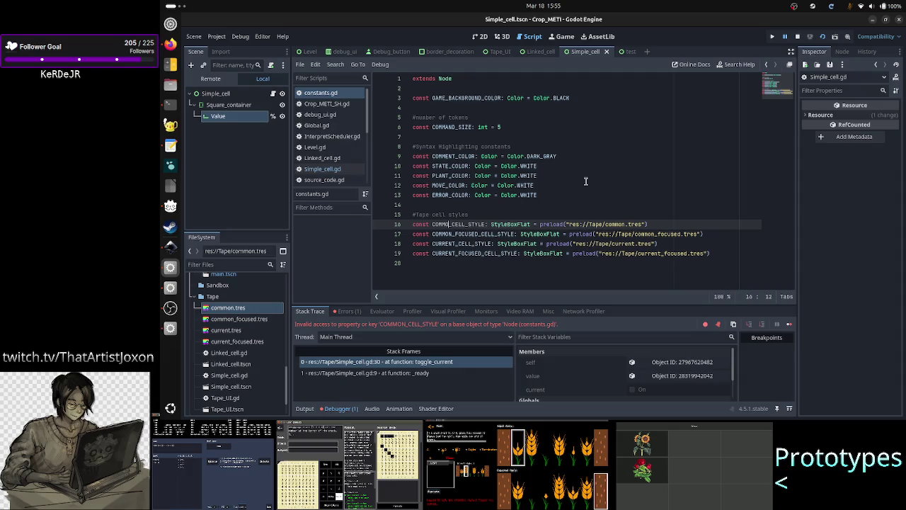
{"action": "type", "text": "N"}
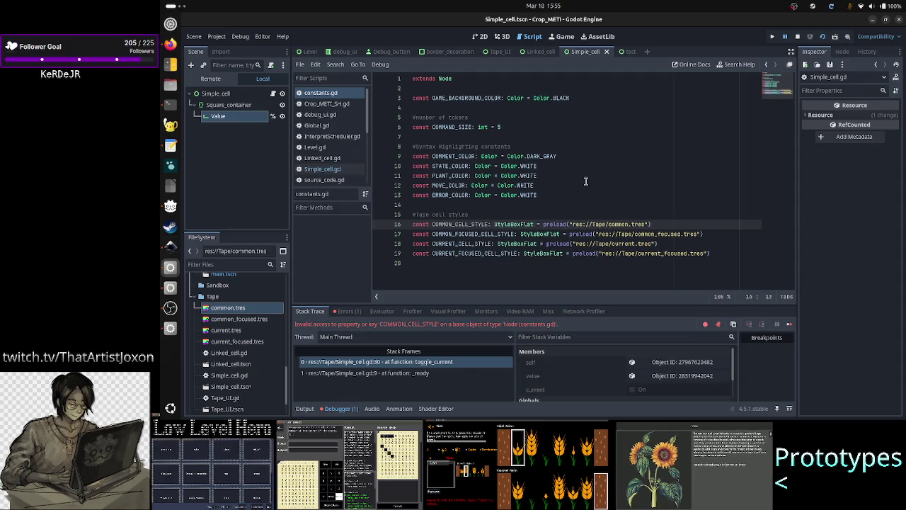
{"action": "key", "text": "ctrl+s"}
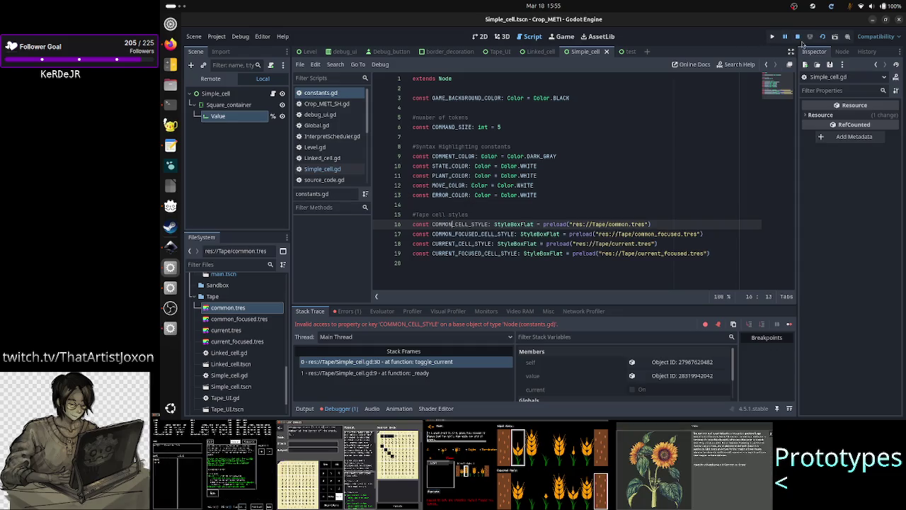
{"action": "left_click", "coordinate": [822, 37]}
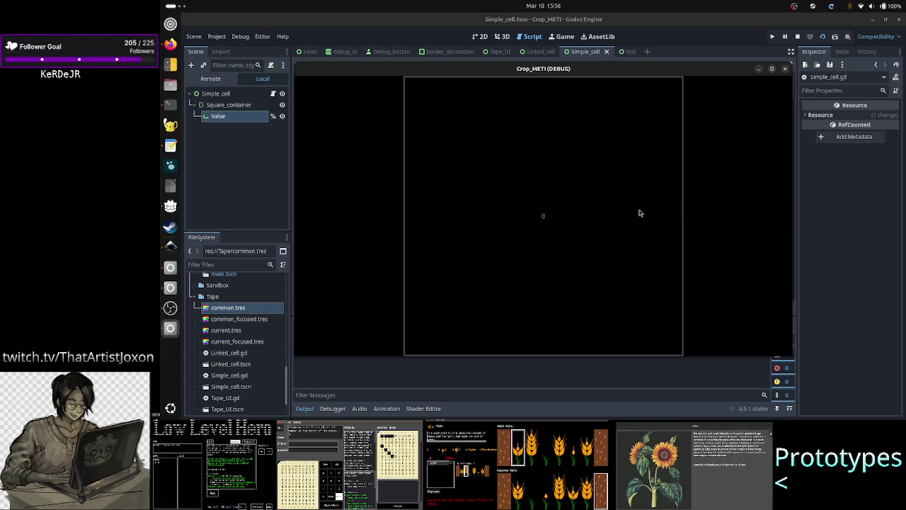
{"action": "left_click", "coordinate": [784, 69]}
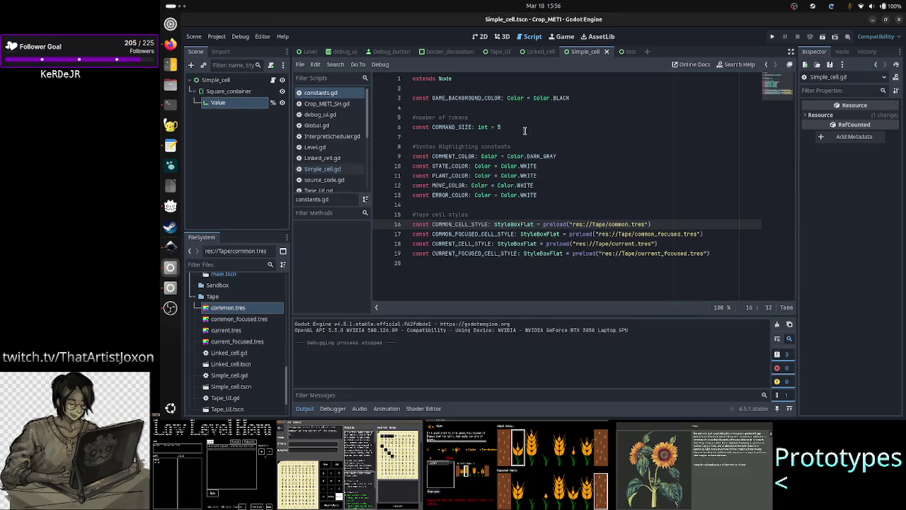
In Simple_cell.gd, add a commented-out #toggle_editable() line in _ready() and save.
{"action": "left_click", "coordinate": [337, 170]}
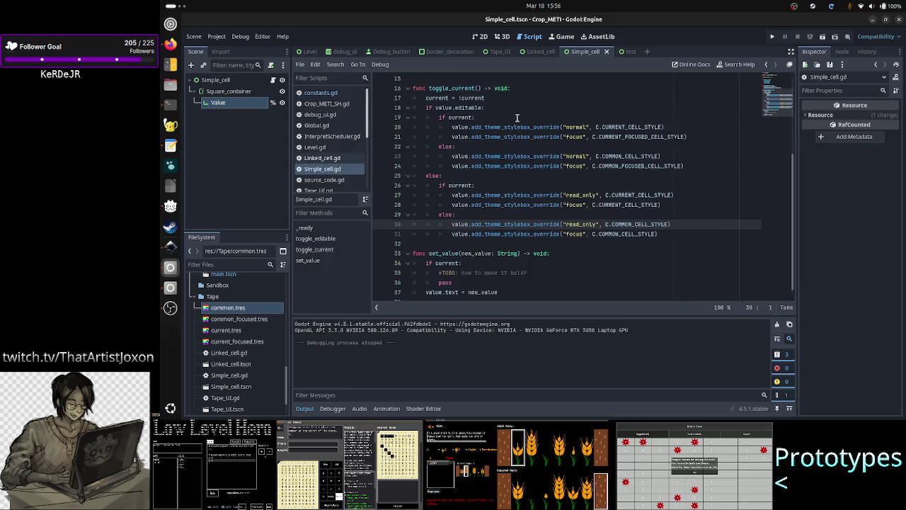
{"action": "scroll", "coordinate": [506, 131], "scroll_direction": "up", "scroll_amount": 5}
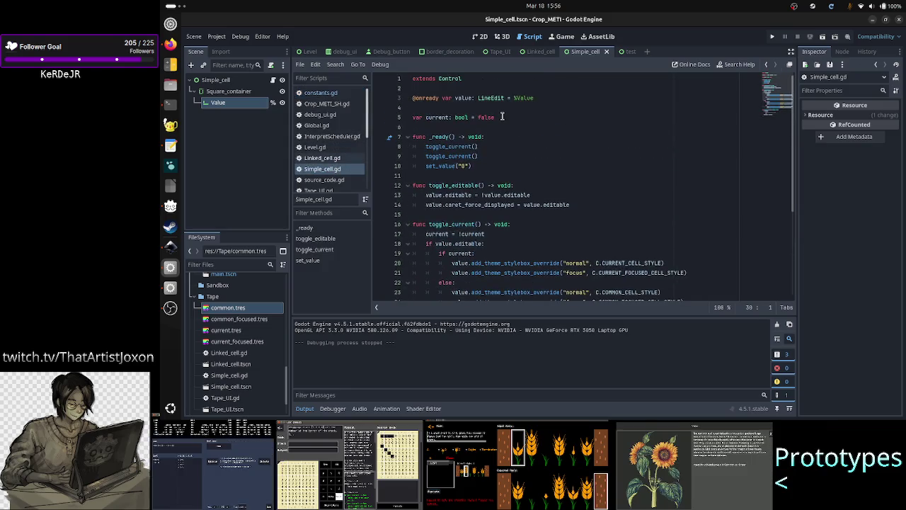
{"action": "left_click", "coordinate": [502, 117]}
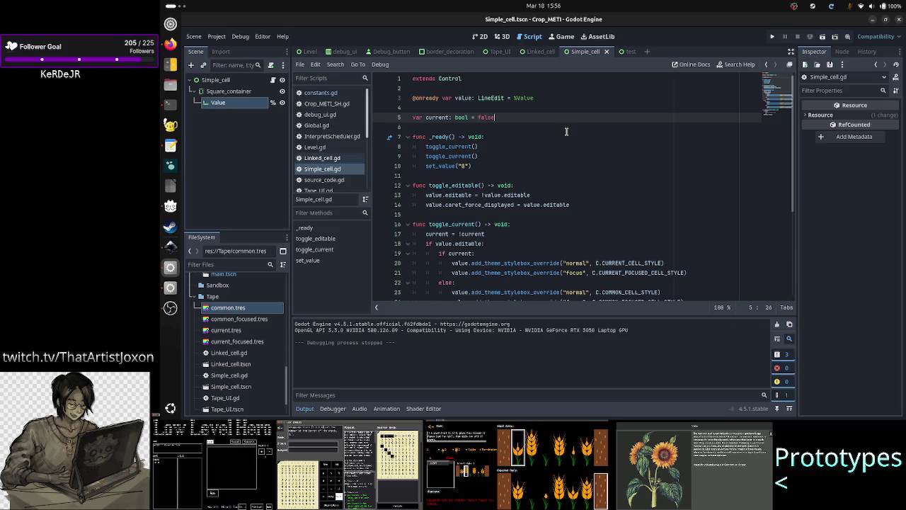
{"action": "left_click", "coordinate": [508, 157]}
{"action": "key", "text": "Return"}
{"action": "type", "text": "togg"}
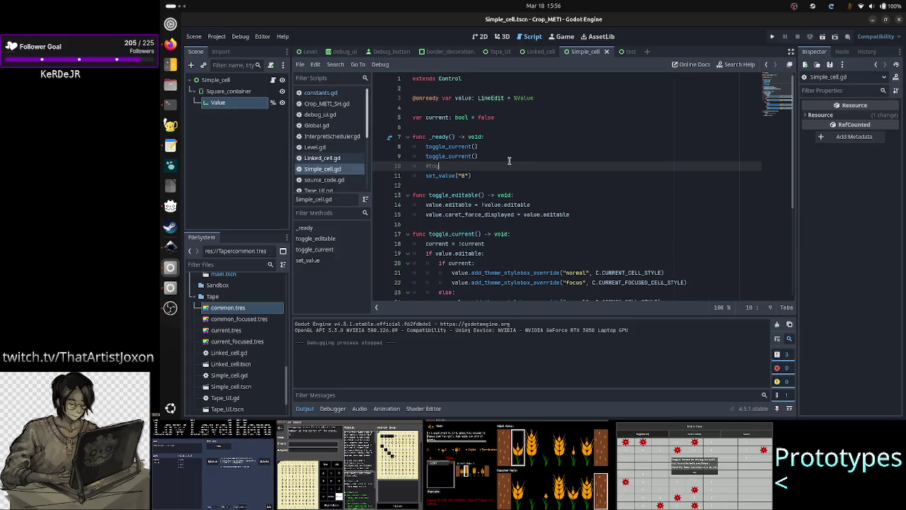
{"action": "key", "text": "BackSpace"}
{"action": "key", "text": "BackSpace"}
{"action": "key", "text": "BackSpace"}
{"action": "key", "text": "BackSpace"}
{"action": "key", "text": "BackSpace"}
{"action": "type", "text": "togg"}
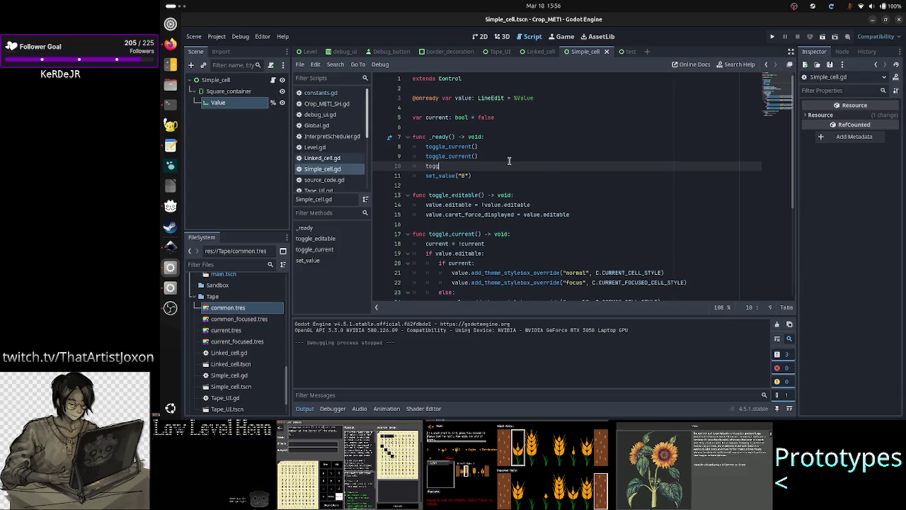
{"action": "key", "text": "Down"}
{"action": "key", "text": "Return"}
{"action": "key", "text": "Home"}
{"action": "type", "text": "#"}
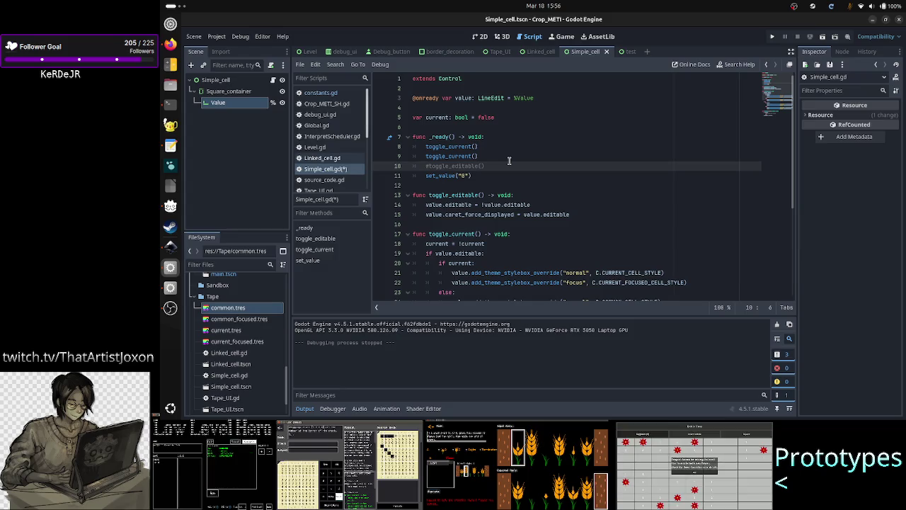
{"action": "key", "text": "ctrl+s"}
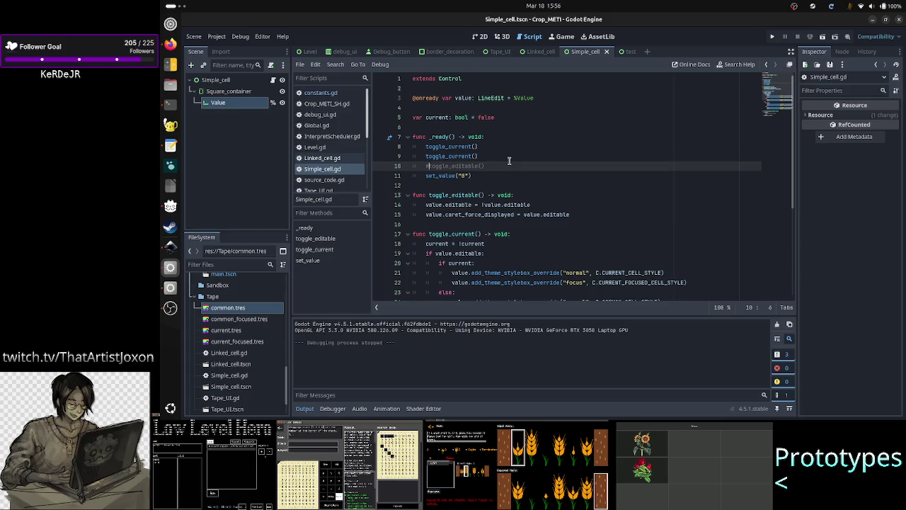
Change the current variable's default from false to true and run the scene.
{"action": "key", "text": "Up"}
{"action": "key", "text": "Up"}
{"action": "key", "text": "Up"}
{"action": "key", "text": "Up"}
{"action": "key", "text": "Up"}
{"action": "key", "text": "Down"}
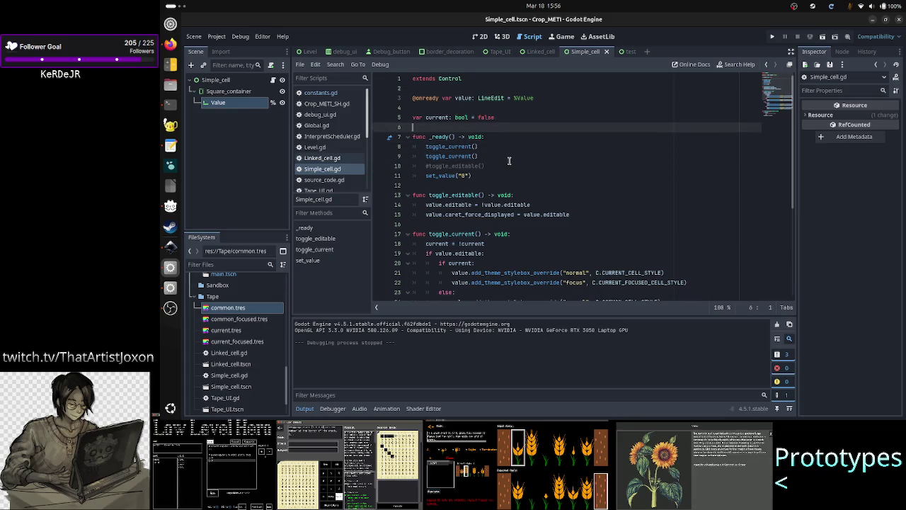
{"action": "key", "text": "Left"}
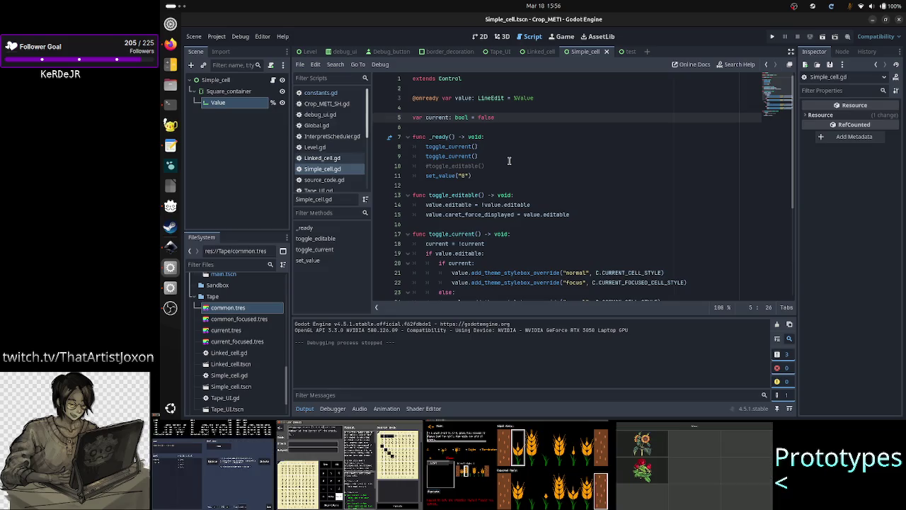
{"action": "key", "text": "BackSpace"}
{"action": "key", "text": "BackSpace"}
{"action": "key", "text": "BackSpace"}
{"action": "type", "text": "true"}
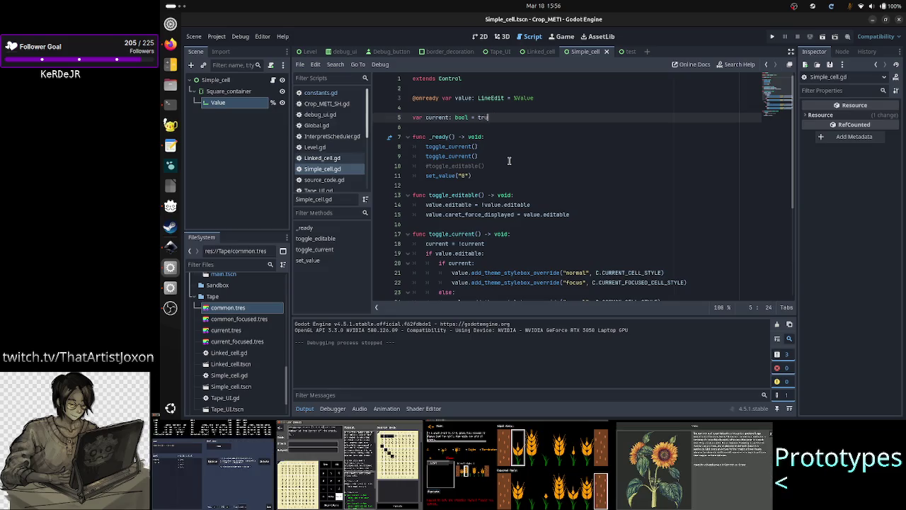
{"action": "left_click", "coordinate": [821, 40]}
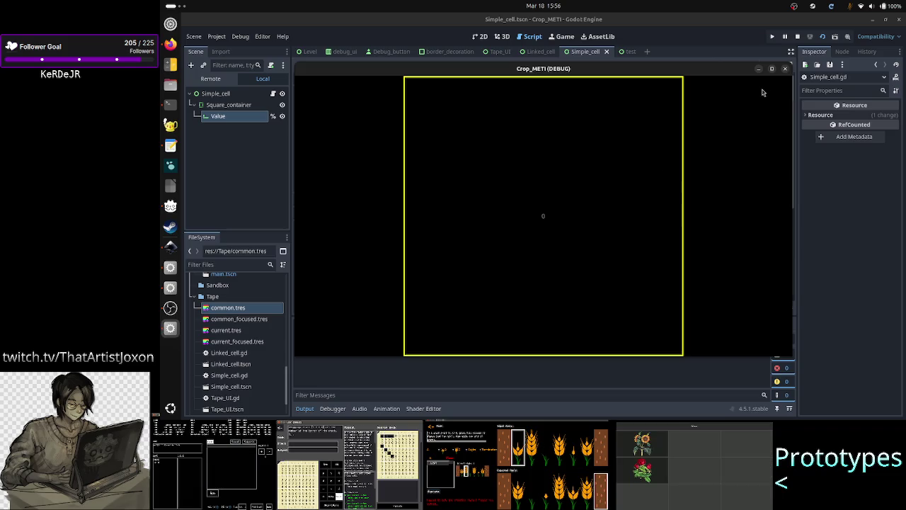
Set current's default back to false and uncomment the toggle_editable() call.
{"action": "left_click", "coordinate": [784, 68]}
{"action": "key", "text": "BackSpace"}
{"action": "key", "text": "BackSpace"}
{"action": "key", "text": "BackSpace"}
{"action": "type", "text": "false"}
{"action": "key", "text": "Down"}
{"action": "key", "text": "Down"}
{"action": "key", "text": "Down"}
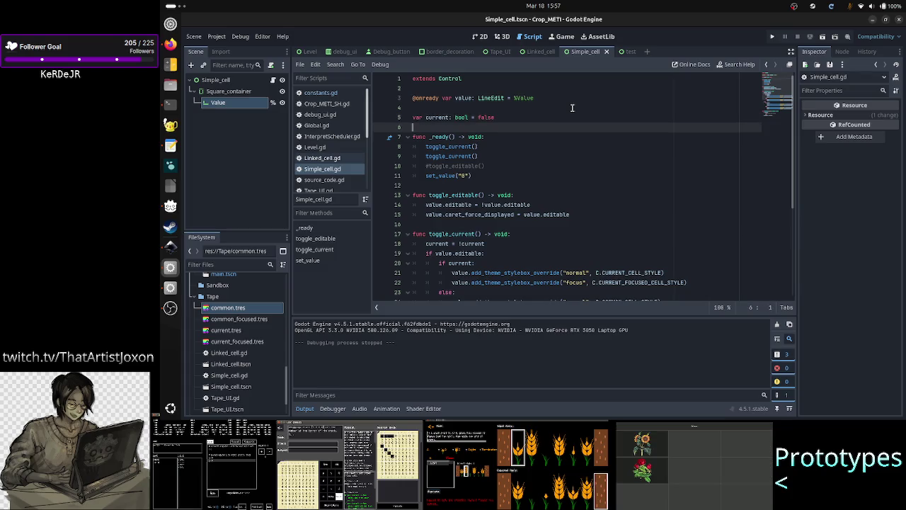
{"action": "key", "text": "Home"}
{"action": "key", "text": "BackSpace"}
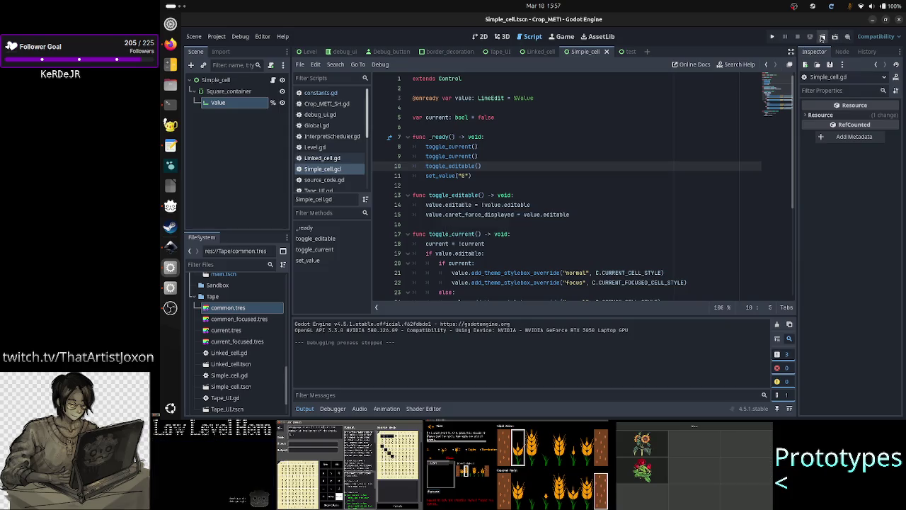
Run the scene, check the cell shows 0, and close the game window.
{"action": "left_click", "coordinate": [822, 37]}
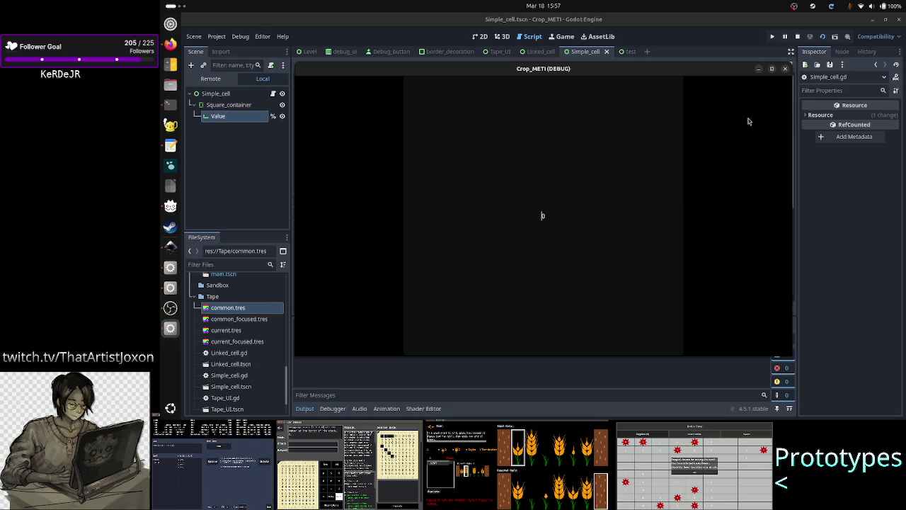
{"action": "left_click_drag", "start_coordinate": [731, 71], "coordinate": [728, 171]}
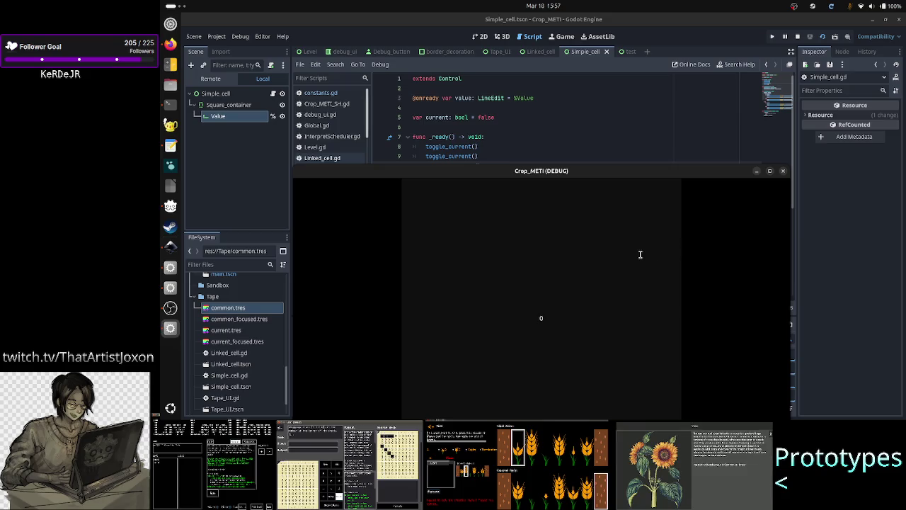
{"action": "left_click", "coordinate": [562, 318]}
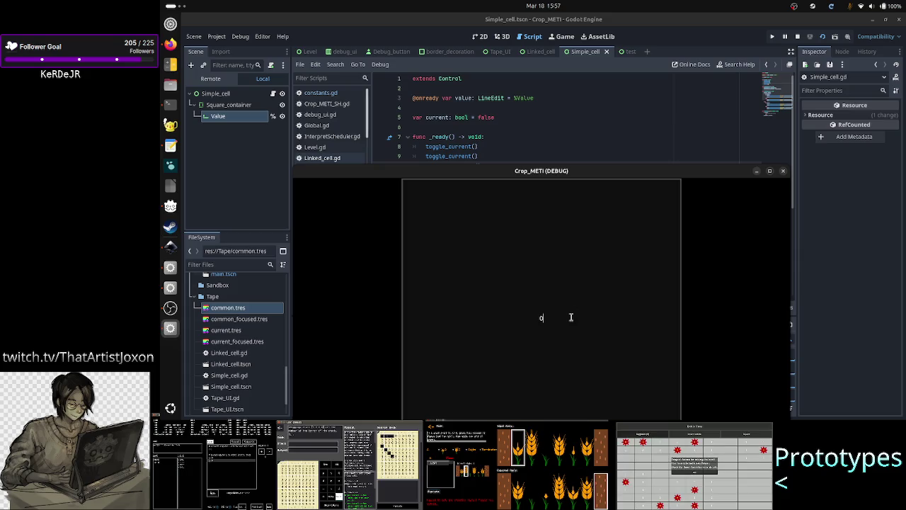
{"action": "left_click", "coordinate": [783, 171]}
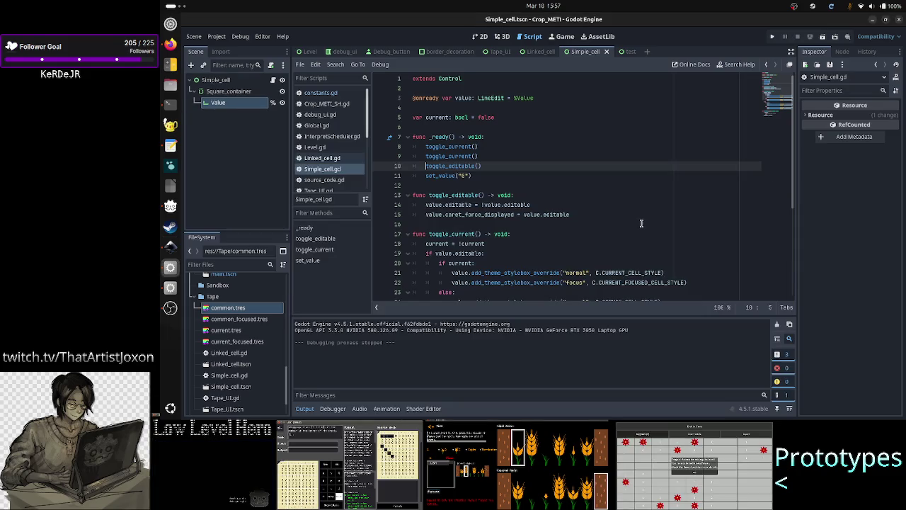
{"action": "scroll", "coordinate": [636, 201], "scroll_direction": "down", "scroll_amount": 2}
{"action": "scroll", "coordinate": [635, 202], "scroll_direction": "up", "scroll_amount": 1}
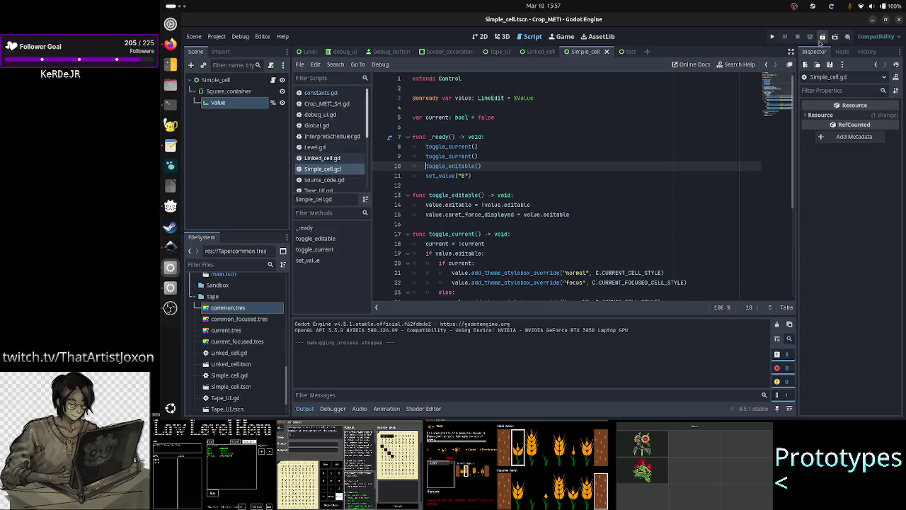
{"action": "left_click", "coordinate": [479, 38]}
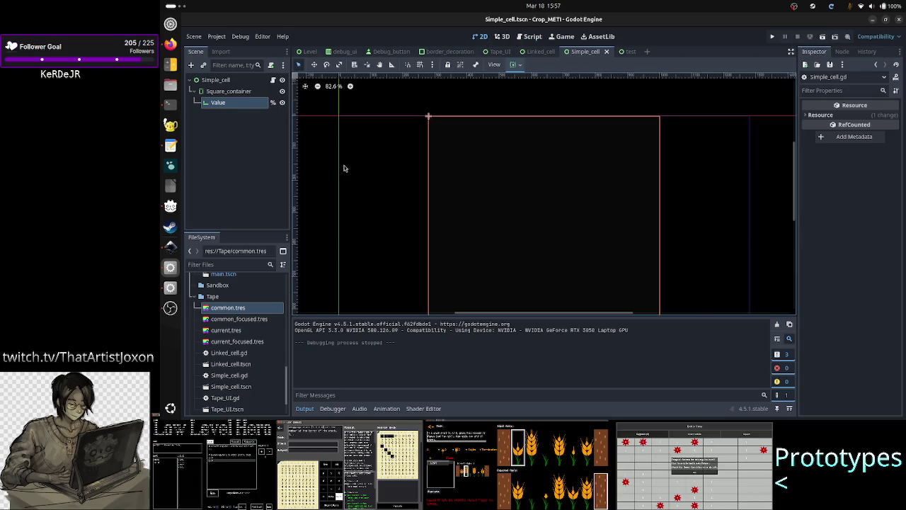
Inspect the Value node's LineEdit properties, then browse back through Simple_cell.gd.
{"action": "left_click", "coordinate": [248, 105]}
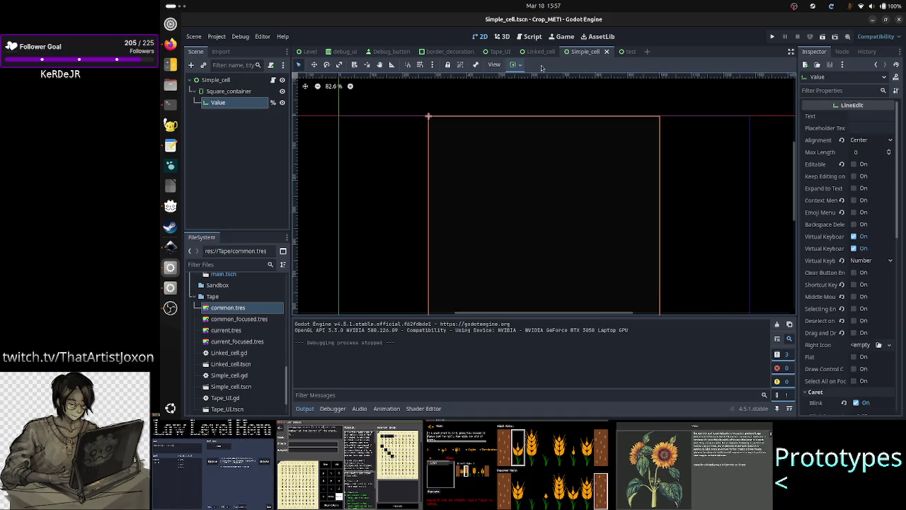
{"action": "left_click", "coordinate": [532, 36]}
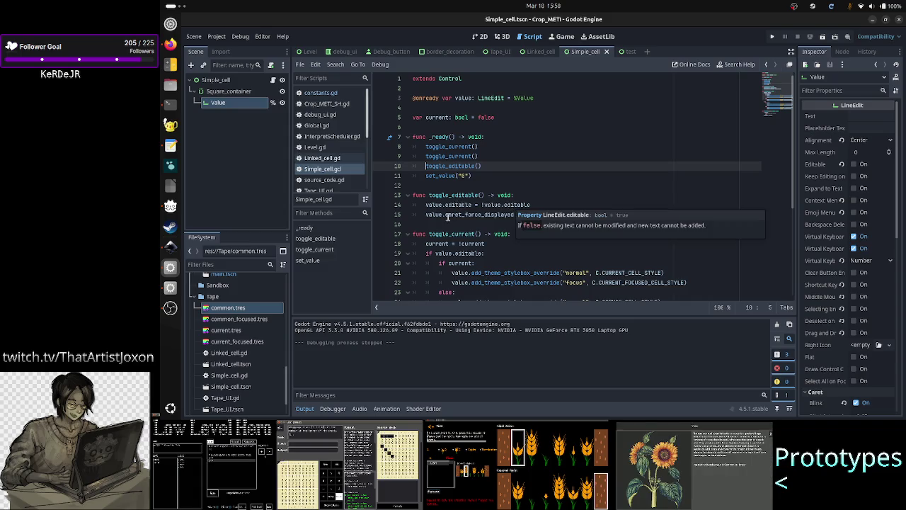
{"action": "mouse_move", "coordinate": [538, 218]}
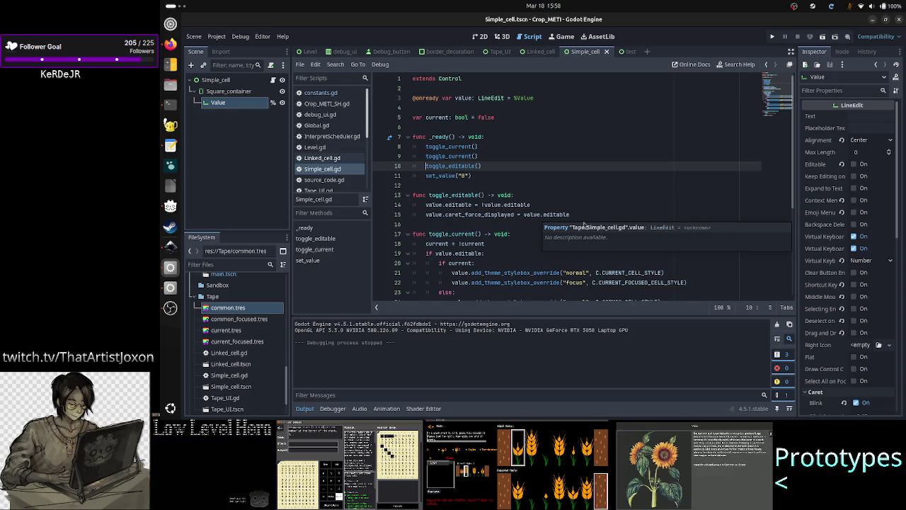
{"action": "scroll", "coordinate": [833, 273], "scroll_direction": "down", "scroll_amount": 5}
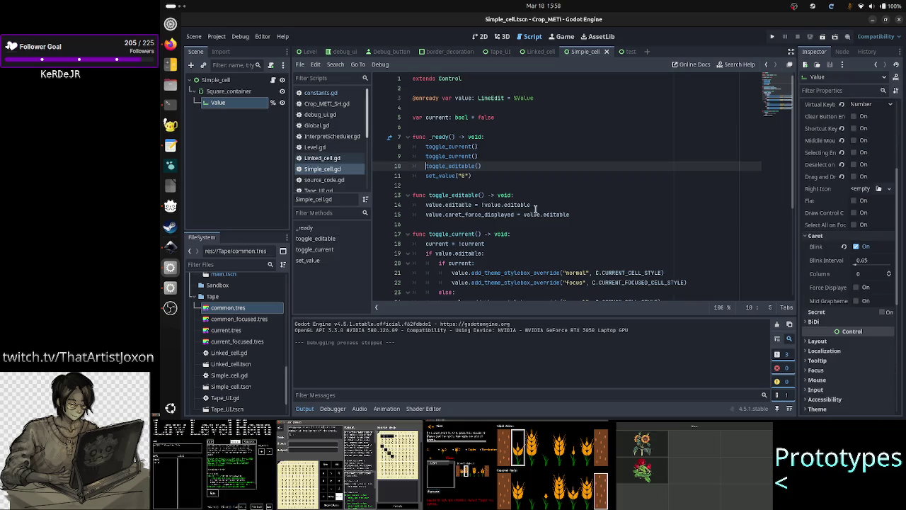
{"action": "scroll", "coordinate": [535, 209], "scroll_direction": "down", "scroll_amount": 1}
{"action": "scroll", "coordinate": [535, 208], "scroll_direction": "down", "scroll_amount": 3}
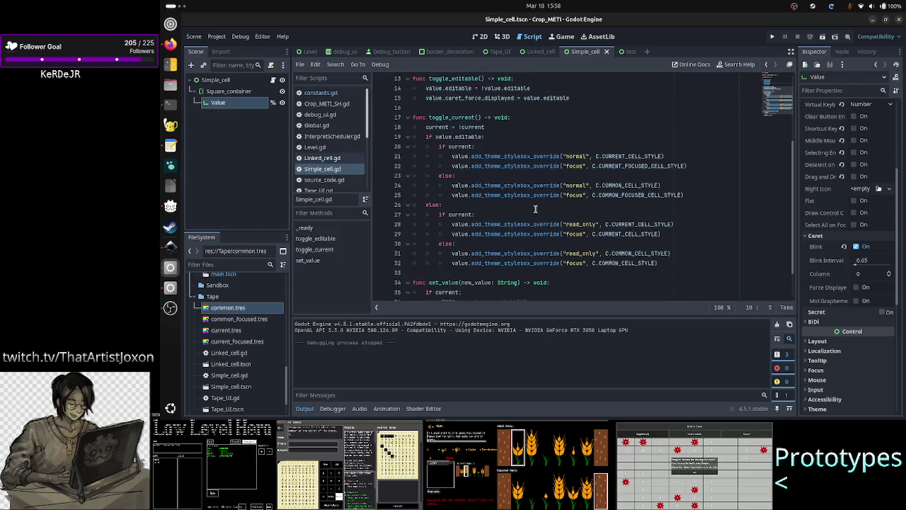
{"action": "scroll", "coordinate": [535, 208], "scroll_direction": "up", "scroll_amount": 4}
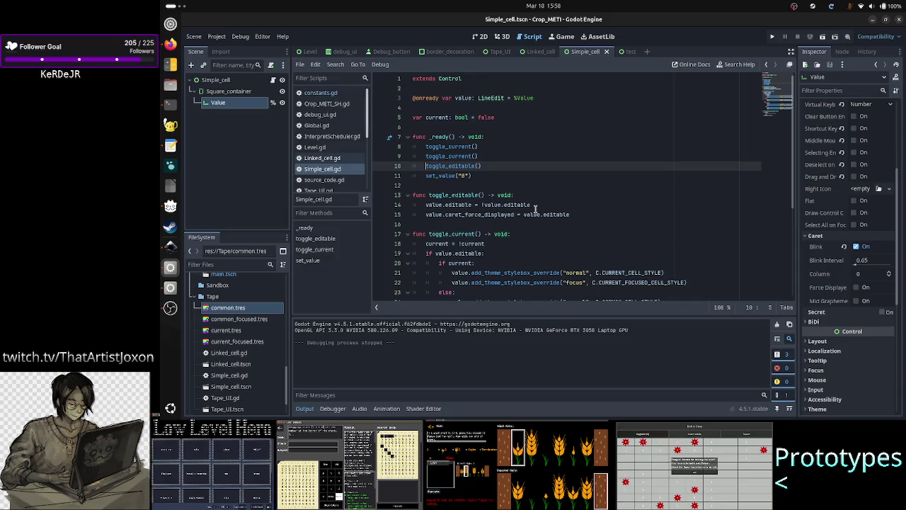
{"action": "scroll", "coordinate": [536, 209], "scroll_direction": "down", "scroll_amount": 3}
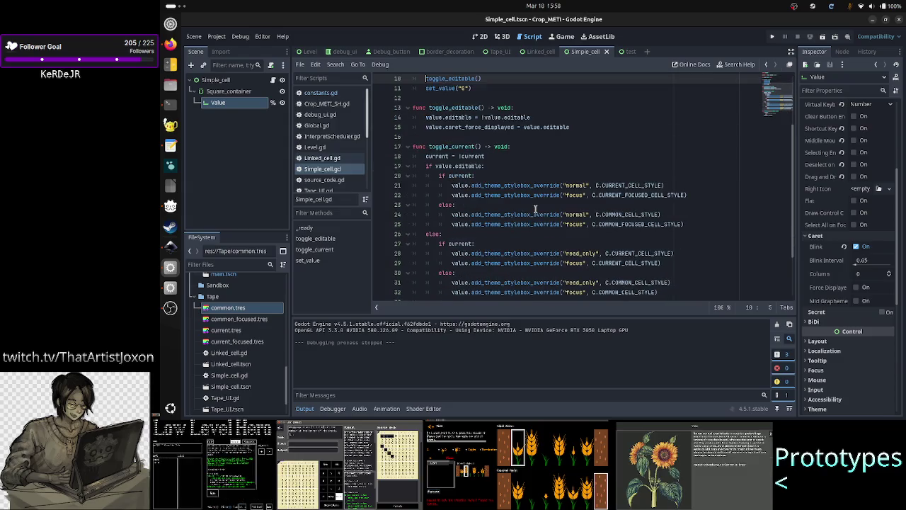
{"action": "scroll", "coordinate": [536, 209], "scroll_direction": "down", "scroll_amount": 2}
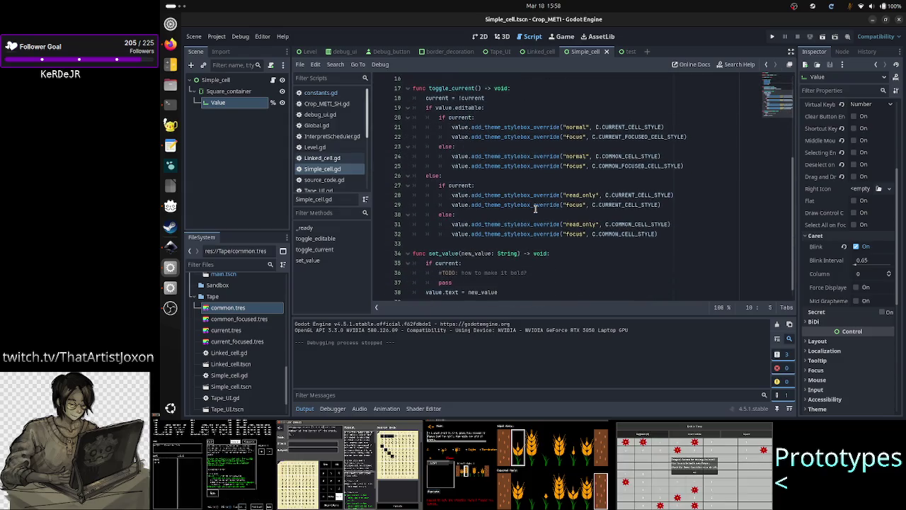
{"action": "scroll", "coordinate": [536, 209], "scroll_direction": "up", "scroll_amount": 1}
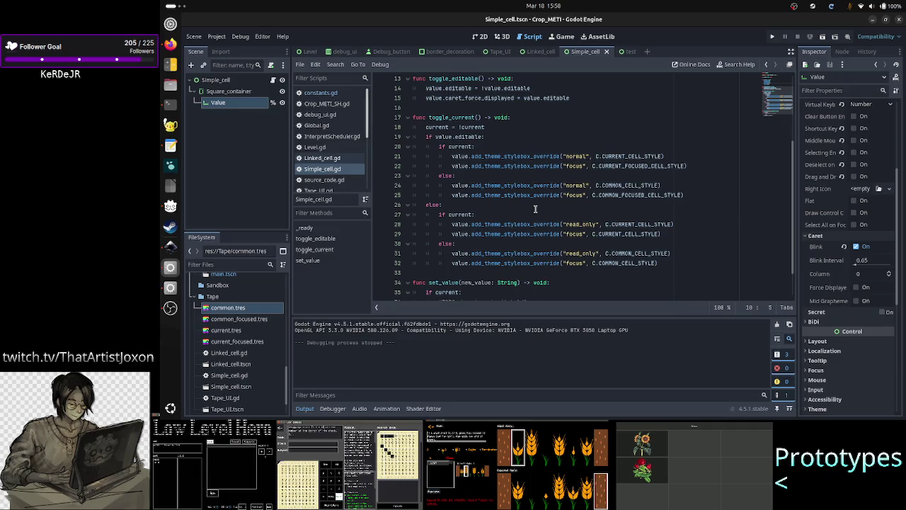
{"action": "scroll", "coordinate": [536, 208], "scroll_direction": "up", "scroll_amount": 3}
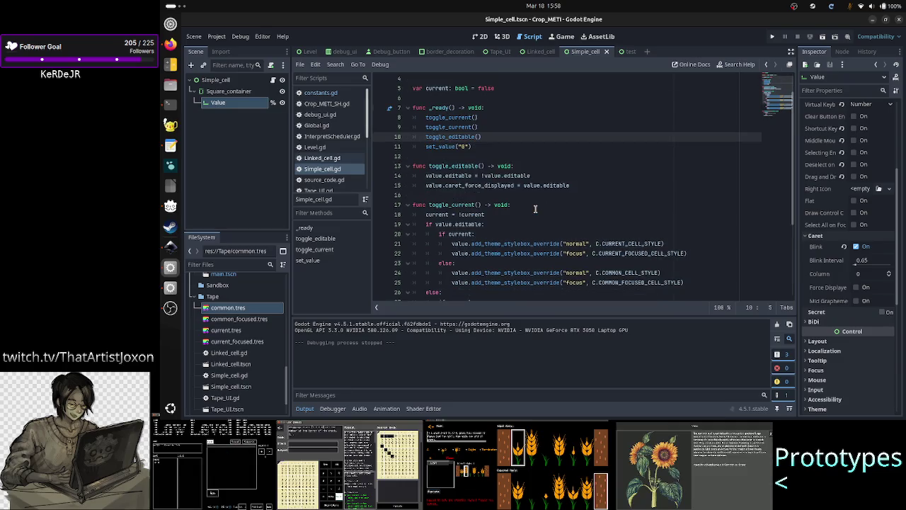
Review toggle_editable and toggle_current, placing the cursor just above func toggle_current.
{"action": "double_click", "coordinate": [459, 135]}
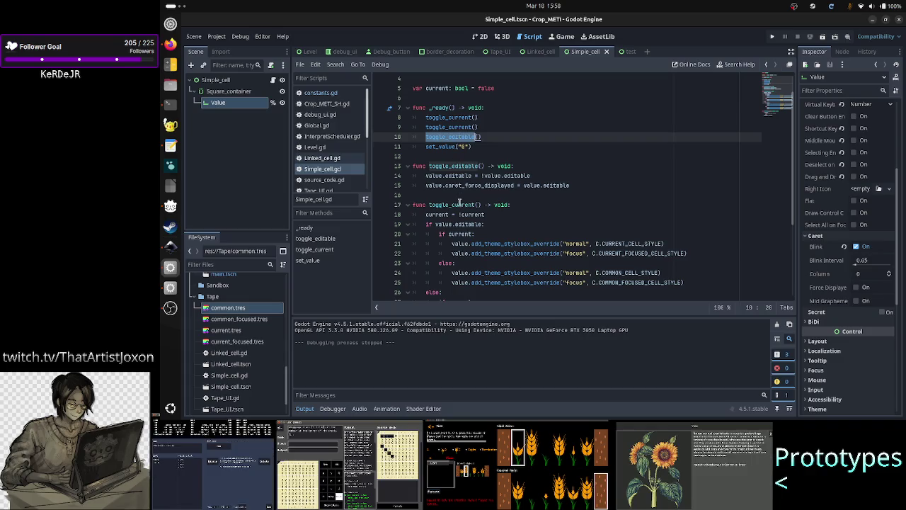
{"action": "scroll", "coordinate": [478, 252], "scroll_direction": "down", "scroll_amount": 2}
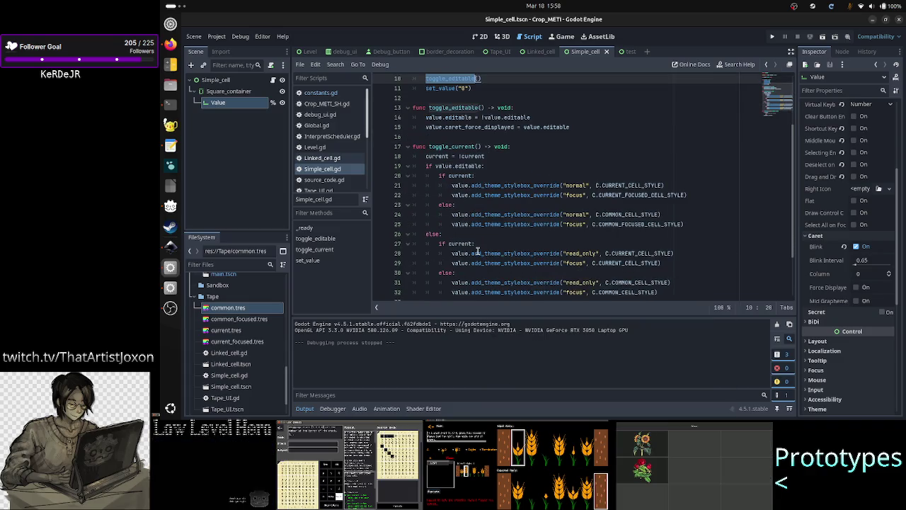
{"action": "scroll", "coordinate": [477, 251], "scroll_direction": "up", "scroll_amount": 3}
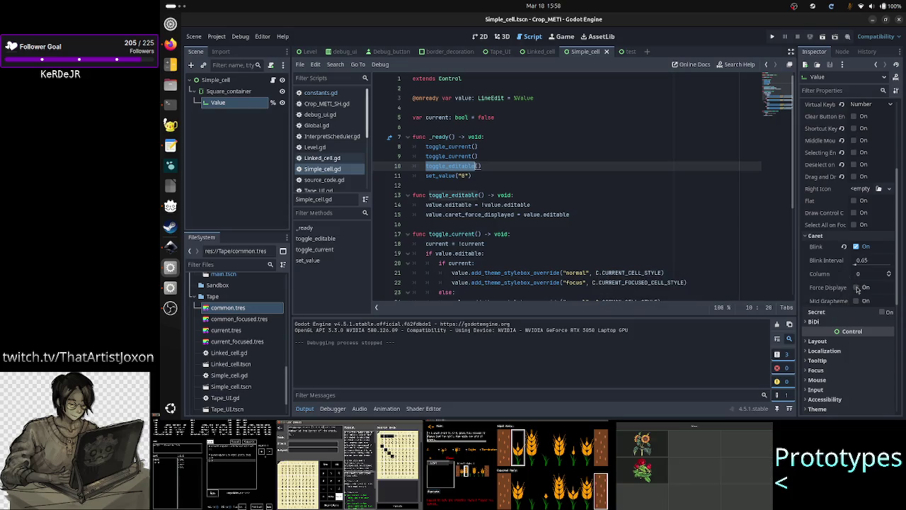
{"action": "scroll", "coordinate": [830, 216], "scroll_direction": "up", "scroll_amount": 5}
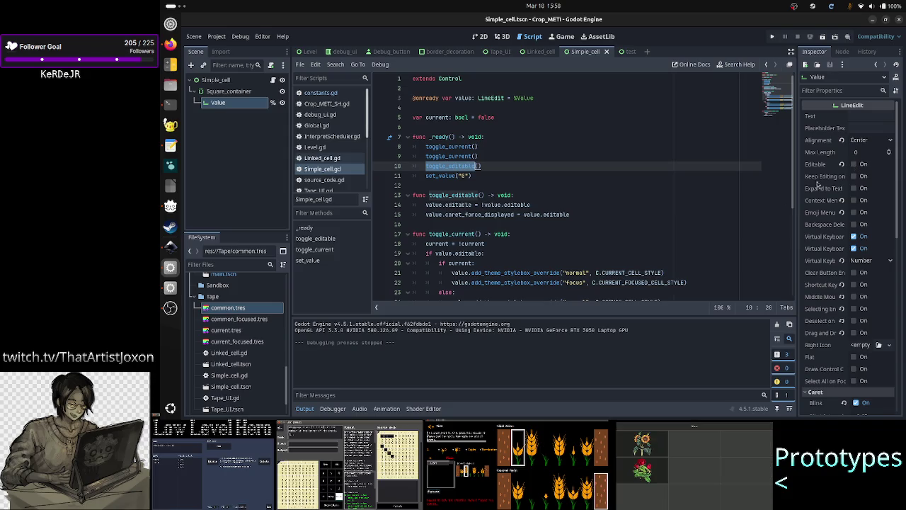
{"action": "scroll", "coordinate": [566, 242], "scroll_direction": "down", "scroll_amount": 2}
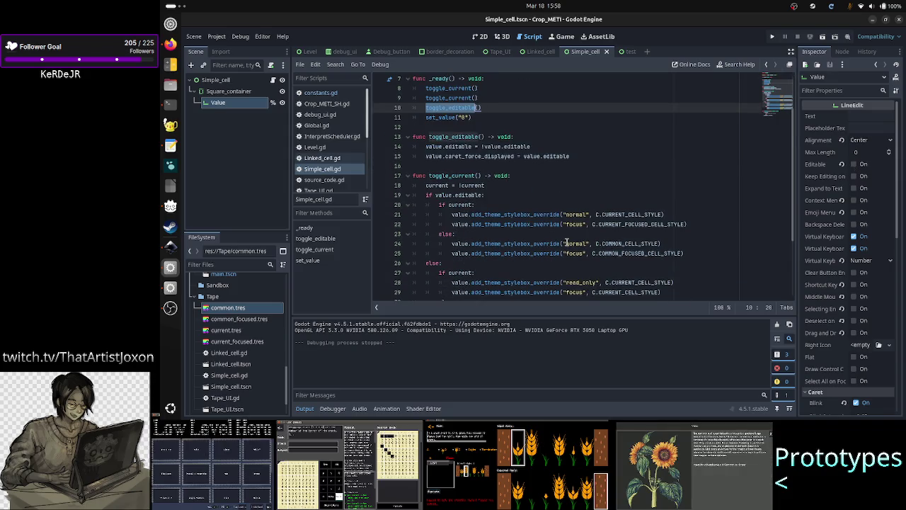
{"action": "scroll", "coordinate": [566, 242], "scroll_direction": "down", "scroll_amount": 2}
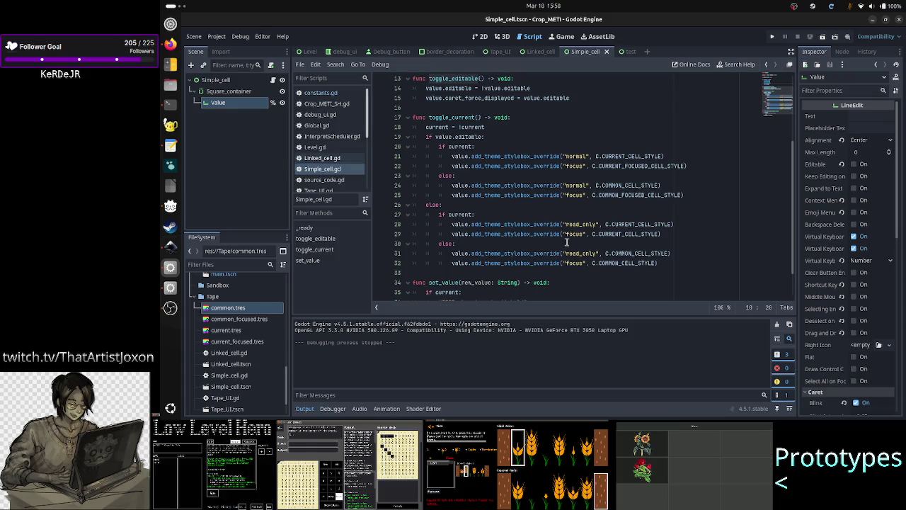
{"action": "scroll", "coordinate": [567, 242], "scroll_direction": "up", "scroll_amount": 4}
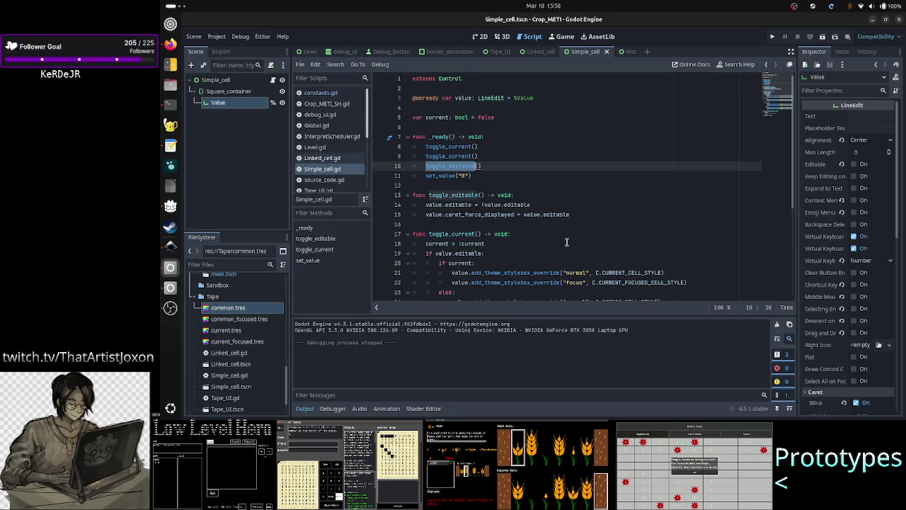
{"action": "scroll", "coordinate": [566, 242], "scroll_direction": "down", "scroll_amount": 2}
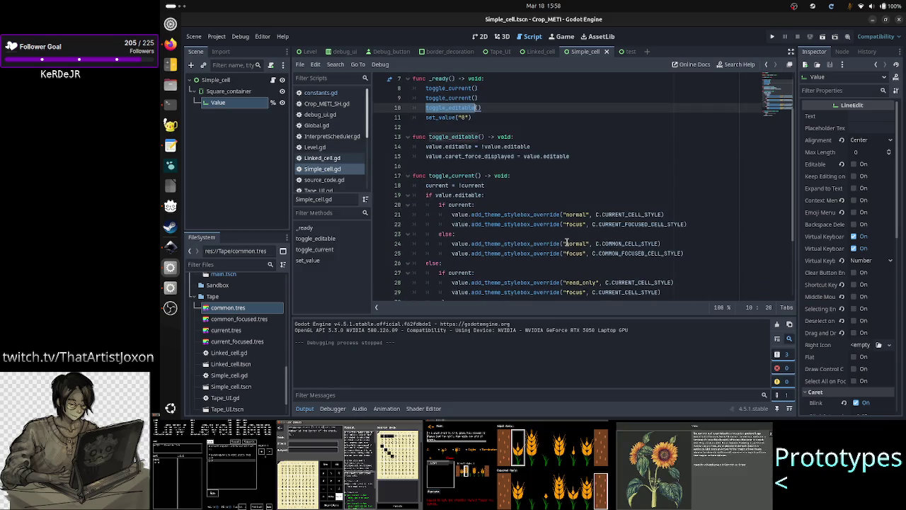
{"action": "double_click", "coordinate": [448, 176]}
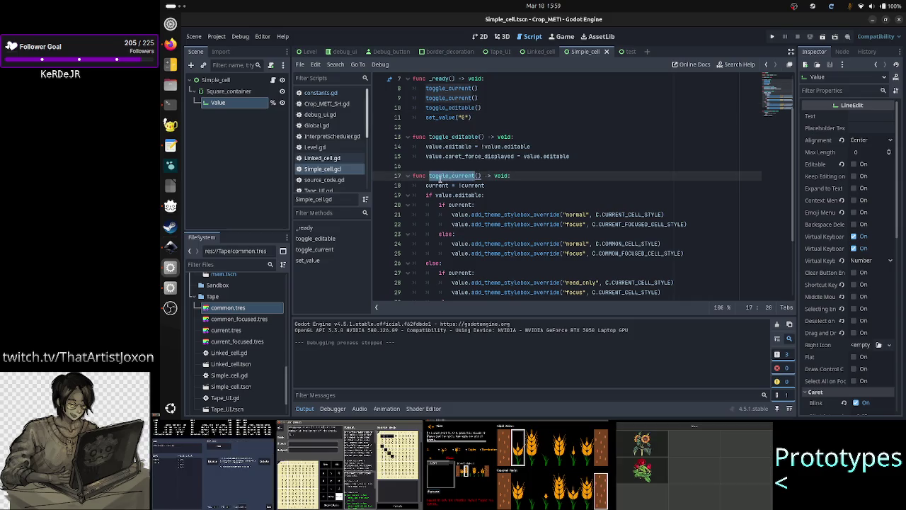
{"action": "left_click", "coordinate": [523, 174]}
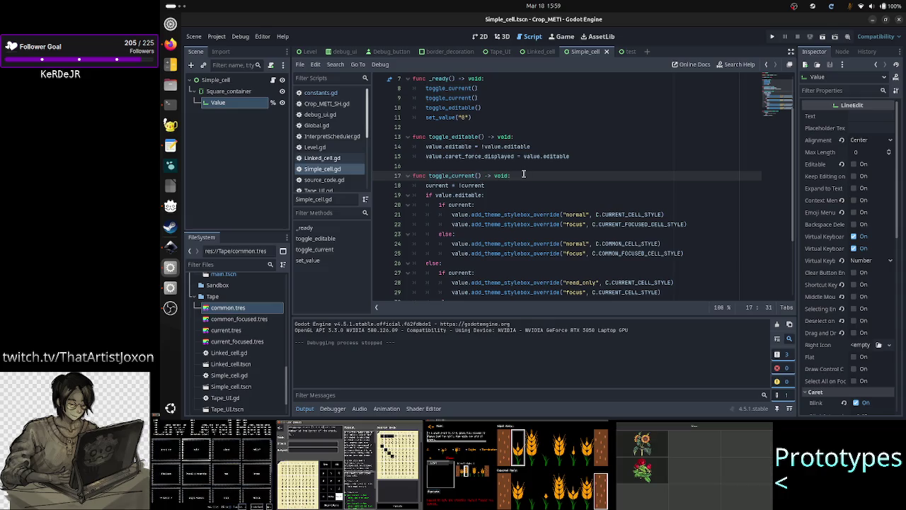
{"action": "key", "text": "Up"}
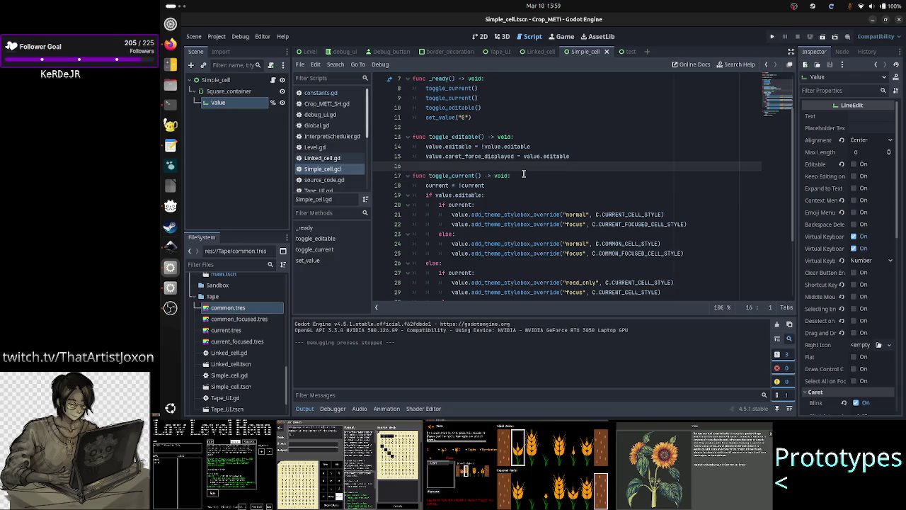
Add a mark_as_current() -> void stub with a pass body above toggle_current().
{"action": "key", "text": "Return"}
{"action": "key", "text": "Return"}
{"action": "mouse_move", "coordinate": [424, 89]}
{"action": "left_mouse_down"}
{"action": "mouse_move", "coordinate": [478, 89]}
{"action": "mouse_move", "coordinate": [480, 98]}
{"action": "left_mouse_up"}
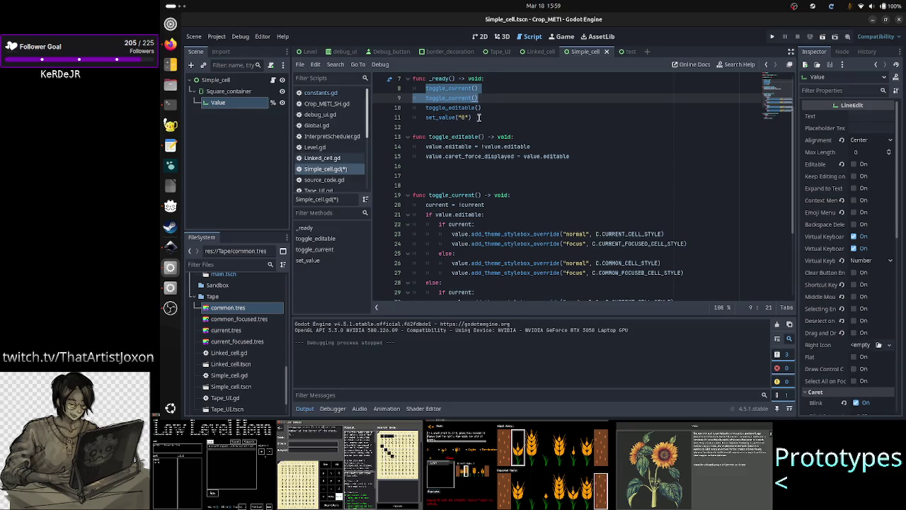
{"action": "left_click", "coordinate": [442, 185]}
{"action": "scroll", "coordinate": [480, 164], "scroll_direction": "up", "scroll_amount": 2}
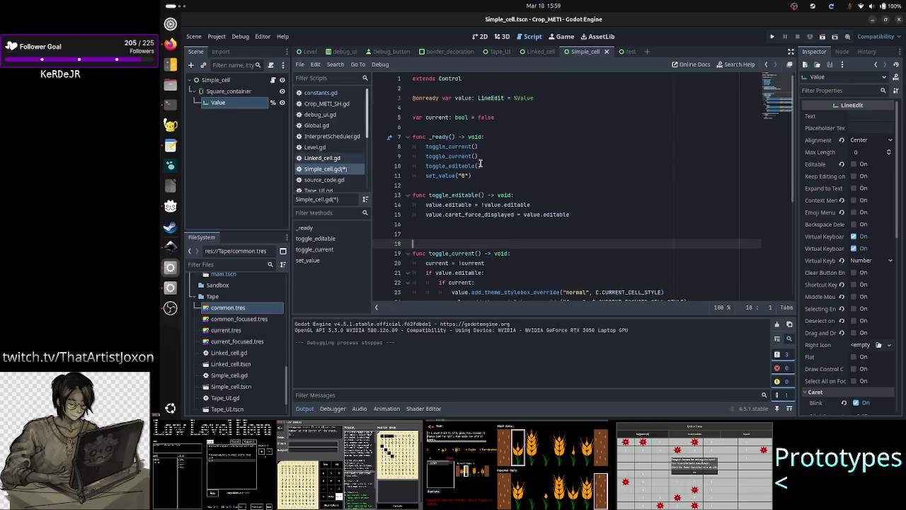
{"action": "scroll", "coordinate": [480, 164], "scroll_direction": "down", "scroll_amount": 2}
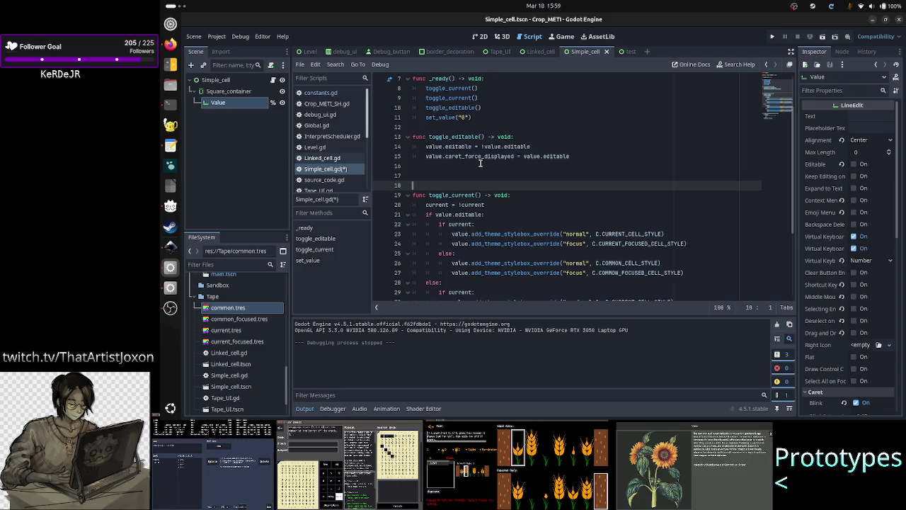
{"action": "key", "text": "Up"}
{"action": "type", "text": "func "}
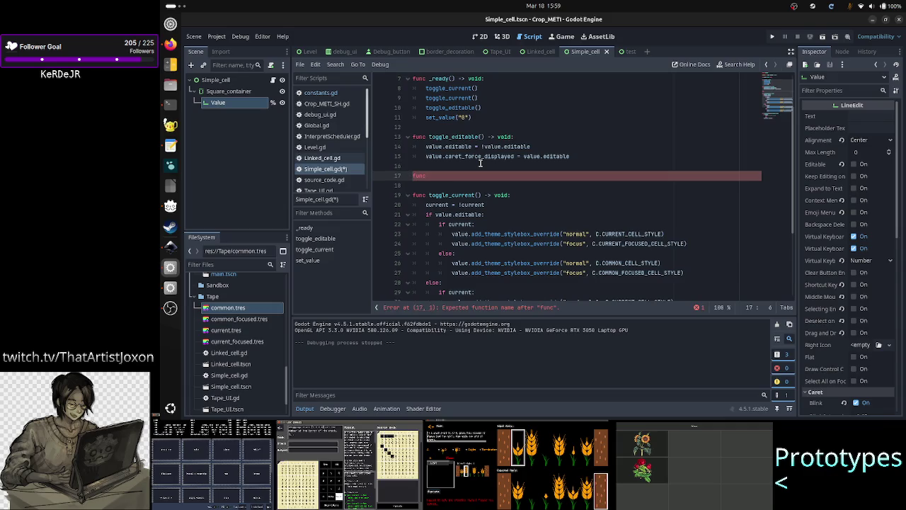
{"action": "type", "text": "mark_as"}
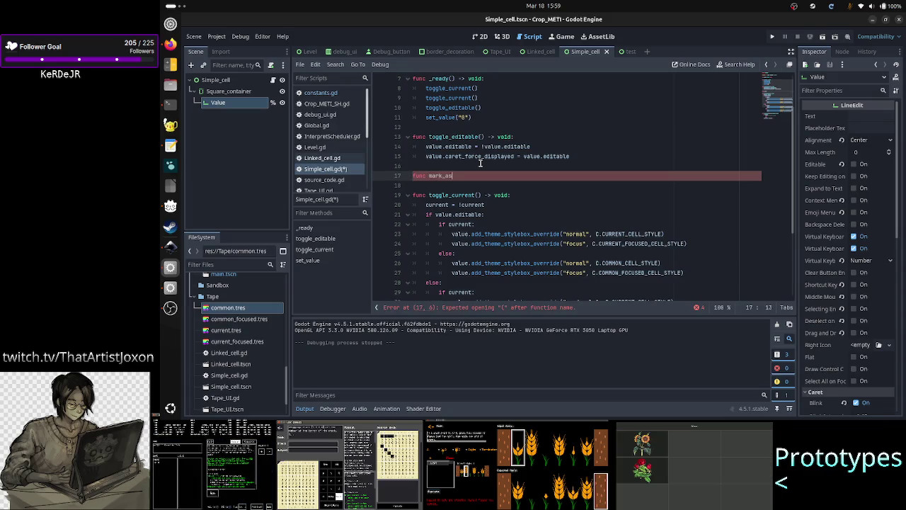
{"action": "type", "text": "_current"}
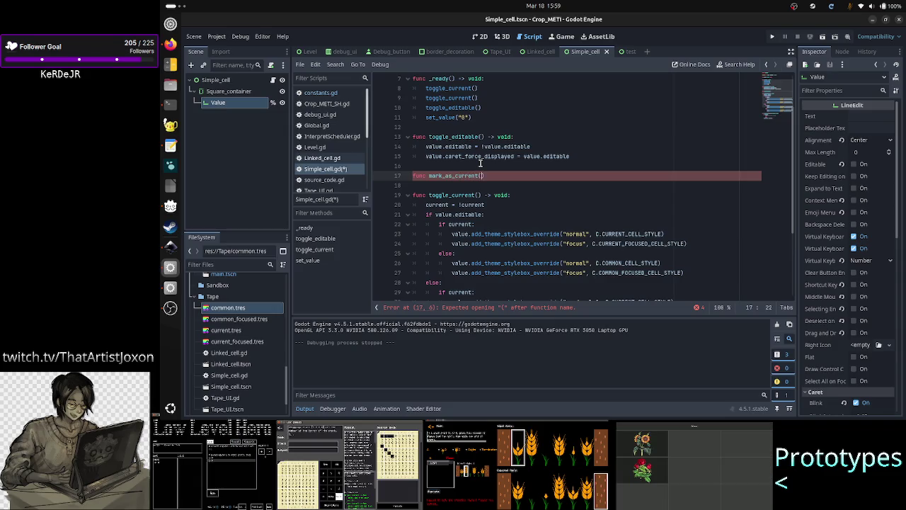
{"action": "type", "text": "() -> void:"}
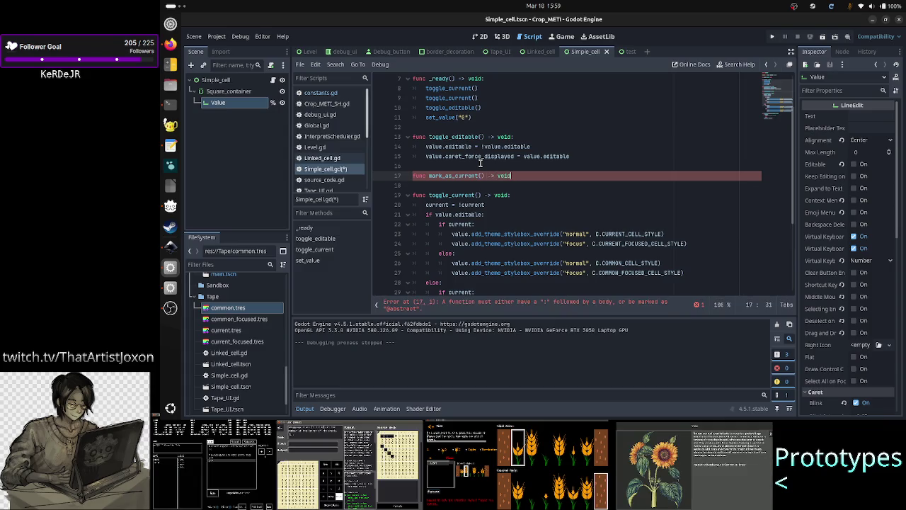
{"action": "key", "text": "Return"}
{"action": "type", "text": "pass"}
{"action": "key", "text": "Return"}
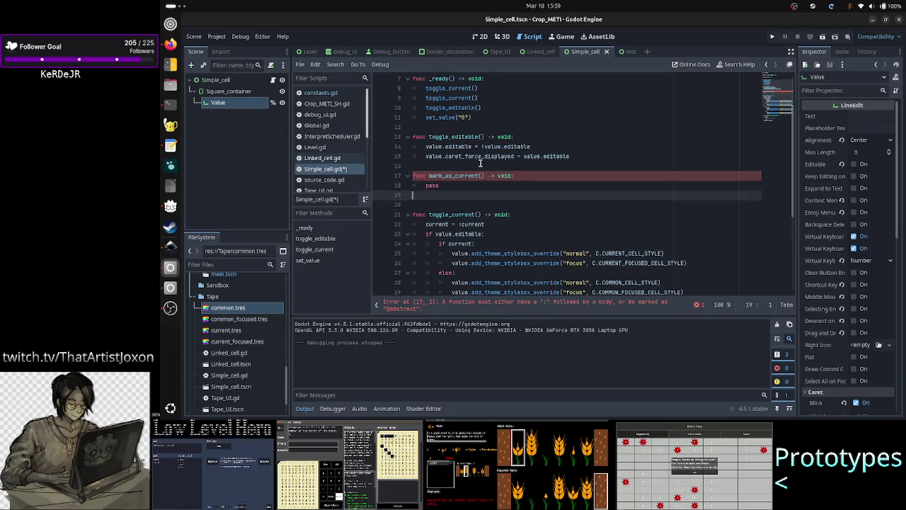
{"action": "key", "text": "Return"}
Add a mark_as_common() -> void stub below it.
{"action": "type", "text": "func "}
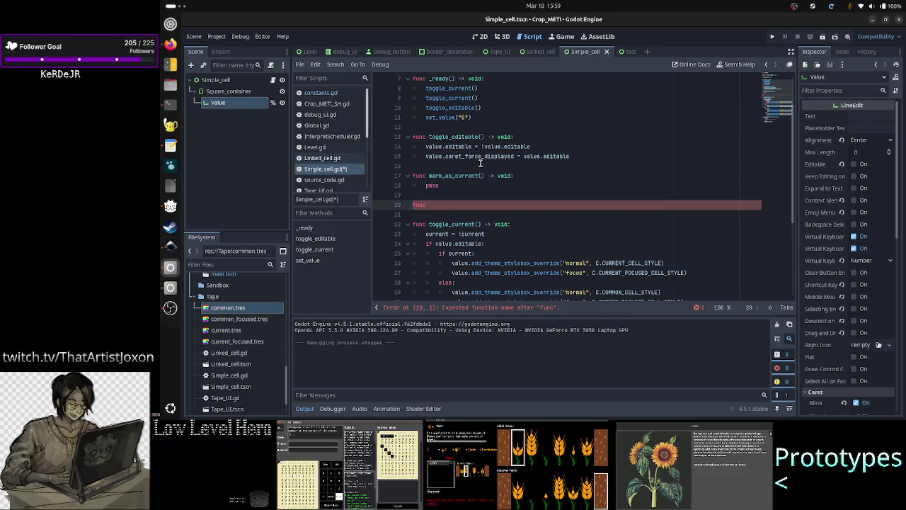
{"action": "type", "text": "mar"}
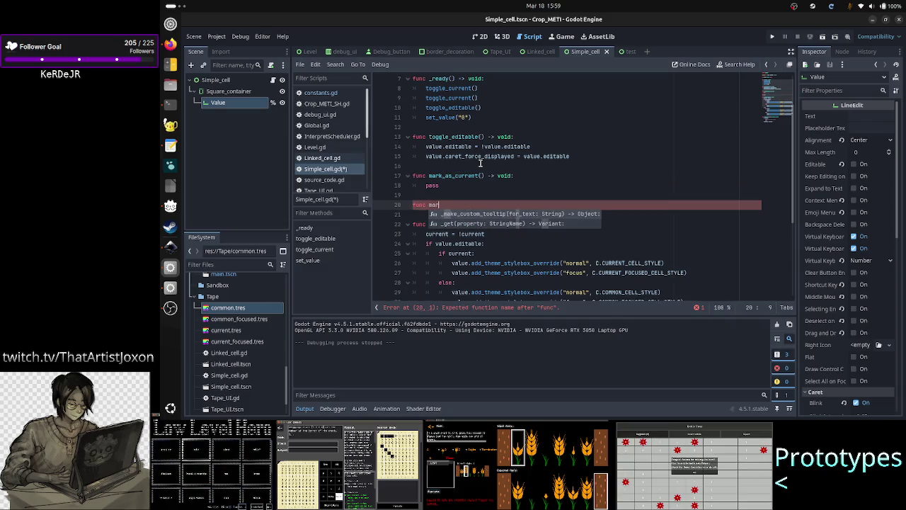
{"action": "type", "text": "k_as_common"}
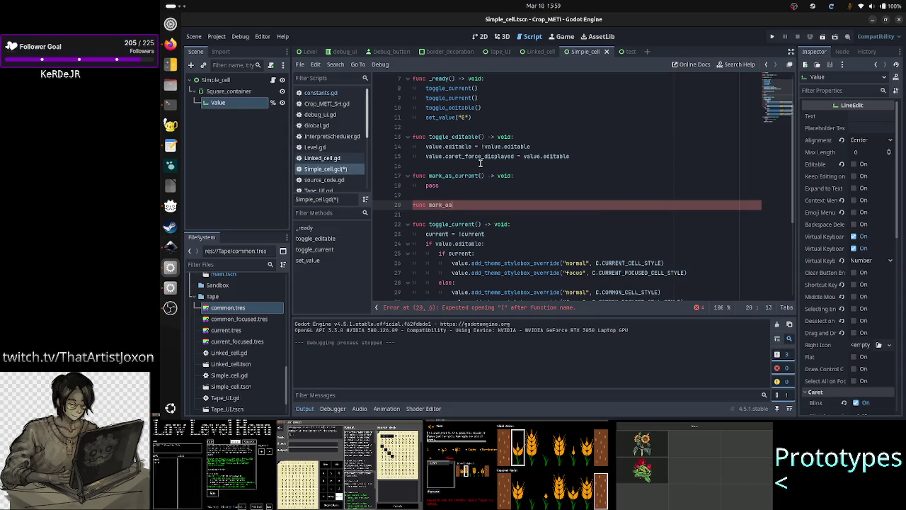
{"action": "type", "text": "() -> void"}
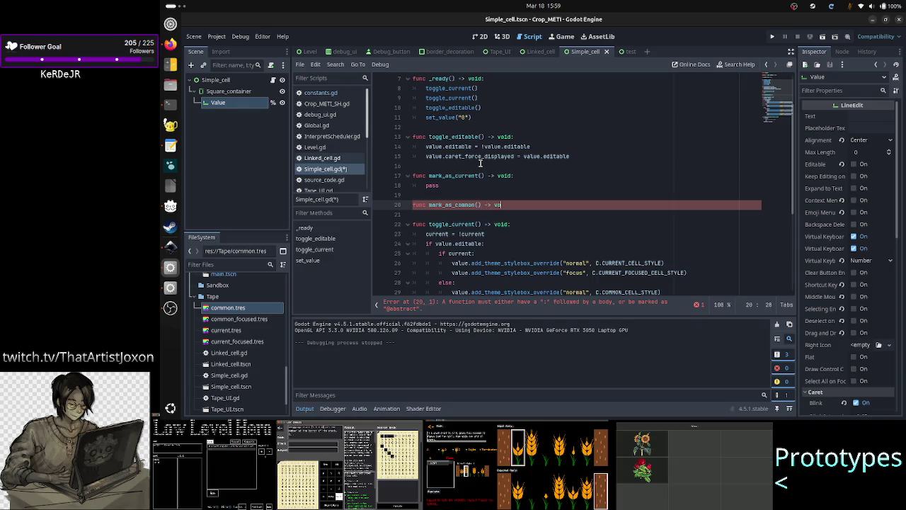
{"action": "type", "text": ":"}
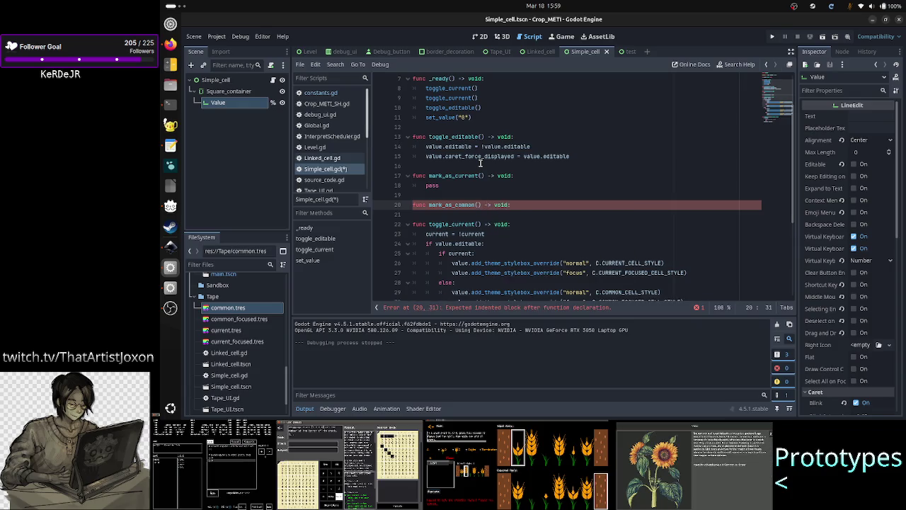
{"action": "key", "text": "Return"}
{"action": "type", "text": "ss"}
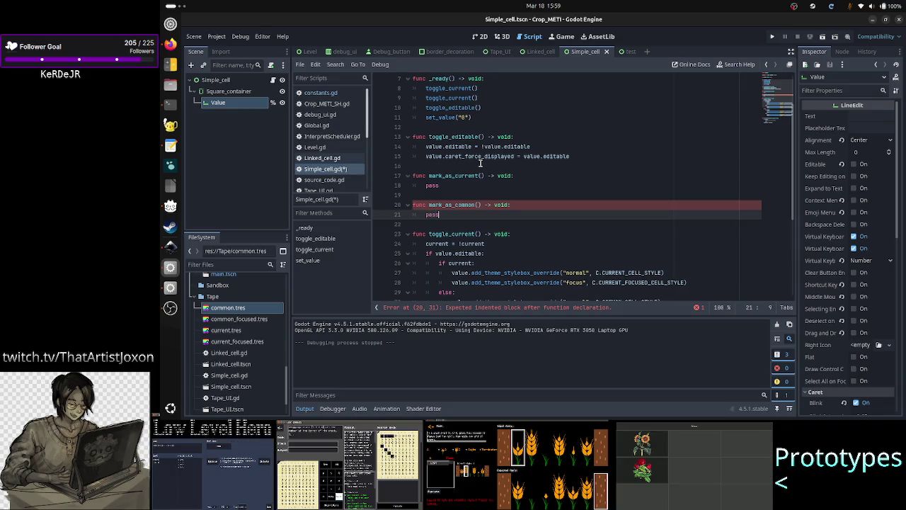
{"action": "key", "text": "Down"}
{"action": "key", "text": "Down"}
{"action": "key", "text": "Down"}
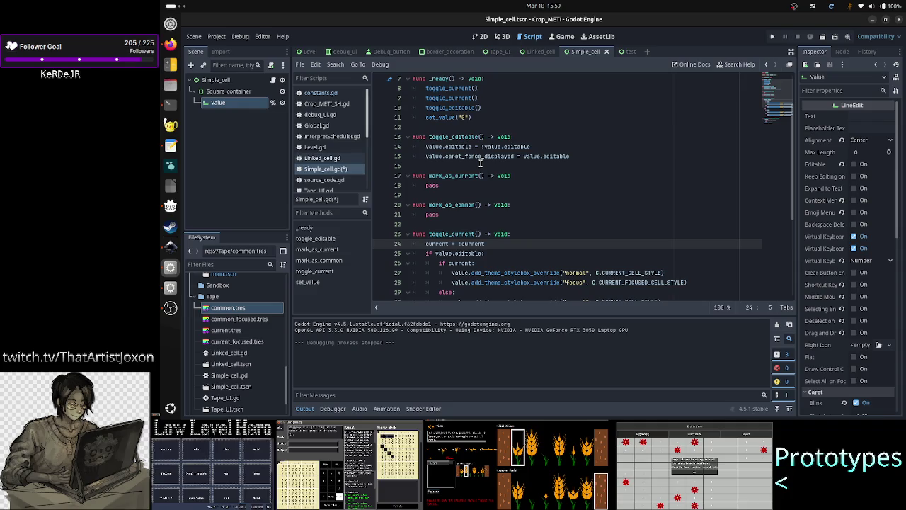
Replace pass in mark_as_current() with current = true.
{"action": "key", "text": "Up"}
{"action": "key", "text": "Up"}
{"action": "key", "text": "Up"}
{"action": "key", "text": "Left"}
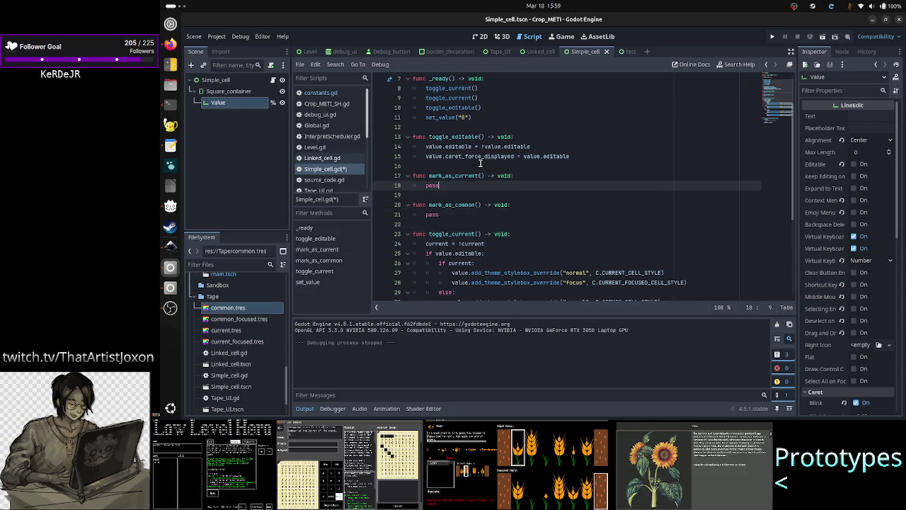
{"action": "key", "text": "BackSpace"}
{"action": "type", "text": "curre"}
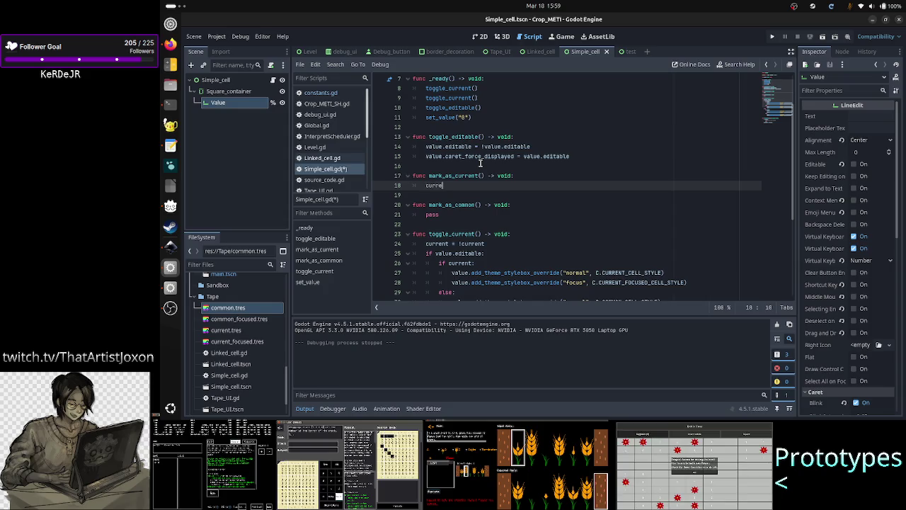
{"action": "type", "text": "nt = "}
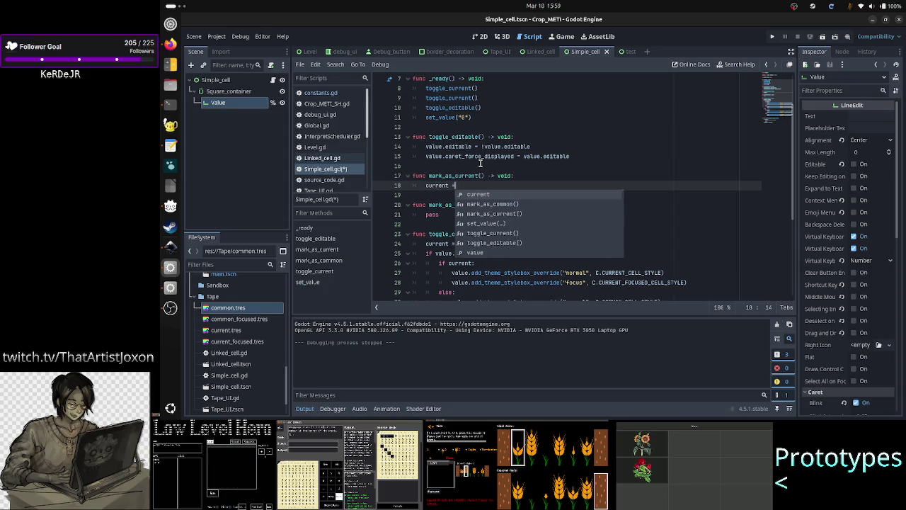
{"action": "type", "text": "true"}
{"action": "key", "text": "Down"}
{"action": "key", "text": "Down"}
{"action": "key", "text": "Down"}
{"action": "key", "text": "Down"}
{"action": "key", "text": "Down"}
Select and copy the if value.editable styling block from toggle_current().
{"action": "key", "text": "Up"}
{"action": "key", "text": "Home"}
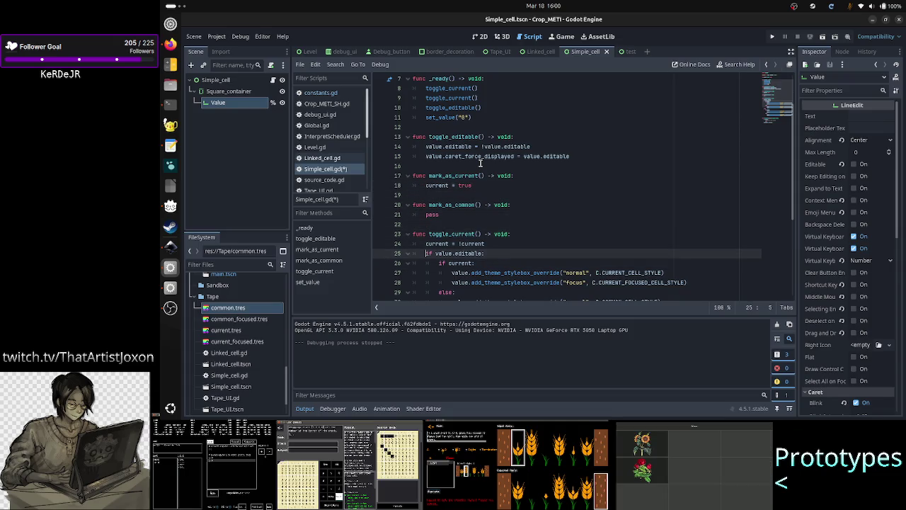
{"action": "key", "text": "shift+Down"}
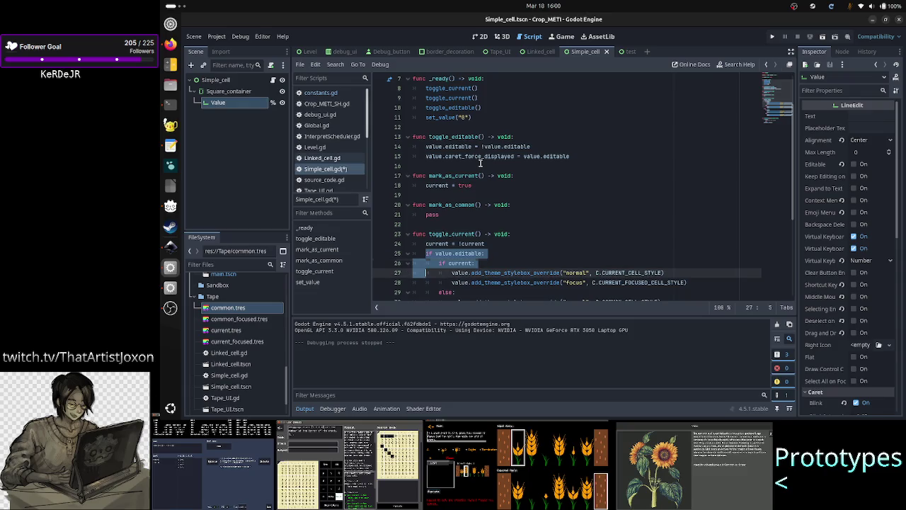
{"action": "key", "text": "shift+Down"}
{"action": "key", "text": "shift+Down"}
{"action": "key", "text": "shift+Down"}
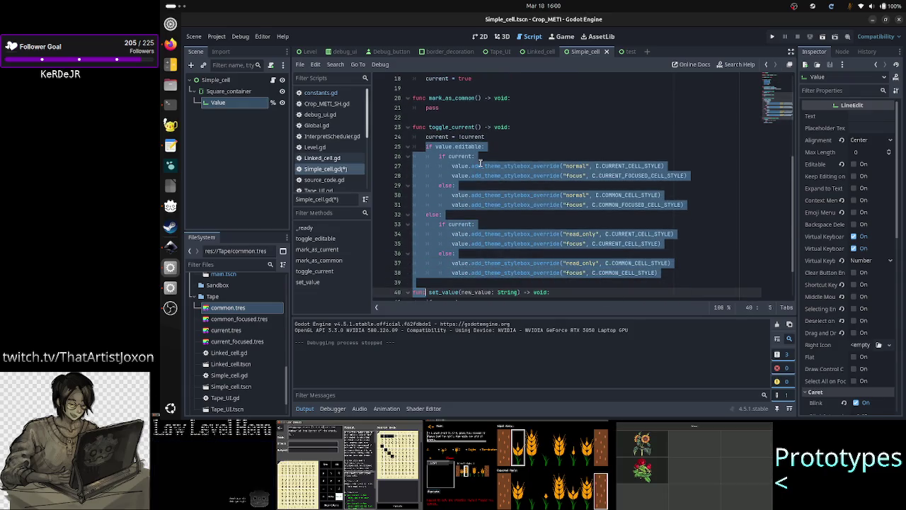
{"action": "key", "text": "shift+Up"}
{"action": "key", "text": "shift+Up"}
{"action": "key", "text": "shift+End"}
{"action": "key", "text": "ctrl+c"}
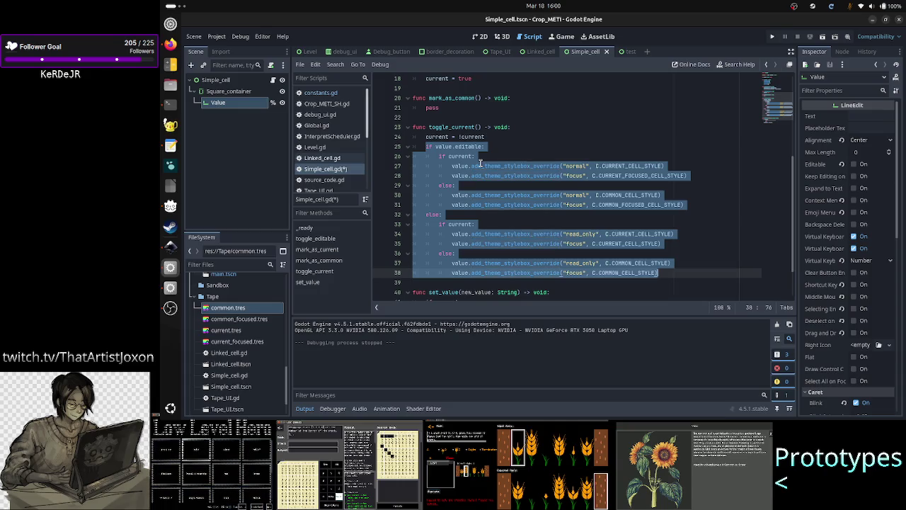
{"action": "scroll", "coordinate": [453, 131], "scroll_direction": "up", "scroll_amount": 2}
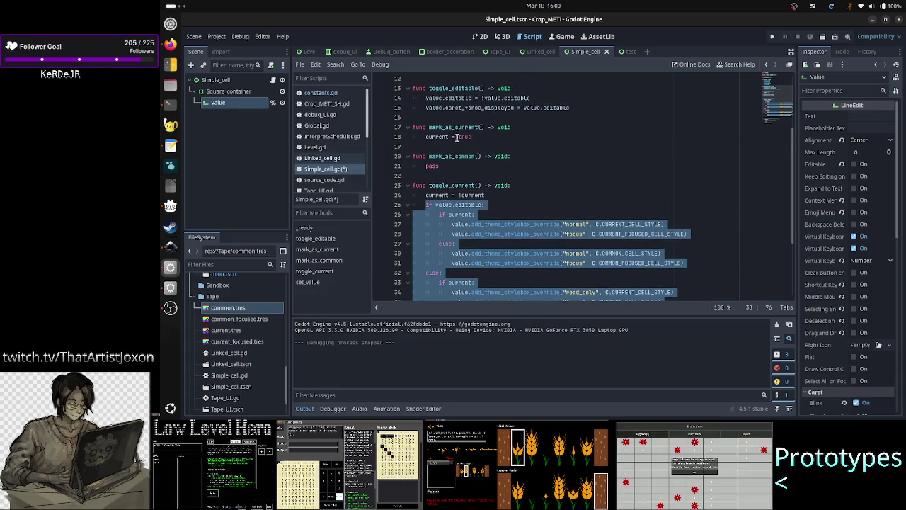
{"action": "left_click", "coordinate": [490, 128]}
Paste the copied styling block into mark_as_current below current = true.
{"action": "key", "text": "Down"}
{"action": "key", "text": "Down"}
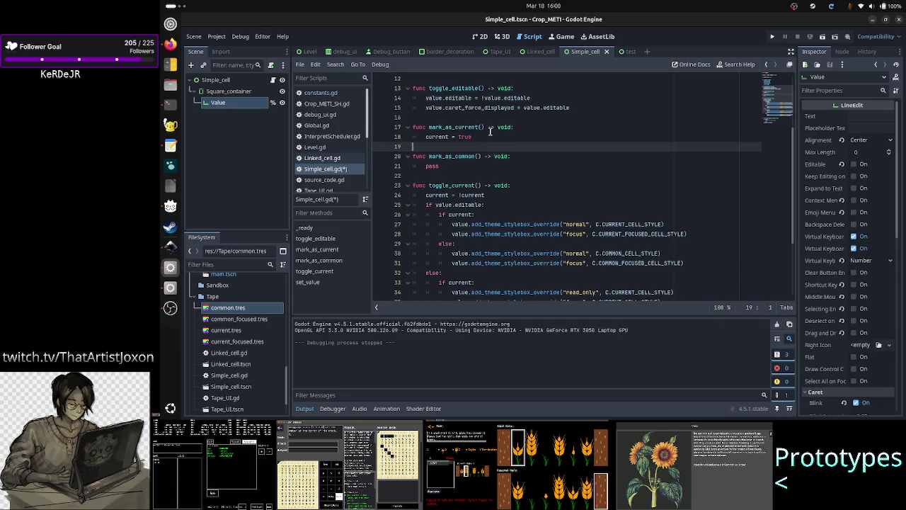
{"action": "key", "text": "ctrl+v"}
{"action": "key", "text": "Up"}
{"action": "key", "text": "Up"}
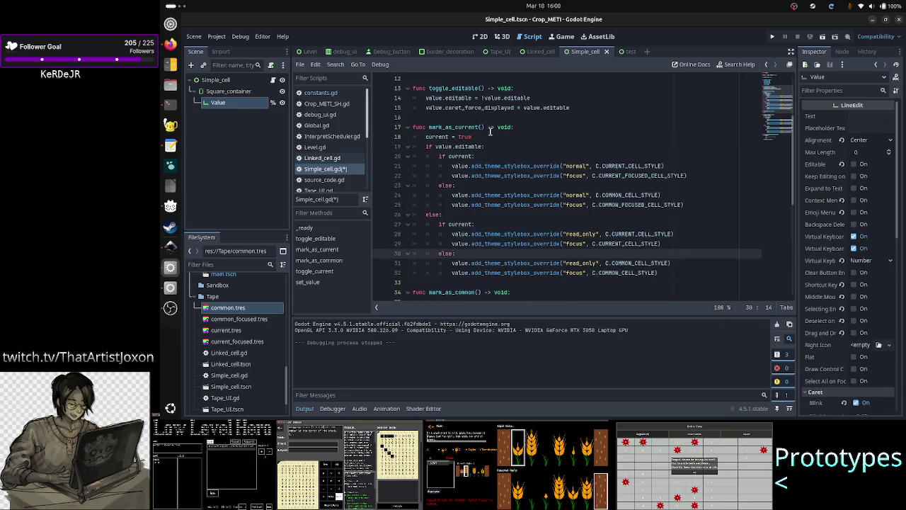
{"action": "key", "text": "Up"}
{"action": "key", "text": "Up"}
{"action": "key", "text": "Up"}
{"action": "key", "text": "Down"}
{"action": "key", "text": "End"}
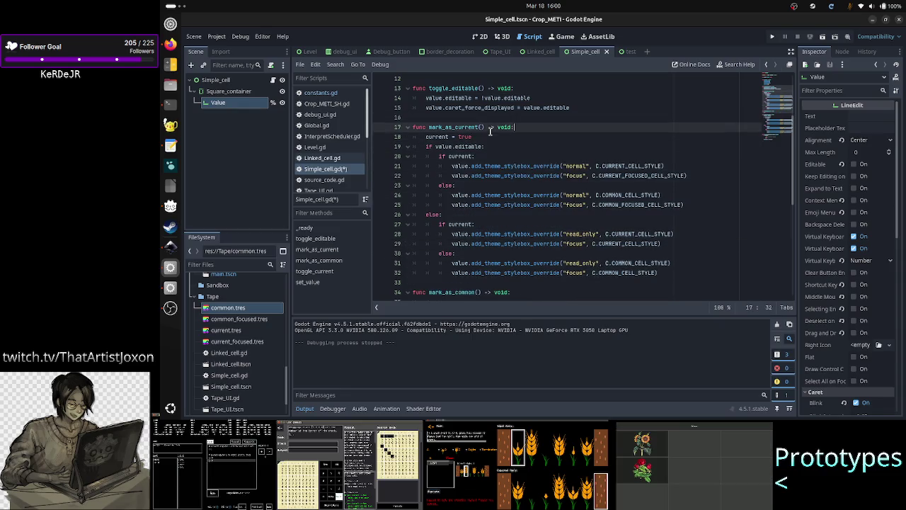
{"action": "key", "text": "Down"}
{"action": "key", "text": "Down"}
{"action": "key", "text": "Down"}
{"action": "key", "text": "Up"}
{"action": "key", "text": "Up"}
{"action": "key", "text": "Up"}
{"action": "key", "text": "Home"}
{"action": "key", "text": "Down"}
{"action": "key", "text": "Home"}
{"action": "key", "text": "shift+End"}
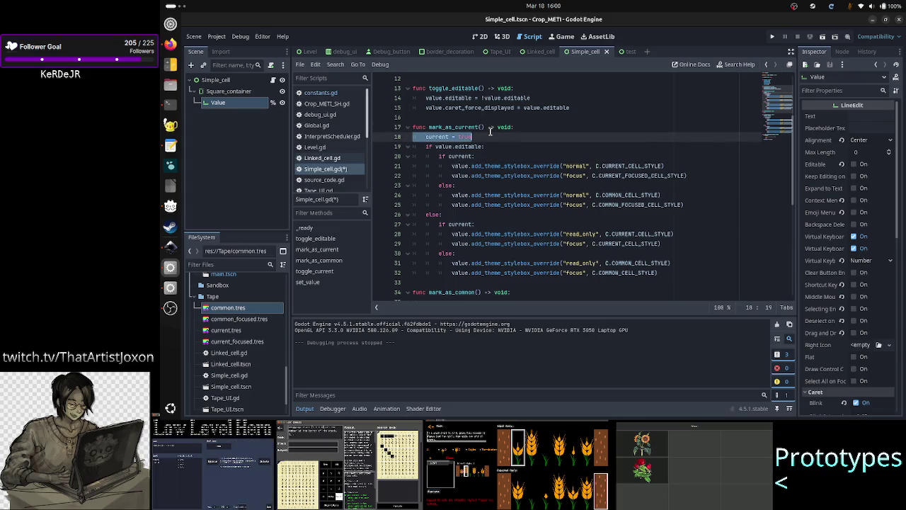
{"action": "key", "text": "Down"}
{"action": "key", "text": "Down"}
{"action": "key", "text": "Down"}
{"action": "key", "text": "Home"}
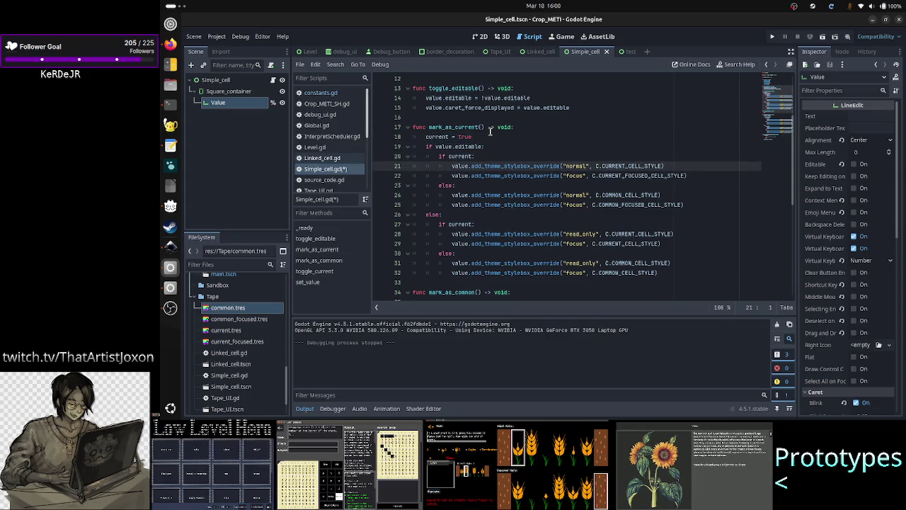
{"action": "key", "text": "Up"}
{"action": "key", "text": "Up"}
{"action": "key", "text": "Up"}
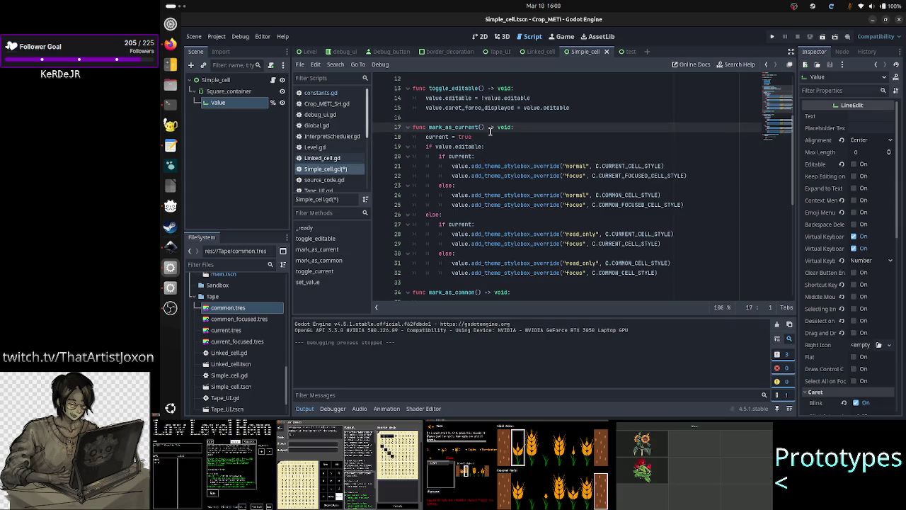
Delete the non-current styling branch for editable cells in mark_as_current.
{"action": "key", "text": "Down"}
{"action": "key", "text": "Down"}
{"action": "key", "text": "Down"}
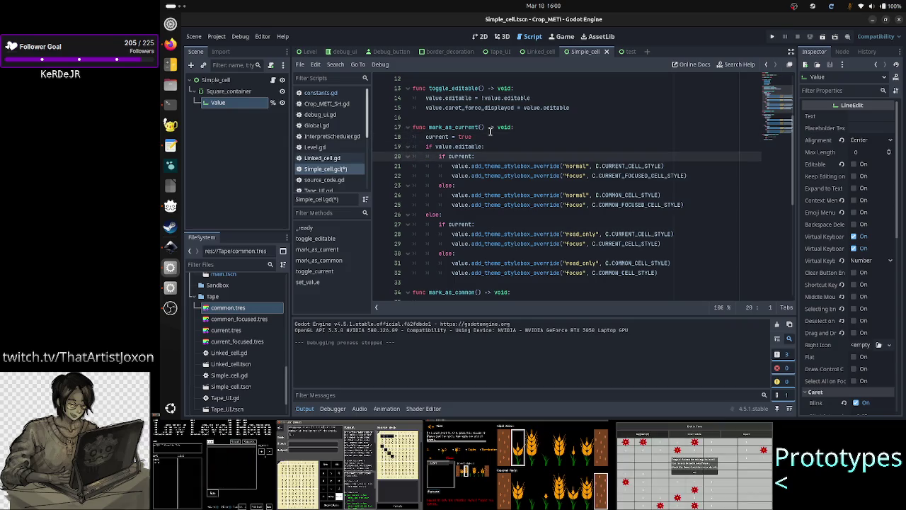
{"action": "key", "text": "shift+End"}
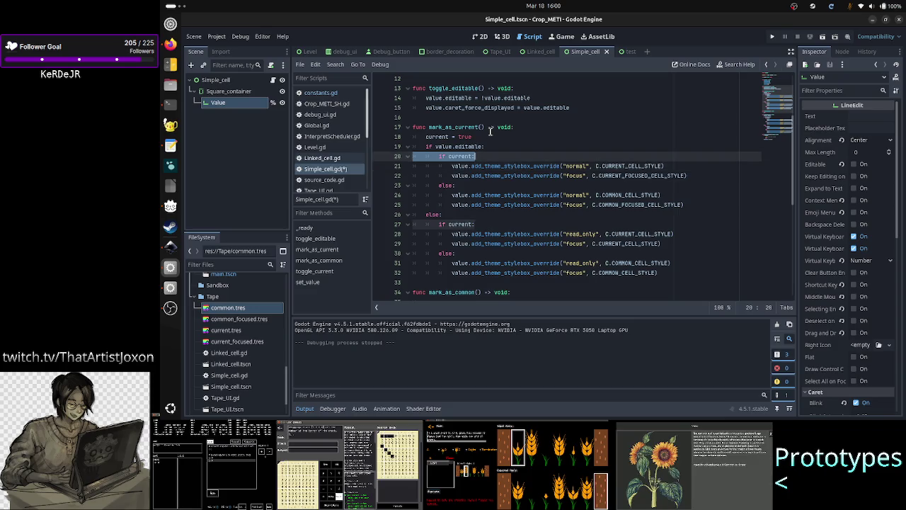
{"action": "key", "text": "Left"}
{"action": "key", "text": "Up"}
{"action": "key", "text": "Up"}
{"action": "key", "text": "Down"}
{"action": "key", "text": "Down"}
{"action": "key", "text": "Down"}
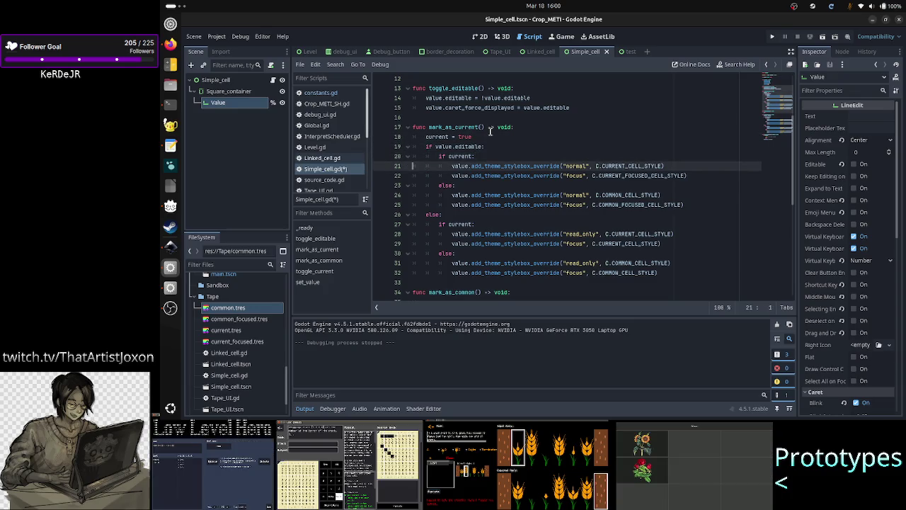
{"action": "key", "text": "Down"}
{"action": "key", "text": "Down"}
{"action": "key", "text": "shift+Down"}
{"action": "key", "text": "shift+Down"}
{"action": "key", "text": "shift+End"}
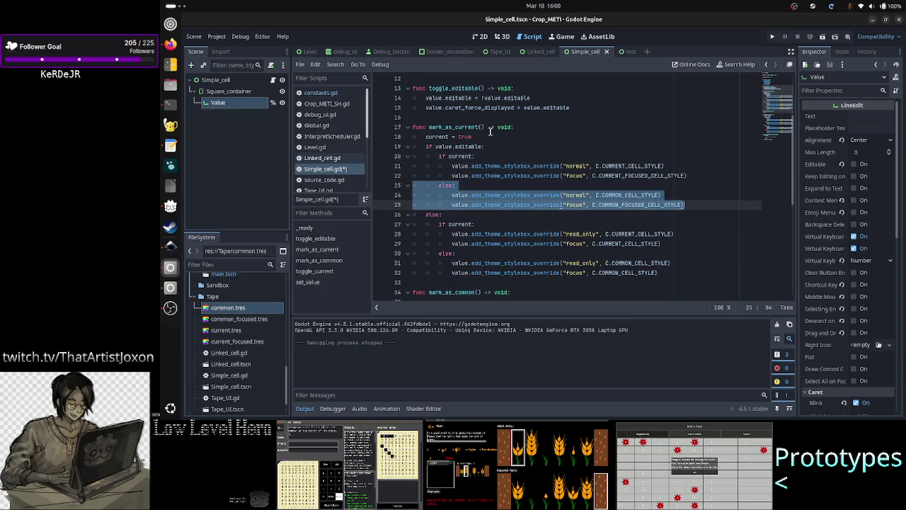
{"action": "key", "text": "BackSpace"}
{"action": "key", "text": "Delete"}
{"action": "key", "text": "Down"}
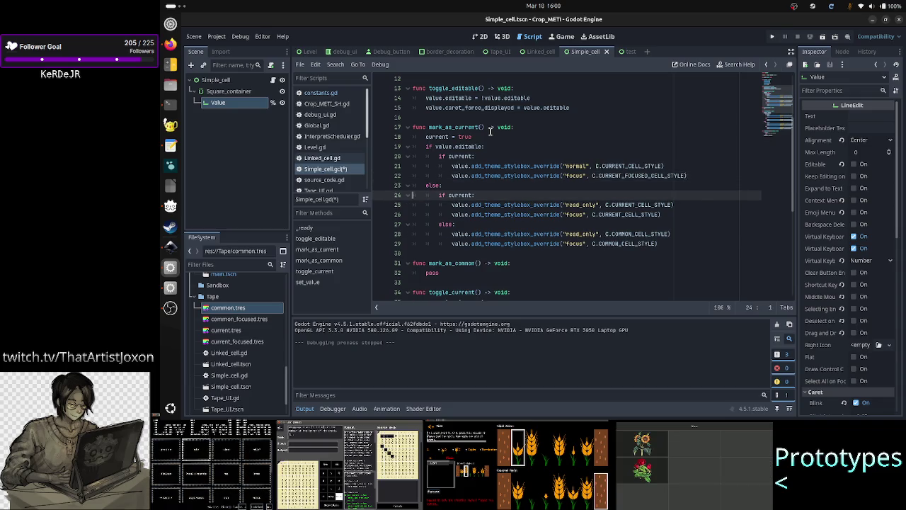
Delete the non-current read-only branch and its redundant if current check.
{"action": "key", "text": "Up"}
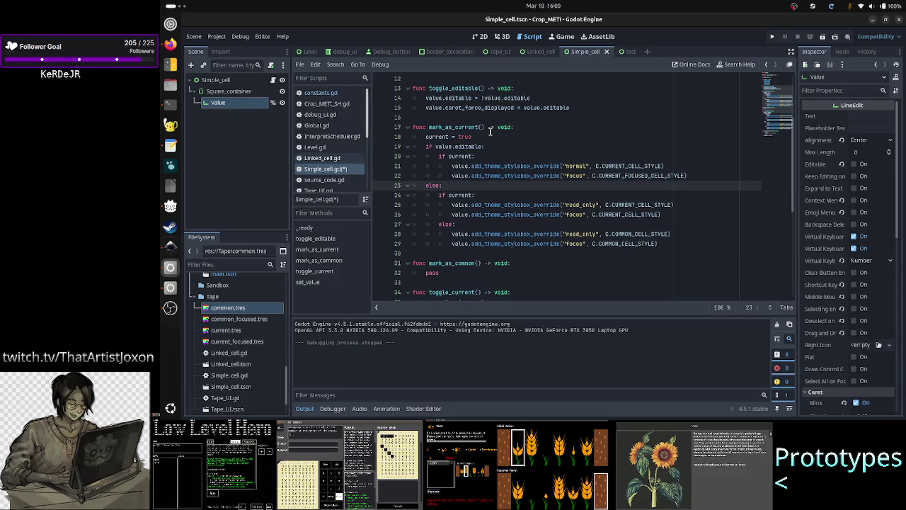
{"action": "key", "text": "Down"}
{"action": "key", "text": "Down"}
{"action": "key", "text": "Down"}
{"action": "key", "text": "End"}
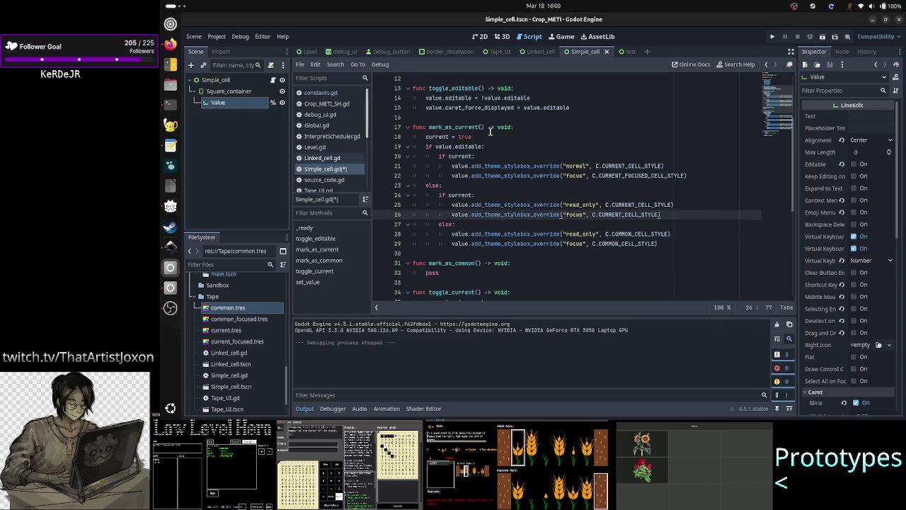
{"action": "key", "text": "Up"}
{"action": "key", "text": "Up"}
{"action": "key", "text": "Down"}
{"action": "key", "text": "Down"}
{"action": "key", "text": "Down"}
{"action": "key", "text": "Home"}
{"action": "key", "text": "shift+Down"}
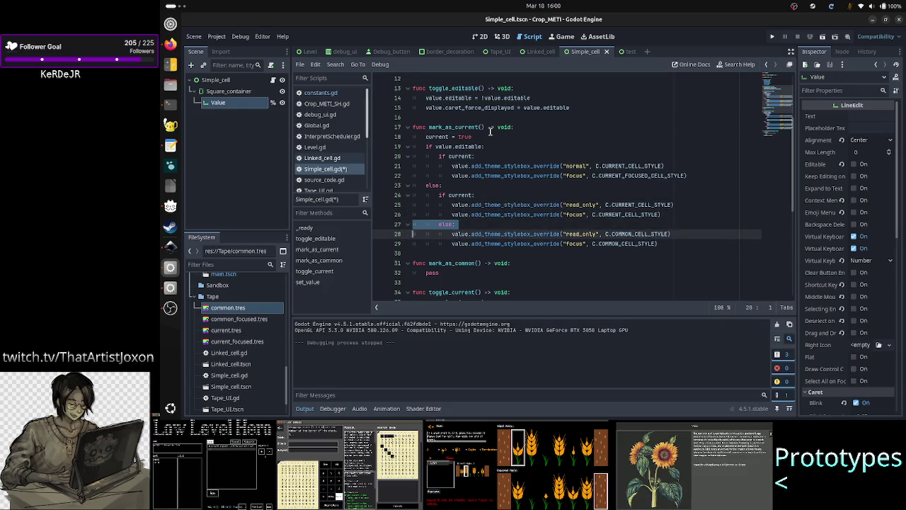
{"action": "key", "text": "shift+Down"}
{"action": "key", "text": "shift+End"}
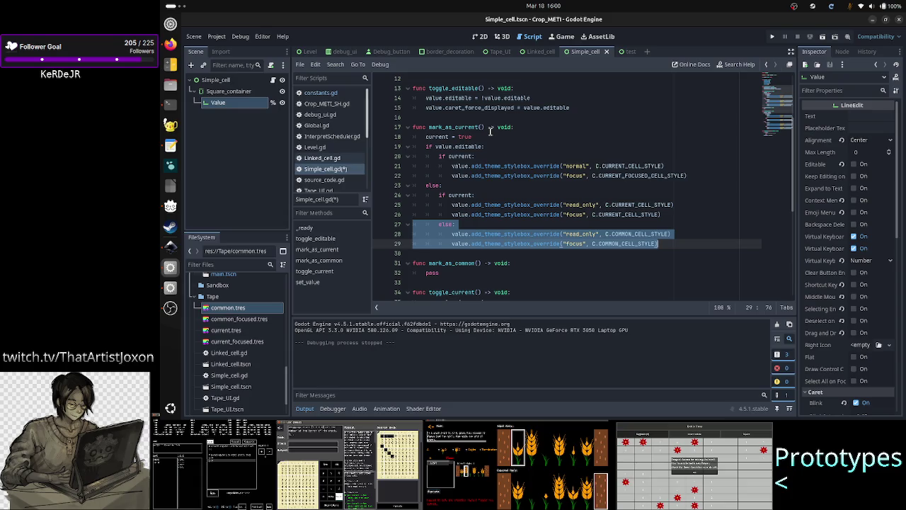
{"action": "key", "text": "Delete"}
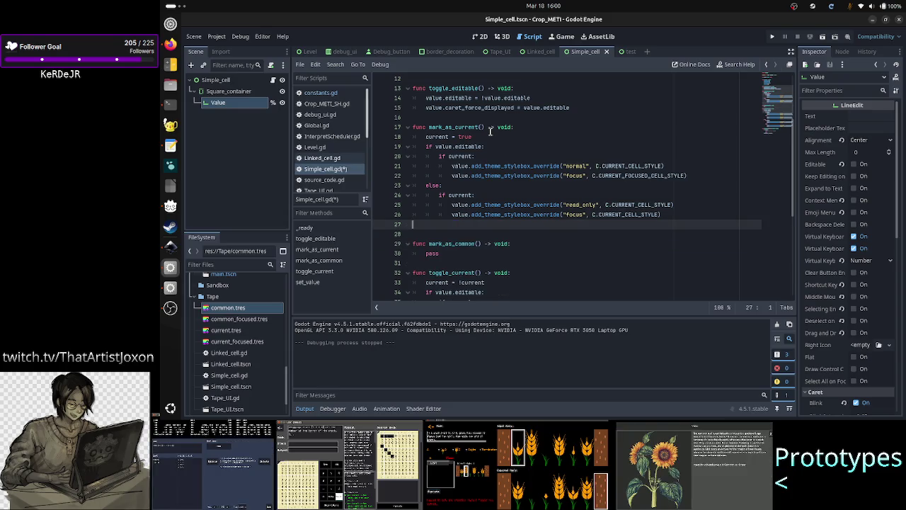
{"action": "key", "text": "Delete"}
{"action": "key", "text": "Up"}
{"action": "key", "text": "Up"}
{"action": "key", "text": "Up"}
{"action": "key", "text": "Down"}
{"action": "key", "text": "shift+Down"}
{"action": "key", "text": "Delete"}
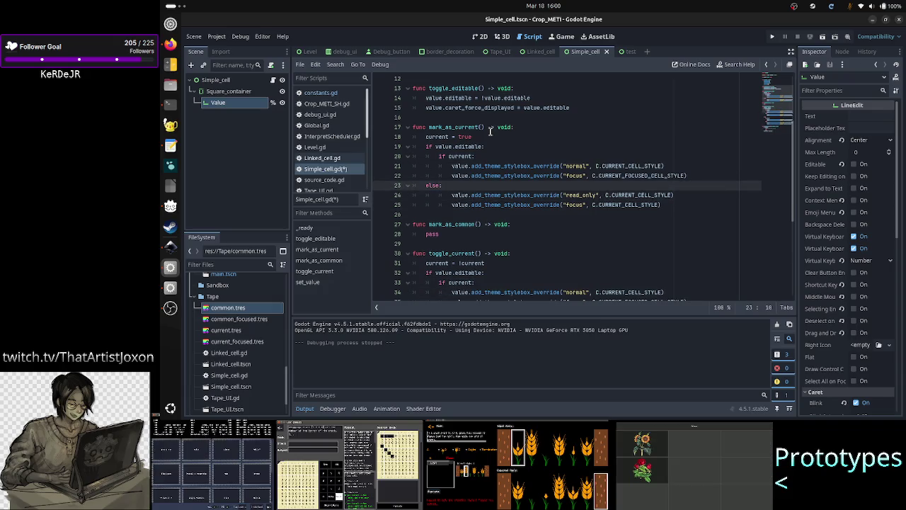
Remove the editable branch's if current check and unindent the remaining style override lines.
{"action": "key", "text": "Up"}
{"action": "key", "text": "Up"}
{"action": "key", "text": "Up"}
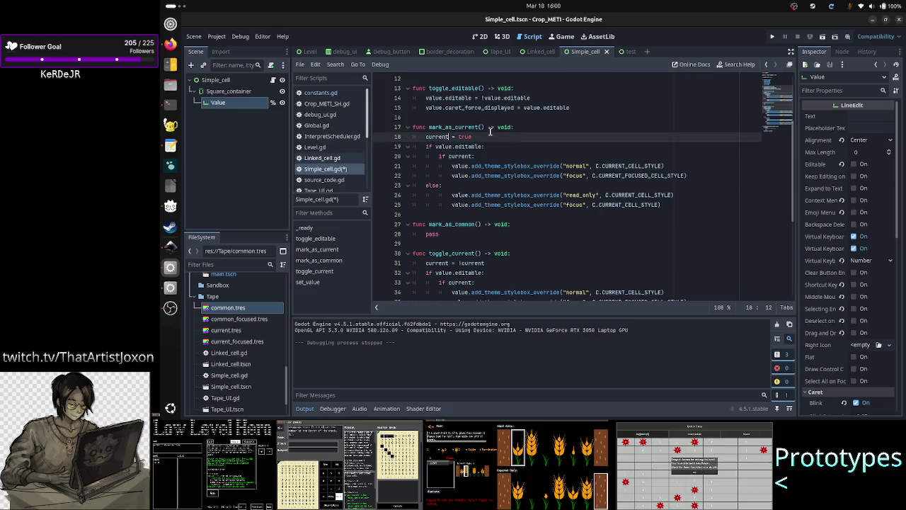
{"action": "key", "text": "Down"}
{"action": "key", "text": "Down"}
{"action": "key", "text": "shift+End"}
{"action": "key", "text": "BackSpace"}
{"action": "key", "text": "BackSpace"}
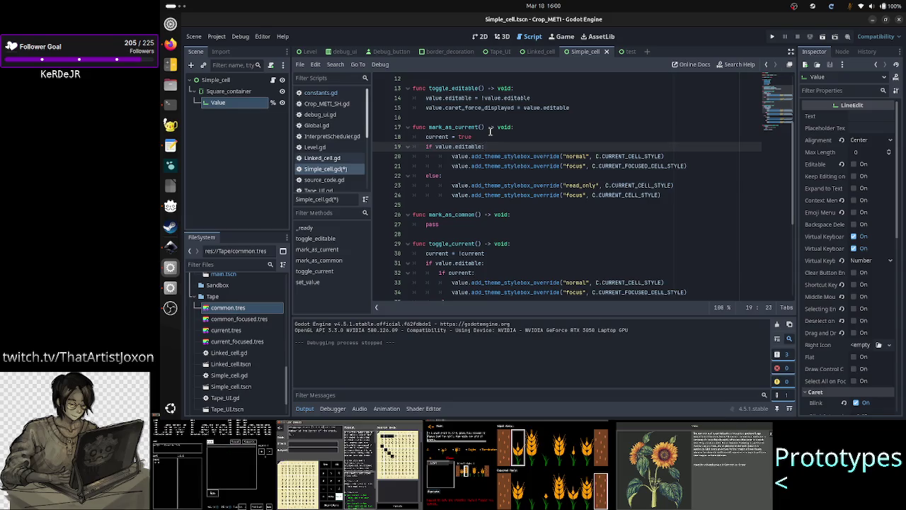
{"action": "key", "text": "Down"}
{"action": "key", "text": "Home"}
{"action": "key", "text": "shift+Tab"}
{"action": "key", "text": "Down"}
{"action": "key", "text": "shift+Tab"}
{"action": "key", "text": "Down"}
{"action": "key", "text": "Down"}
{"action": "key", "text": "shift+Tab"}
{"action": "key", "text": "Down"}
{"action": "key", "text": "shift+Tab"}
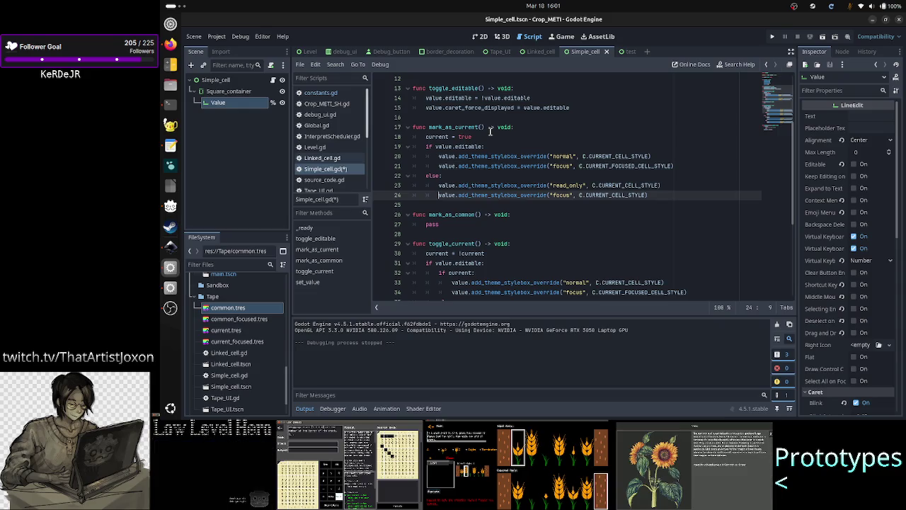
{"action": "key", "text": "Down"}
{"action": "key", "text": "Down"}
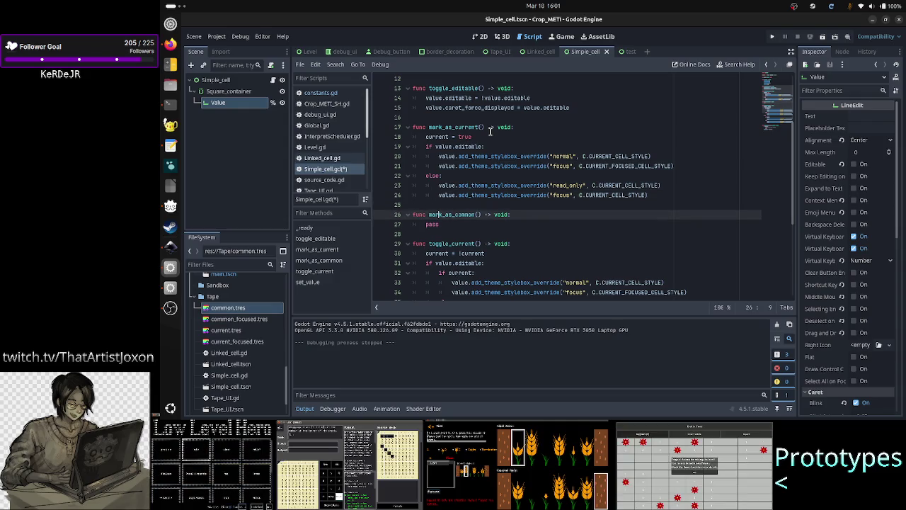
{"action": "key", "text": "Down"}
{"action": "key", "text": "Down"}
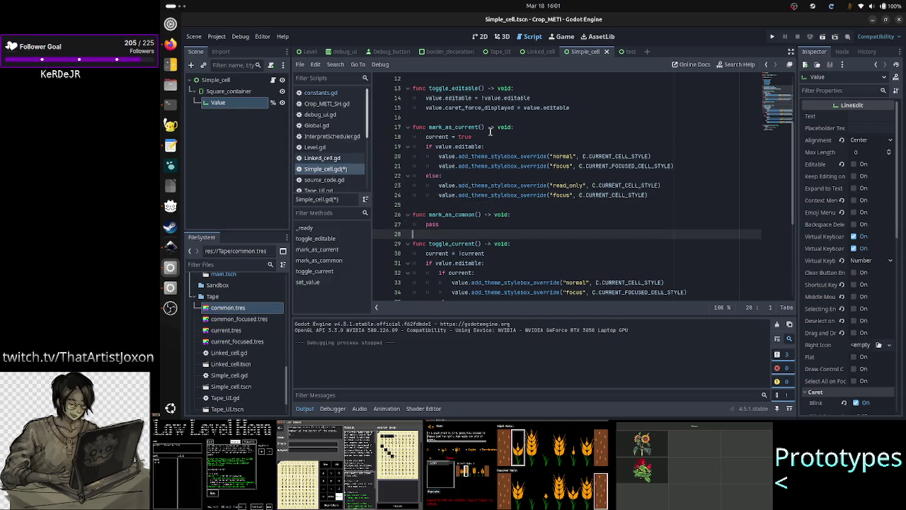
Replace pass in mark_as_common with current = false.
{"action": "key", "text": "Up"}
{"action": "key", "text": "BackSpace"}
{"action": "key", "text": "BackSpace"}
{"action": "key", "text": "BackSpace"}
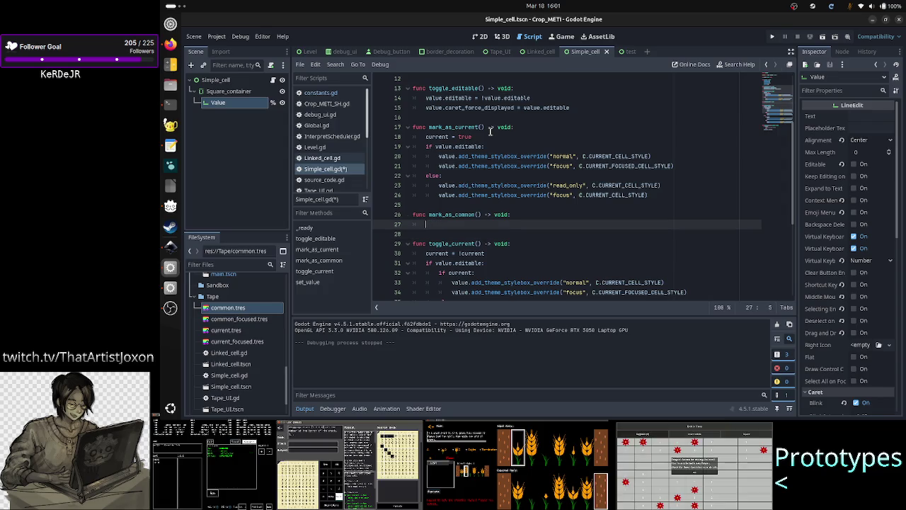
{"action": "type", "text": "current = false"}
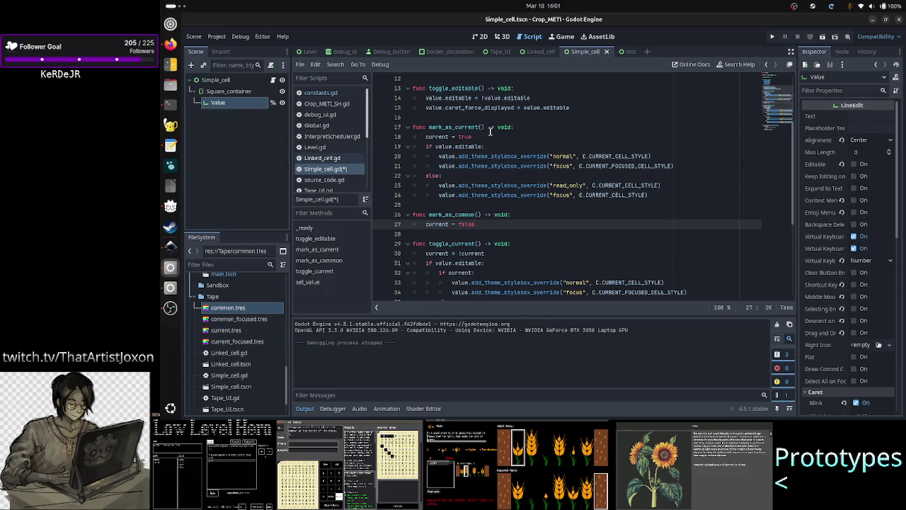
Select toggle_current's if value.editable styling block.
{"action": "key", "text": "Down"}
{"action": "key", "text": "Down"}
{"action": "key", "text": "Down"}
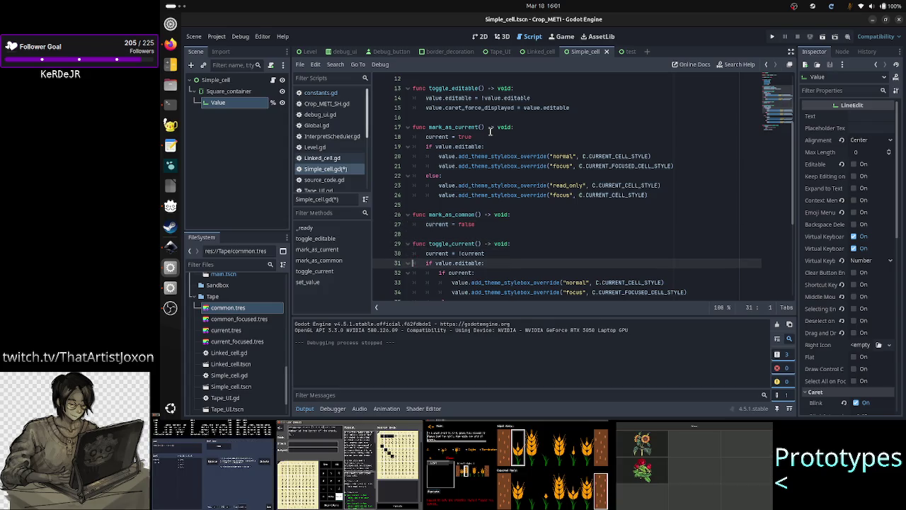
{"action": "key", "text": "Up"}
{"action": "key", "text": "shift+Down"}
{"action": "key", "text": "shift+Down"}
{"action": "key", "text": "shift+Down"}
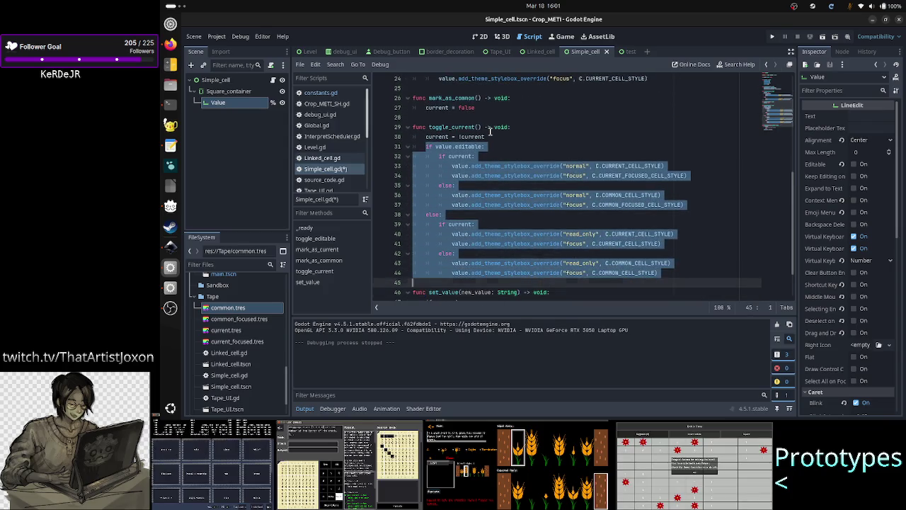
Copy toggle_current's styling block and paste it into mark_as_common.
{"action": "key", "text": "shift+Left"}
{"action": "key", "text": "ctrl+c"}
{"action": "key", "text": "Up"}
{"action": "key", "text": "Up"}
{"action": "key", "text": "Up"}
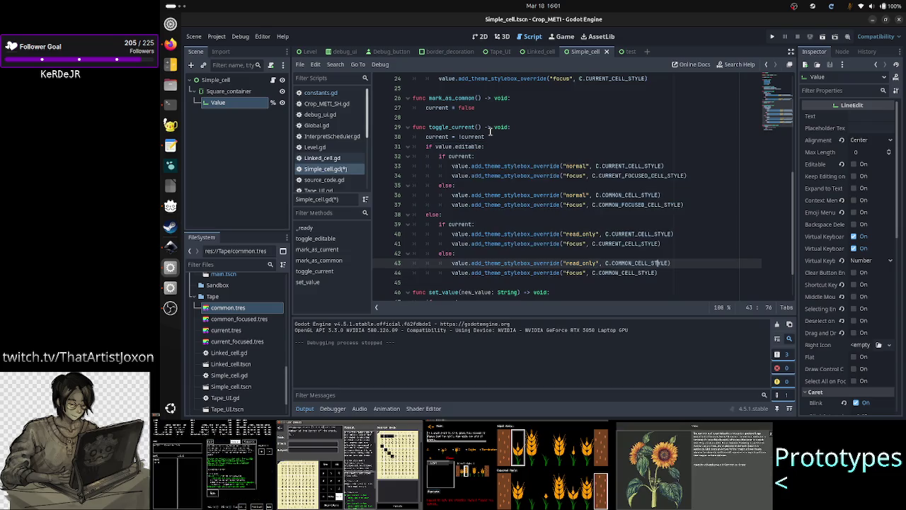
{"action": "key", "text": "Down"}
{"action": "key", "text": "Down"}
{"action": "key", "text": "Down"}
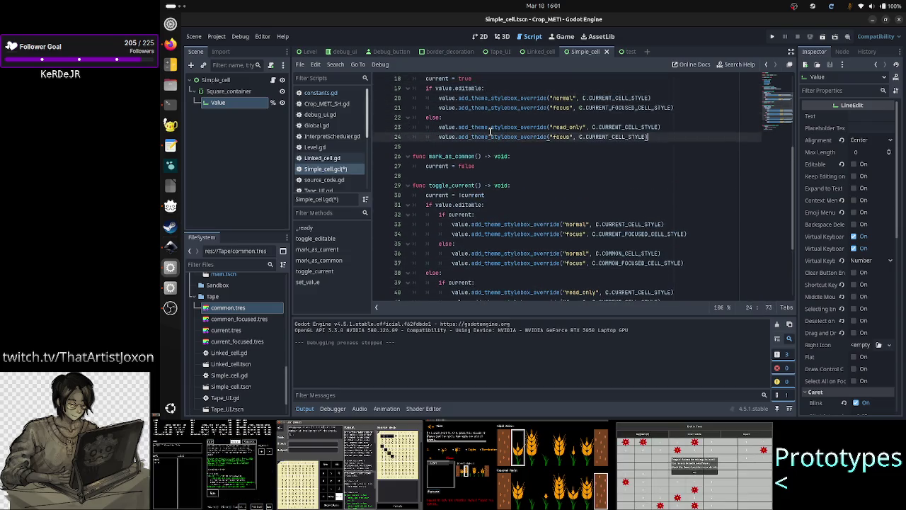
{"action": "key", "text": "ctrl+v"}
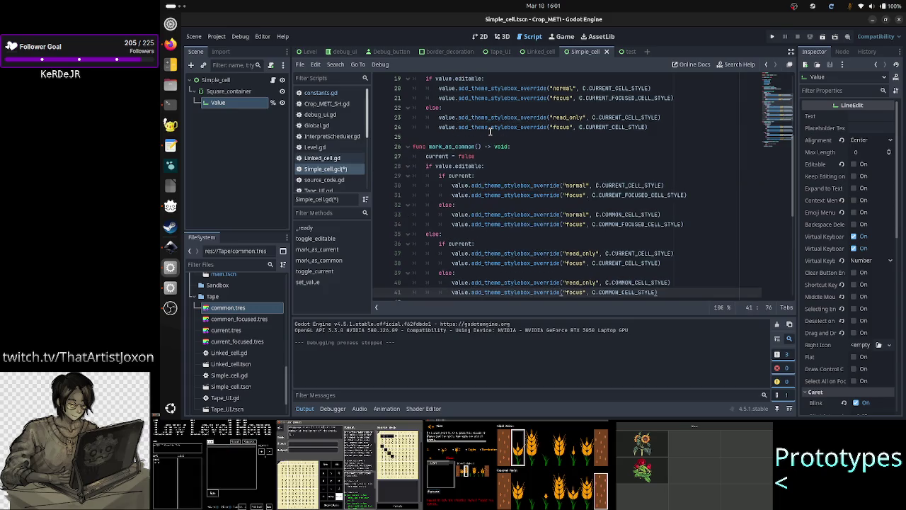
Delete the if current branches for editable and read-only cells in mark_as_common.
{"action": "key", "text": "Up"}
{"action": "key", "text": "Up"}
{"action": "key", "text": "Up"}
{"action": "key", "text": "Down"}
{"action": "key", "text": "Down"}
{"action": "key", "text": "Down"}
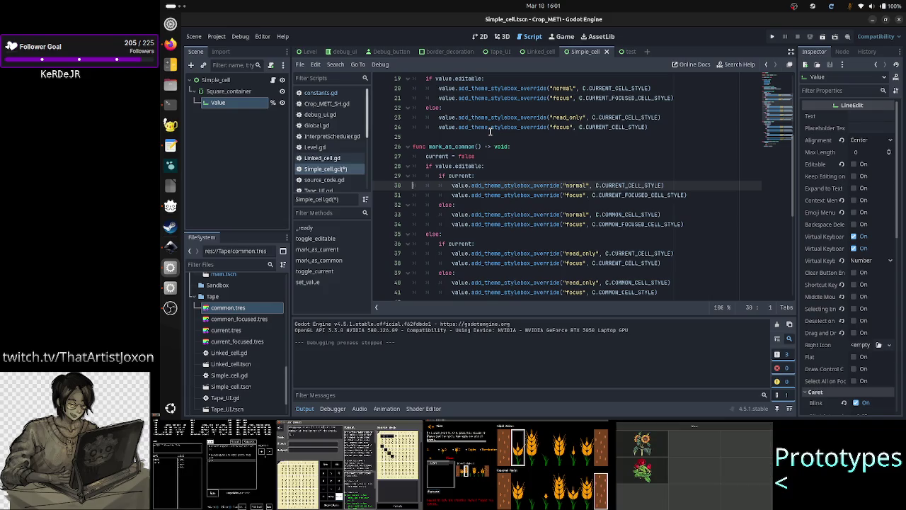
{"action": "key", "text": "Up"}
{"action": "key", "text": "shift+Down"}
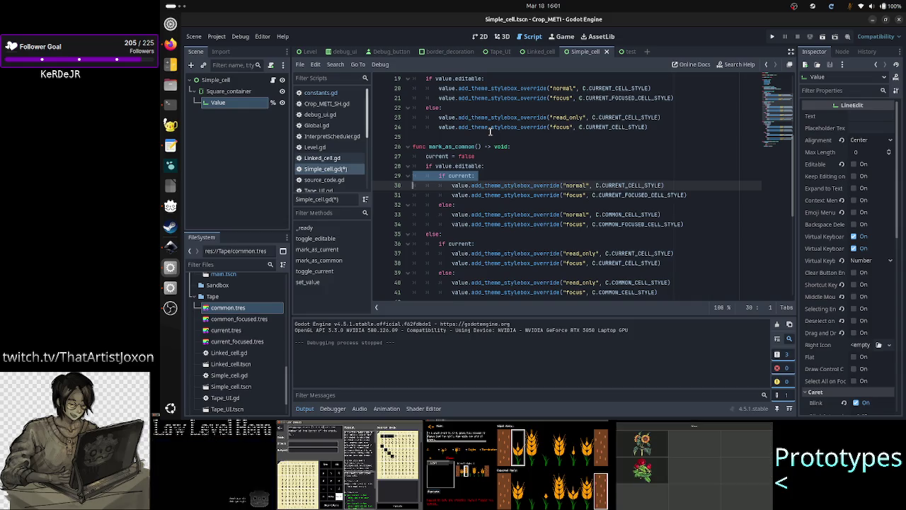
{"action": "key", "text": "shift+Down"}
{"action": "key", "text": "shift+Down"}
{"action": "key", "text": "shift+End"}
{"action": "key", "text": "BackSpace"}
{"action": "key", "text": "Delete"}
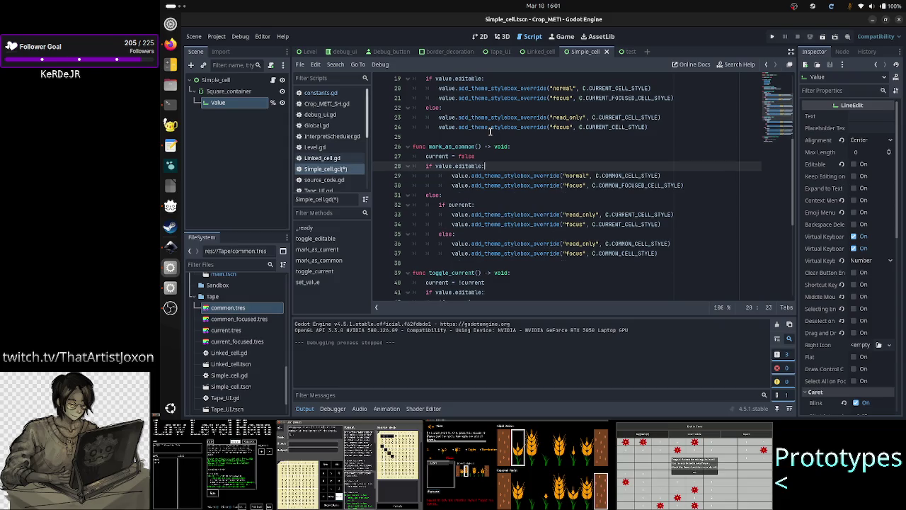
{"action": "key", "text": "Down"}
{"action": "key", "text": "Down"}
{"action": "key", "text": "Down"}
{"action": "key", "text": "shift+Down"}
{"action": "key", "text": "shift+Down"}
{"action": "key", "text": "shift+Down"}
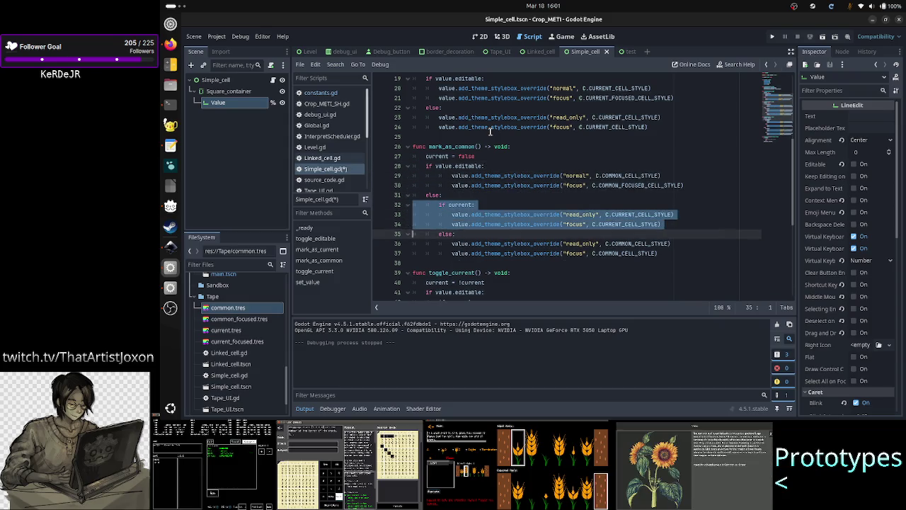
{"action": "key", "text": "BackSpace"}
{"action": "key", "text": "Left"}
Unindent the remaining COMMON stylebox override lines by one level.
{"action": "key", "text": "Down"}
{"action": "key", "text": "BackSpace"}
{"action": "key", "text": "Down"}
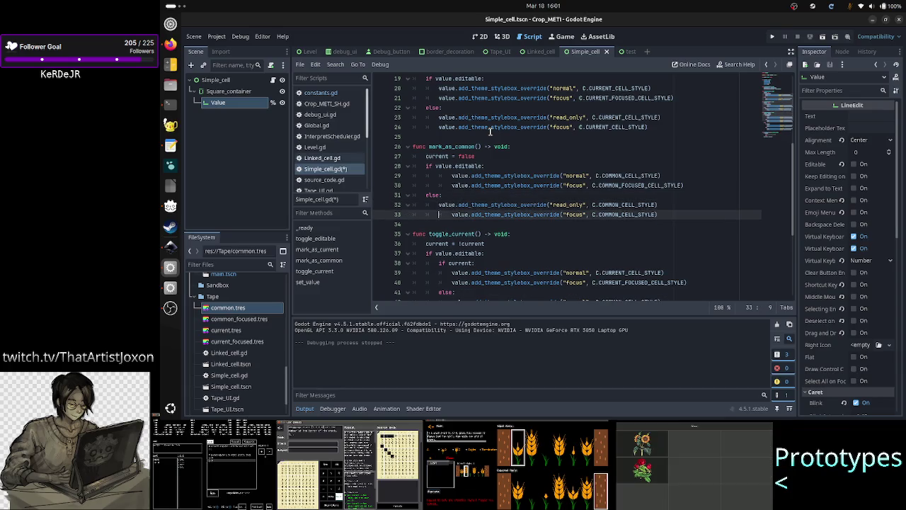
{"action": "key", "text": "BackSpace"}
{"action": "key", "text": "Up"}
{"action": "key", "text": "Up"}
{"action": "key", "text": "Up"}
{"action": "key", "text": "BackSpace"}
{"action": "key", "text": "Up"}
{"action": "key", "text": "BackSpace"}
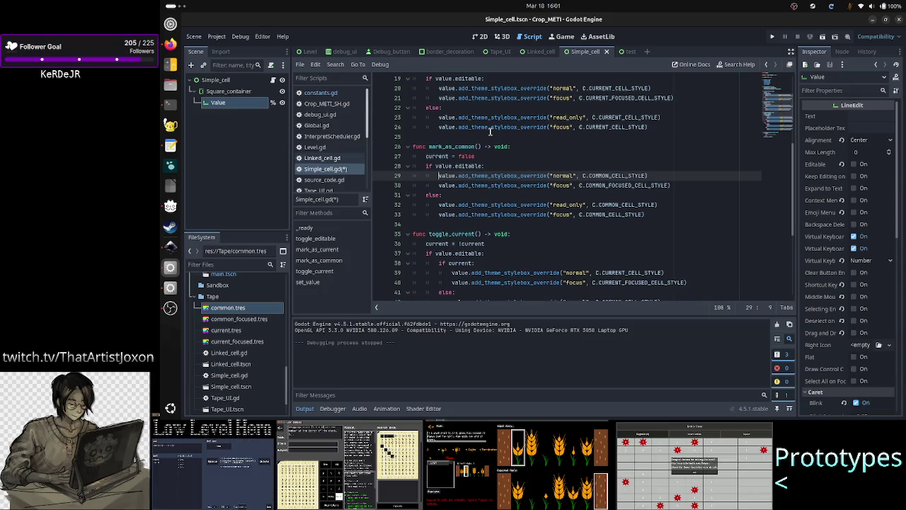
Begin selecting the toggle_current function.
{"action": "key", "text": "Down"}
{"action": "key", "text": "Down"}
{"action": "key", "text": "Down"}
{"action": "key", "text": "Home"}
{"action": "key", "text": "shift+Down"}
{"action": "key", "text": "shift+Down"}
{"action": "key", "text": "shift+Down"}
{"action": "key", "text": "shift+Down"}
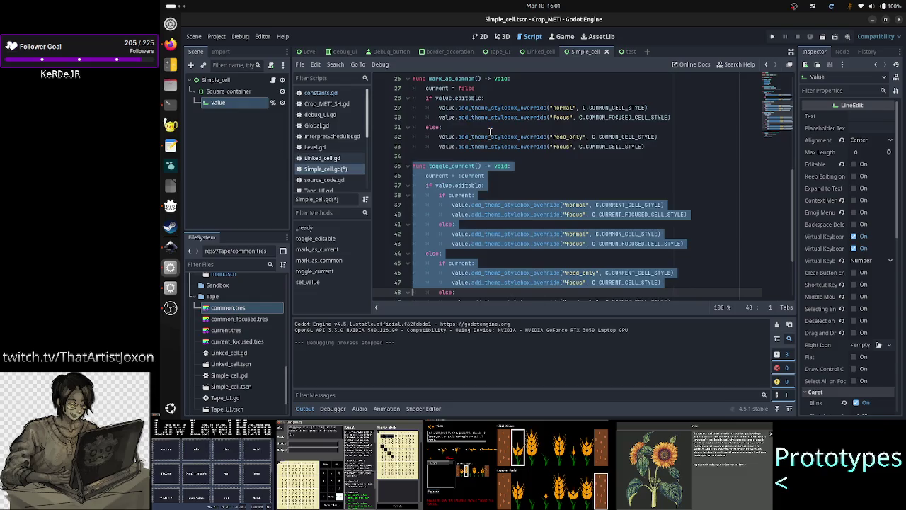
Delete the toggle_current function and both toggle_current() calls in _ready().
{"action": "key", "text": "shift+Up"}
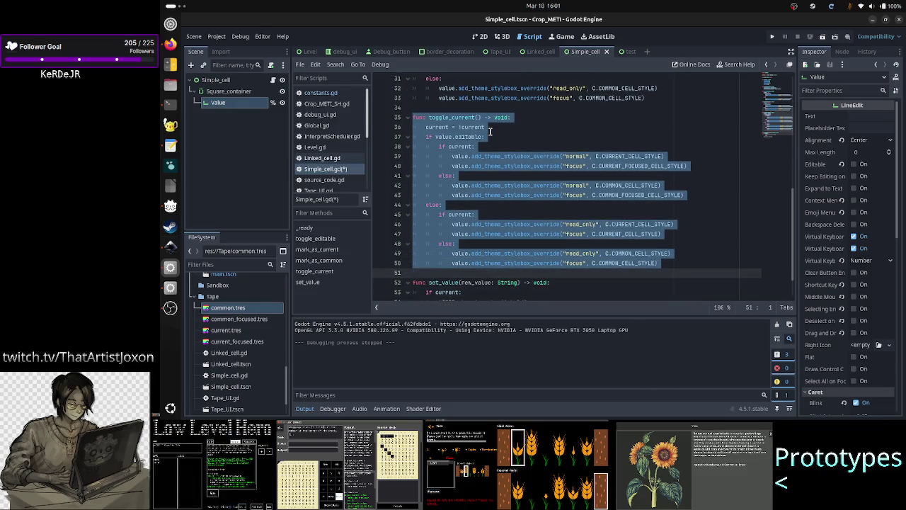
{"action": "key", "text": "BackSpace"}
{"action": "key", "text": "BackSpace"}
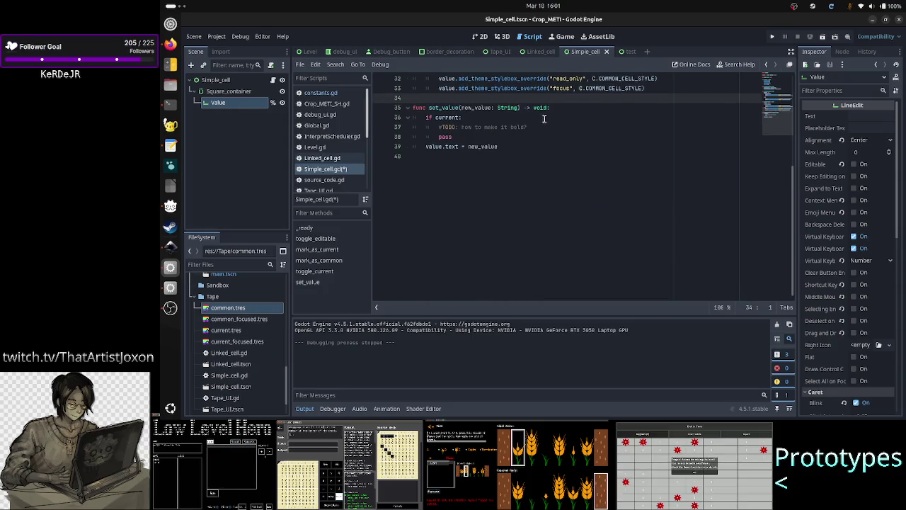
{"action": "scroll", "coordinate": [545, 120], "scroll_direction": "up", "scroll_amount": 10}
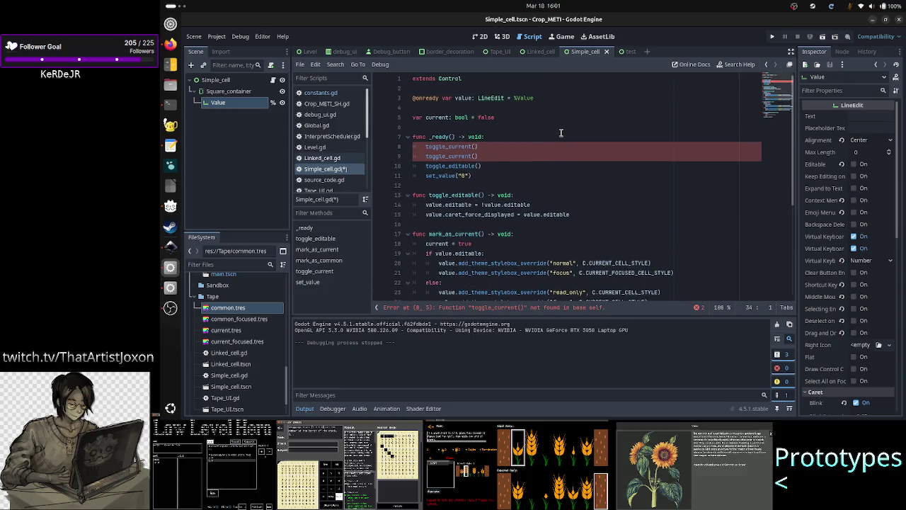
{"action": "left_click", "coordinate": [508, 147]}
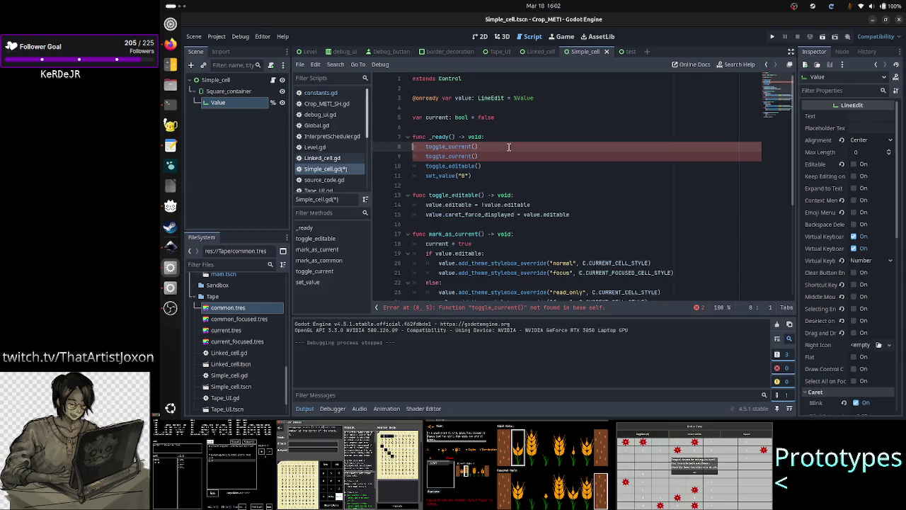
{"action": "key", "text": "shift+Down"}
{"action": "key", "text": "shift+End"}
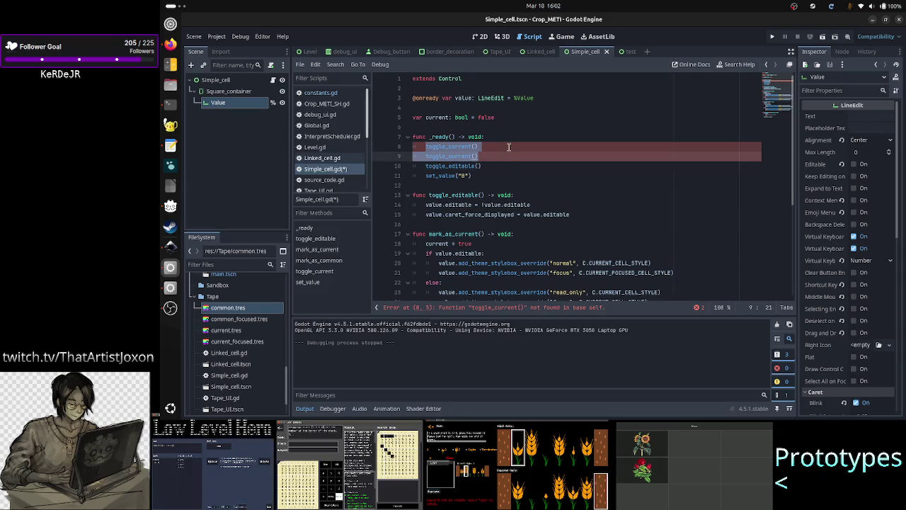
{"action": "key", "text": "BackSpace"}
{"action": "key", "text": "BackSpace"}
{"action": "key", "text": "BackSpace"}
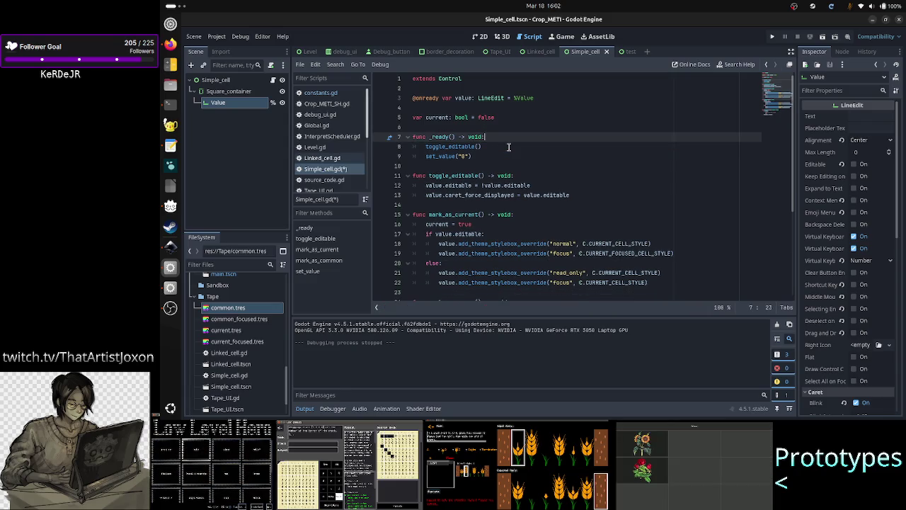
Add a mark_as_common() call in _ready() via autocomplete.
{"action": "key", "text": "Return"}
{"action": "type", "text": "mar"}
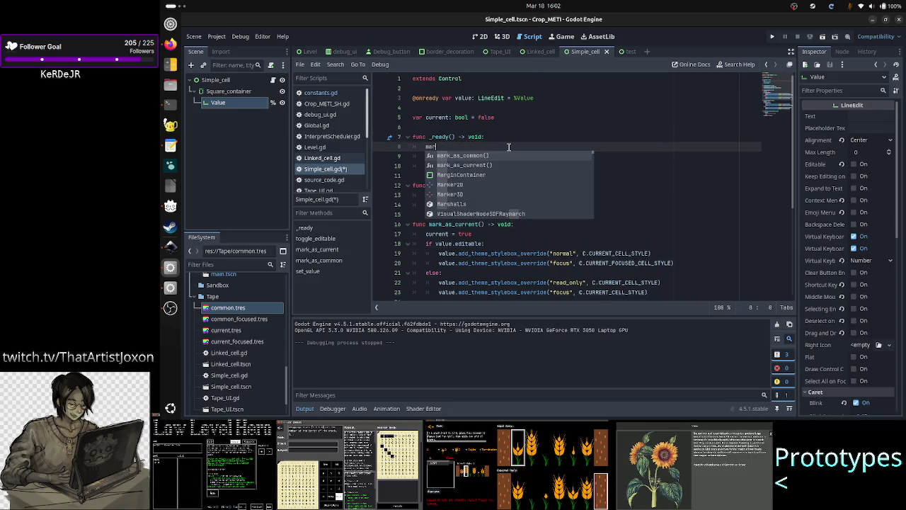
{"action": "type", "text": "k_"}
{"action": "key", "text": "Return"}
{"action": "key", "text": "Down"}
{"action": "key", "text": "Down"}
{"action": "key", "text": "Down"}
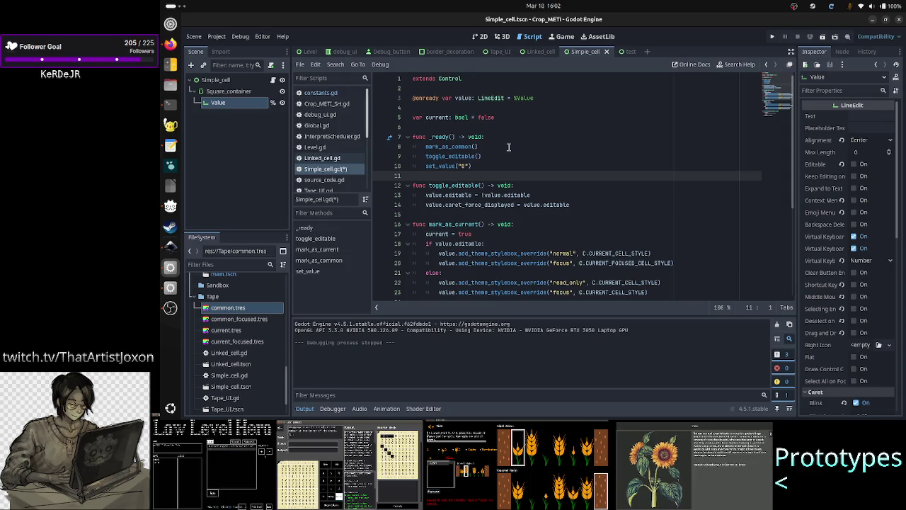
{"action": "key", "text": "Down"}
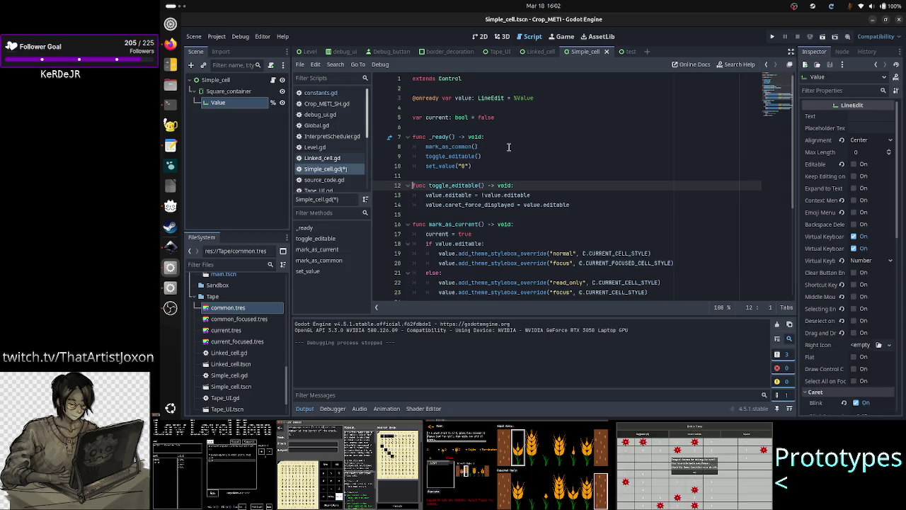
{"action": "key", "text": "Right"}
{"action": "key", "text": "Right"}
{"action": "key", "text": "Right"}
{"action": "key", "text": "Right"}
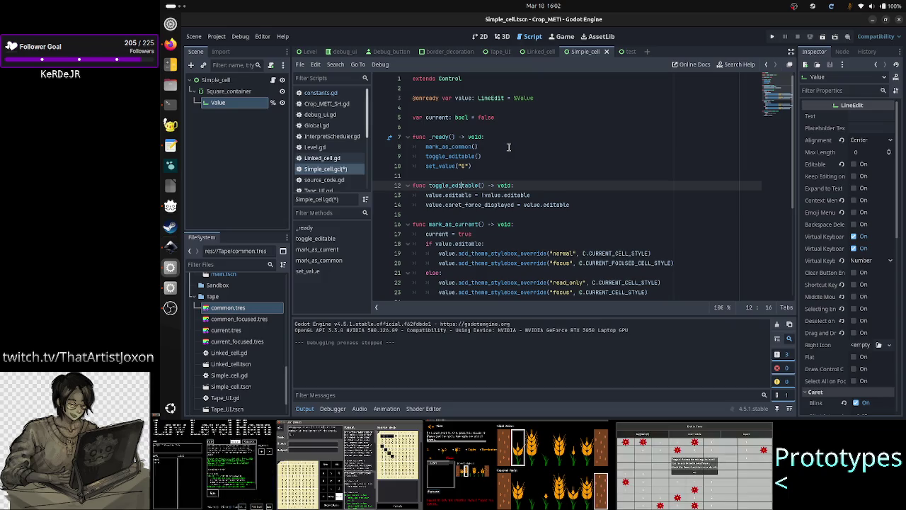
{"action": "key", "text": "Down"}
{"action": "key", "text": "Down"}
{"action": "key", "text": "Down"}
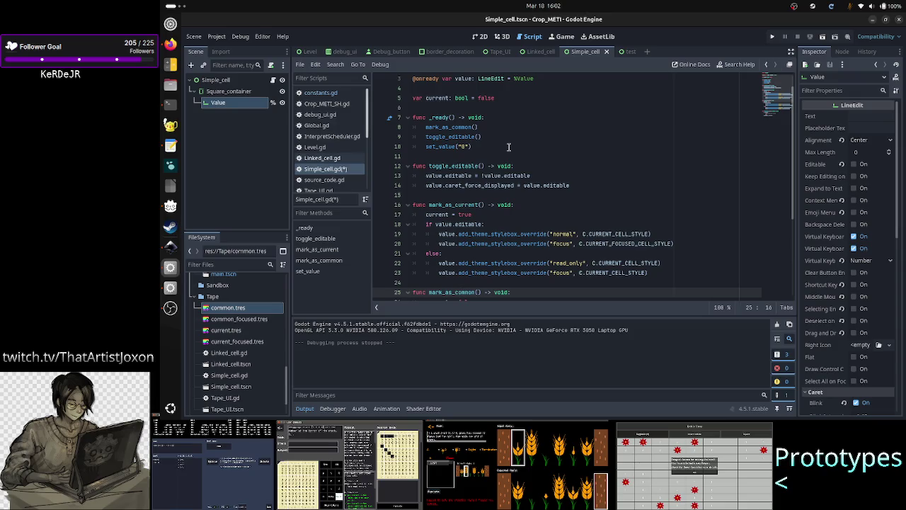
{"action": "key", "text": "Down"}
{"action": "key", "text": "Down"}
{"action": "key", "text": "Down"}
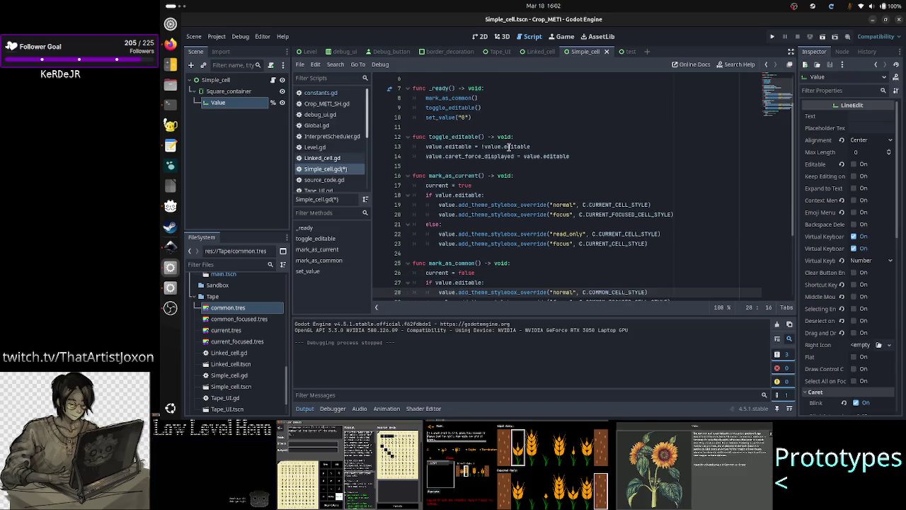
{"action": "key", "text": "Up"}
{"action": "key", "text": "Up"}
{"action": "key", "text": "Up"}
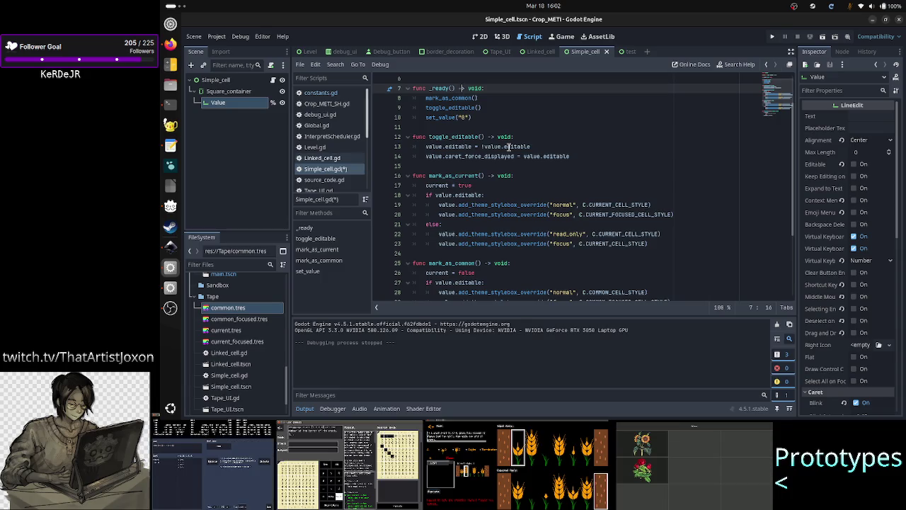
{"action": "key", "text": "Down"}
{"action": "key", "text": "Down"}
{"action": "key", "text": "Down"}
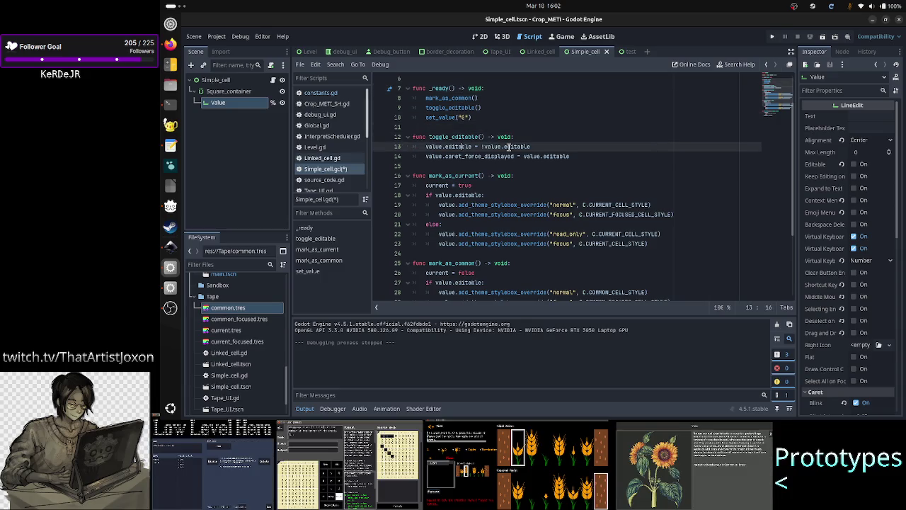
{"action": "key", "text": "Right"}
{"action": "key", "text": "Right"}
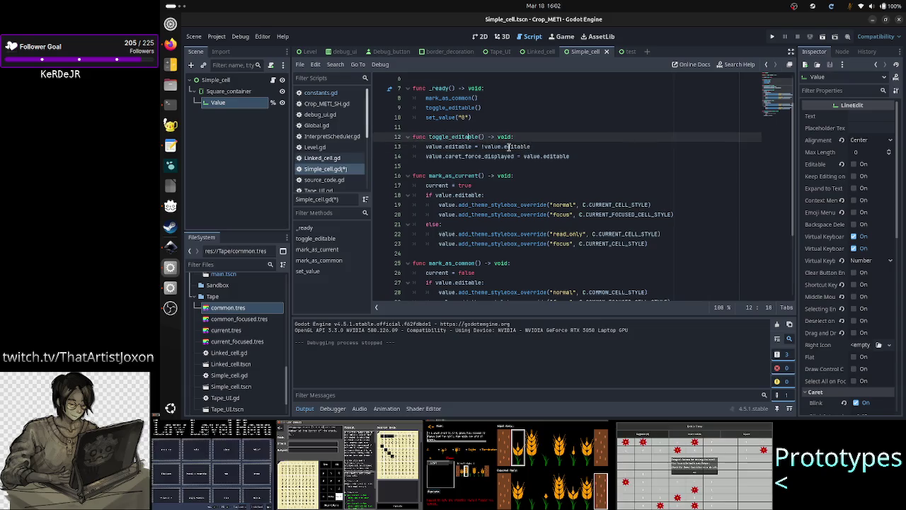
{"action": "key", "text": "Down"}
{"action": "key", "text": "Down"}
{"action": "key", "text": "Down"}
{"action": "key", "text": "Down"}
{"action": "key", "text": "Down"}
{"action": "key", "text": "Down"}
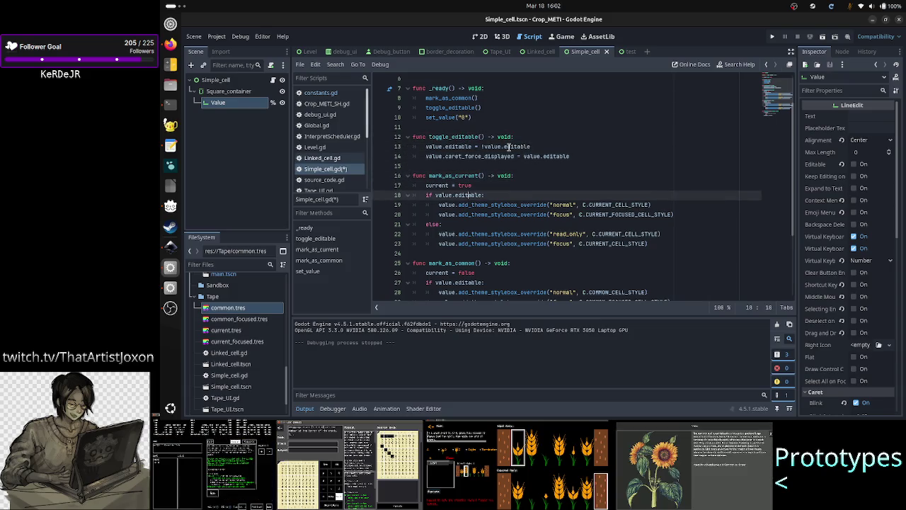
{"action": "key", "text": "Up"}
{"action": "key", "text": "Up"}
{"action": "key", "text": "Up"}
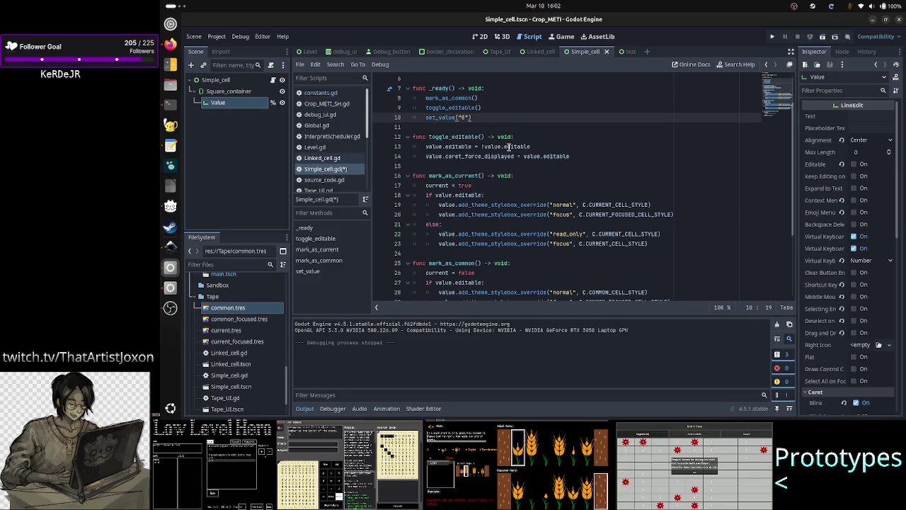
{"action": "key", "text": "Home"}
{"action": "key", "text": "Home"}
{"action": "key", "text": "Up"}
{"action": "key", "text": "shift+Down"}
{"action": "key", "text": "shift+Left"}
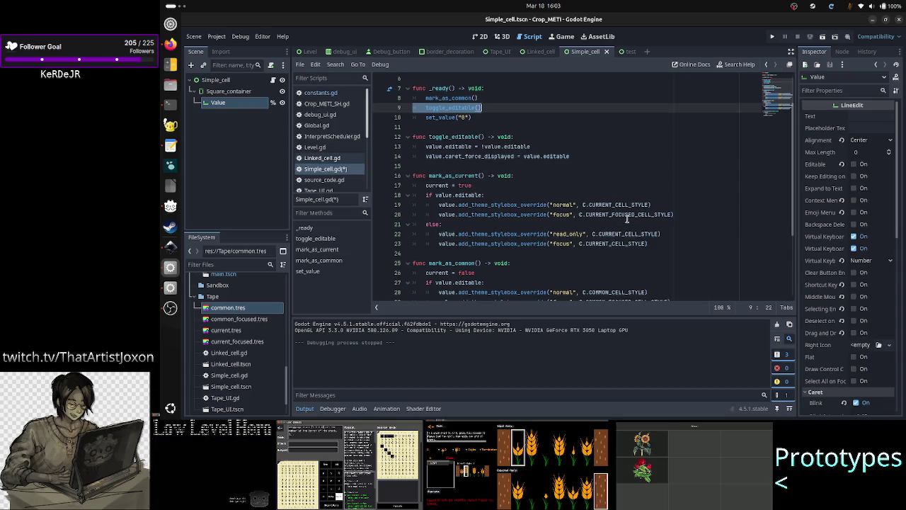
{"action": "double_click", "coordinate": [623, 214]}
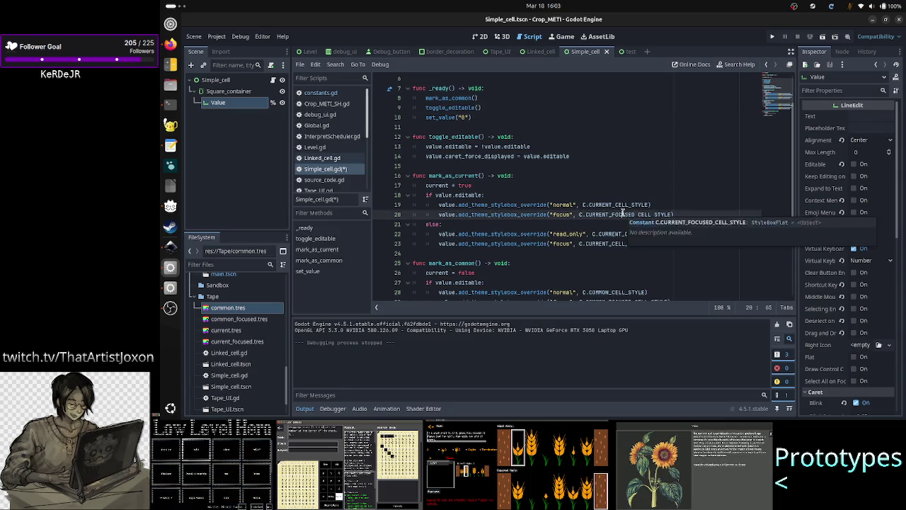
{"action": "double_click", "coordinate": [467, 195]}
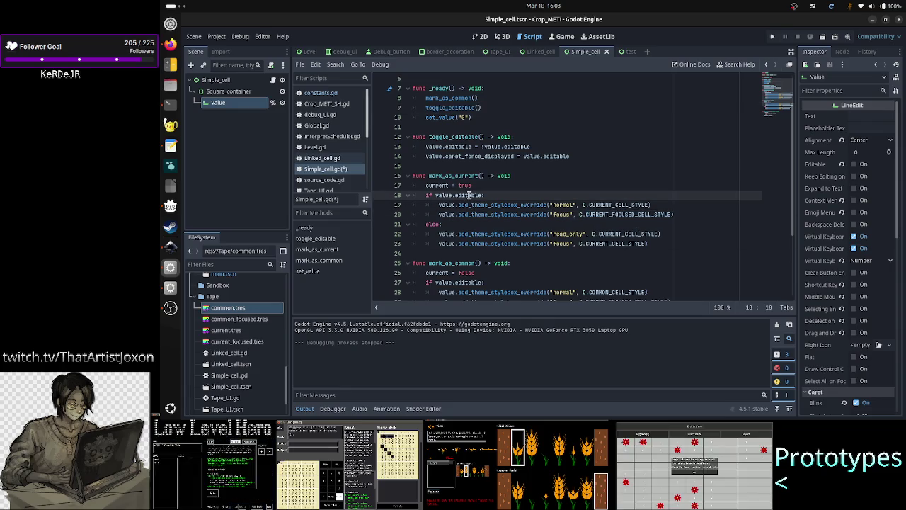
{"action": "double_click", "coordinate": [452, 174]}
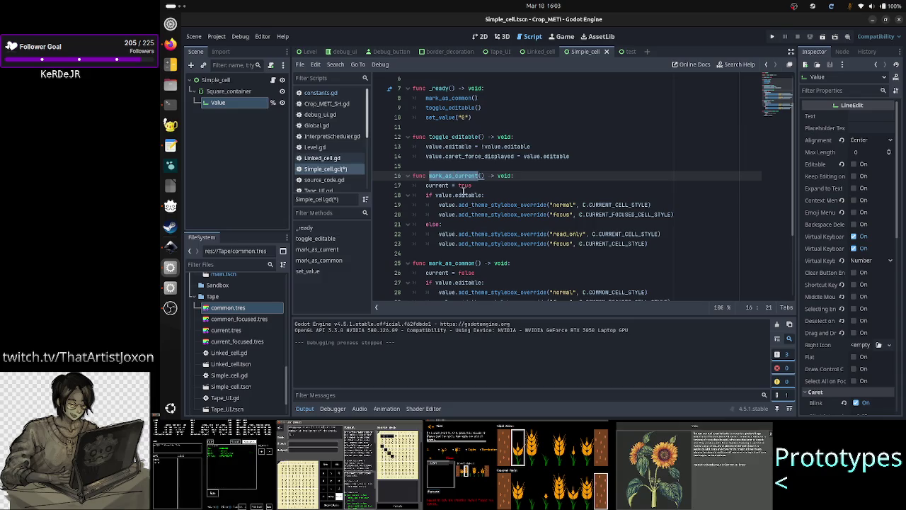
{"action": "left_click_drag", "start_coordinate": [484, 195], "coordinate": [418, 194]}
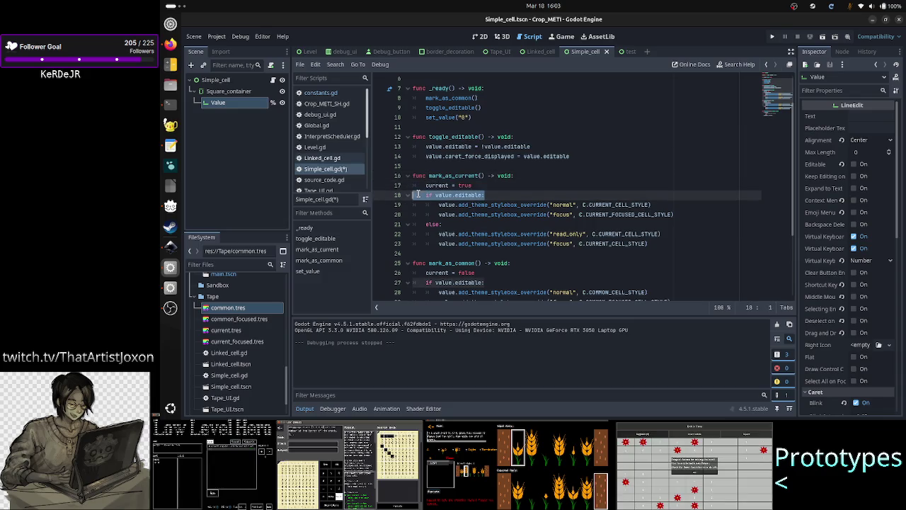
{"action": "left_click", "coordinate": [510, 194]}
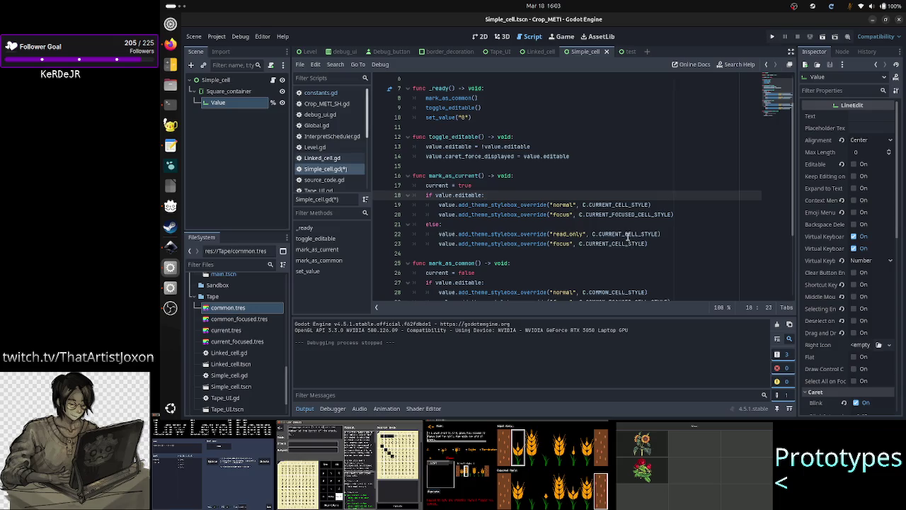
{"action": "mouse_move", "coordinate": [627, 238]}
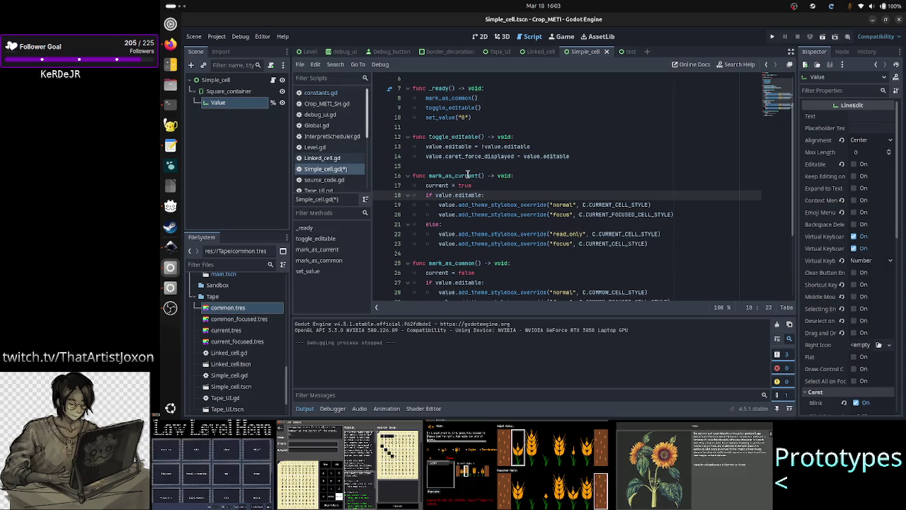
{"action": "left_click_drag", "start_coordinate": [467, 174], "coordinate": [436, 174]}
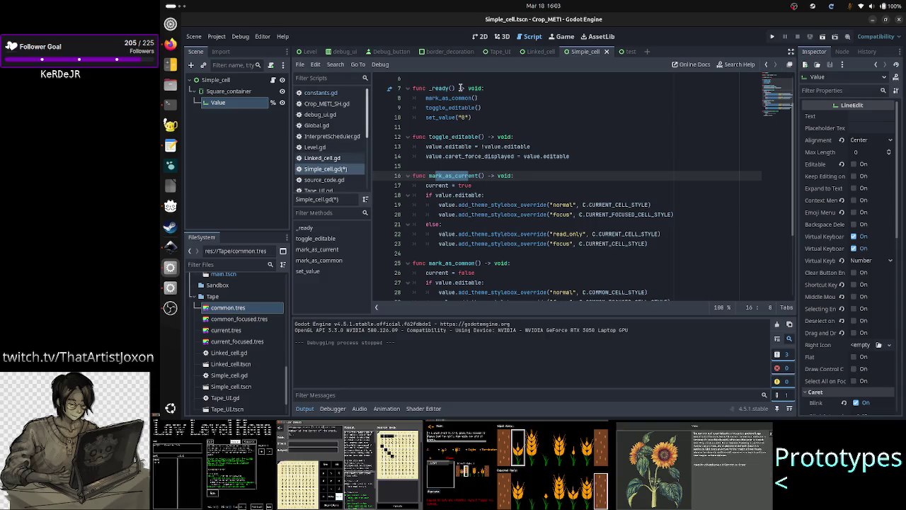
{"action": "double_click", "coordinate": [464, 108]}
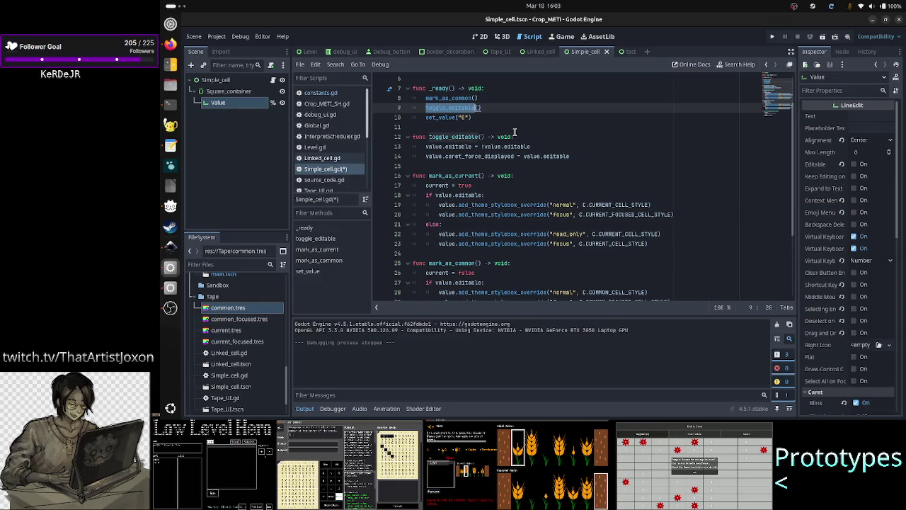
{"action": "double_click", "coordinate": [458, 136]}
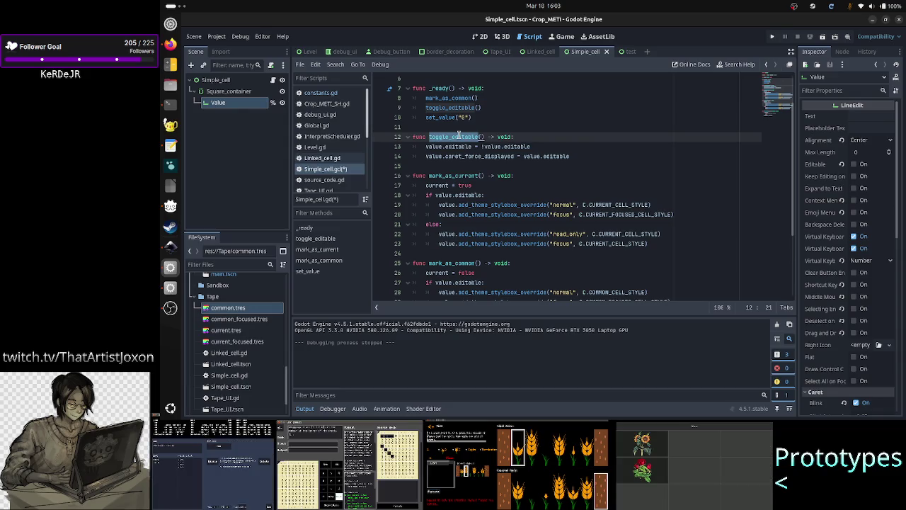
{"action": "double_click", "coordinate": [446, 176]}
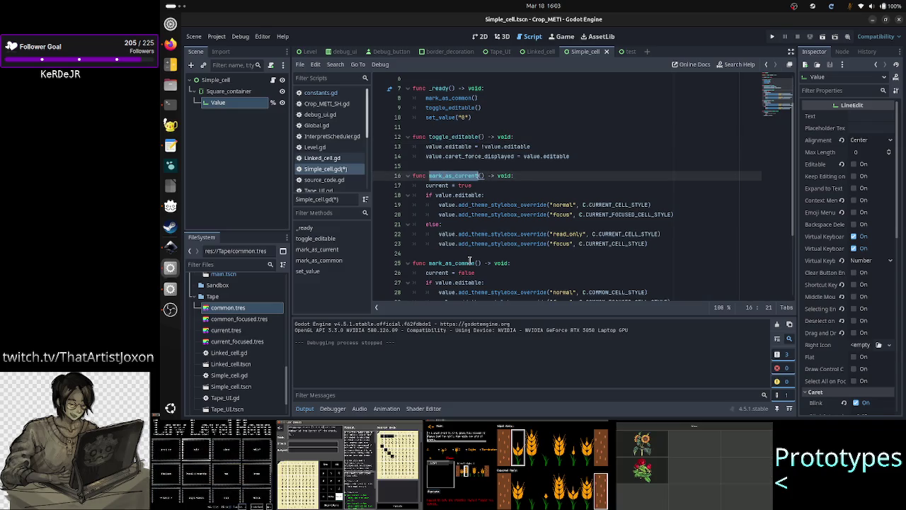
{"action": "double_click", "coordinate": [468, 262]}
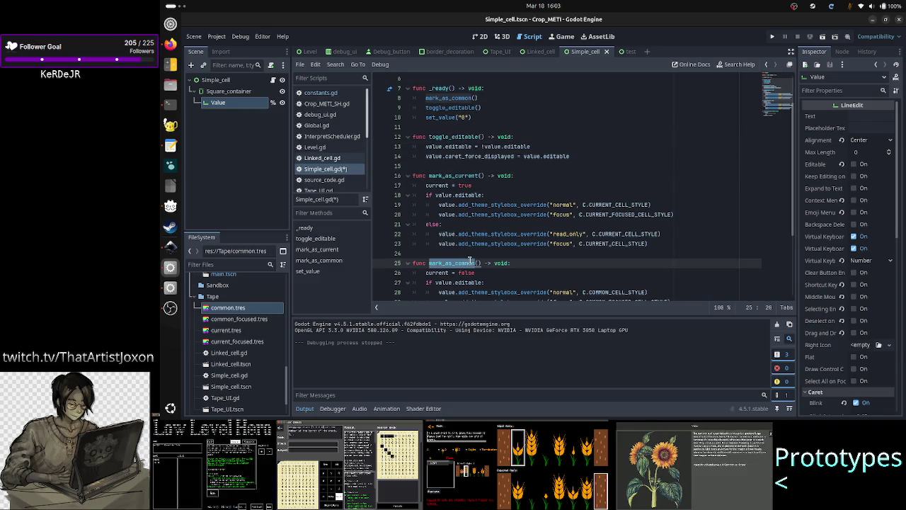
{"action": "scroll", "coordinate": [481, 193], "scroll_direction": "up", "scroll_amount": 2}
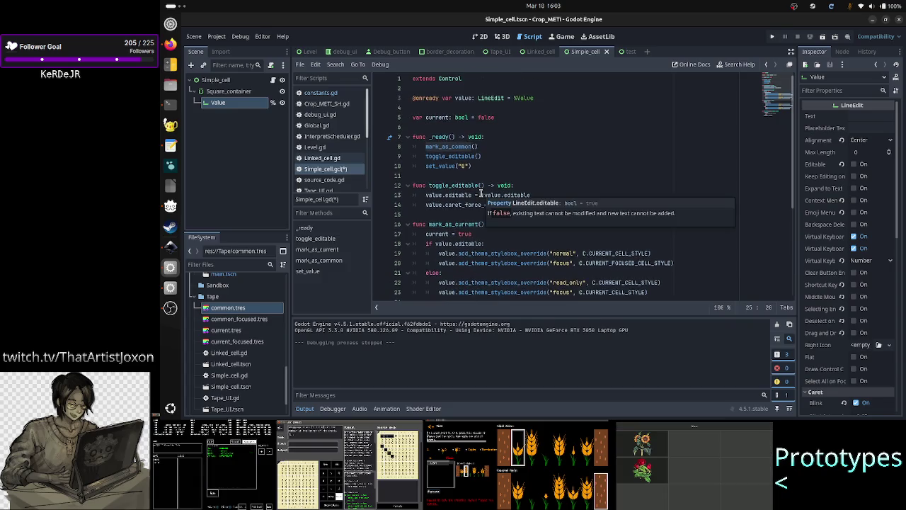
{"action": "scroll", "coordinate": [491, 147], "scroll_direction": "down", "scroll_amount": 1}
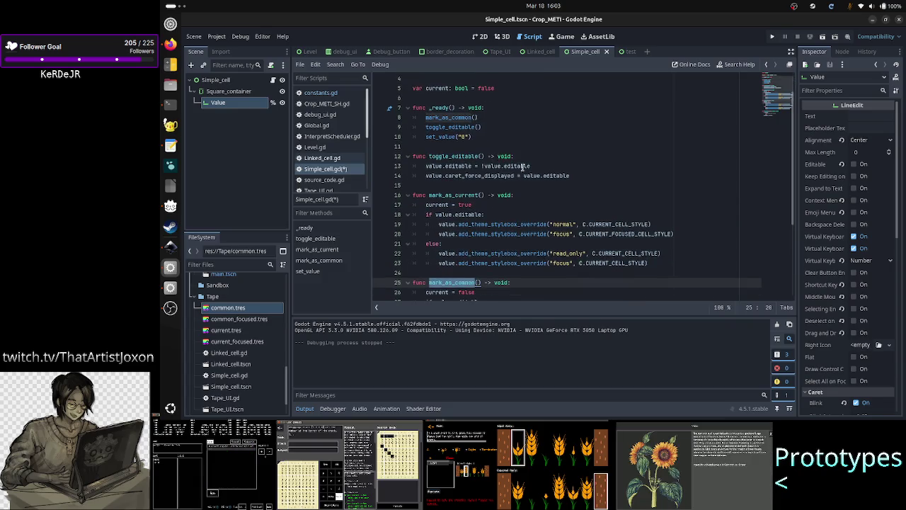
{"action": "left_click", "coordinate": [584, 171]}
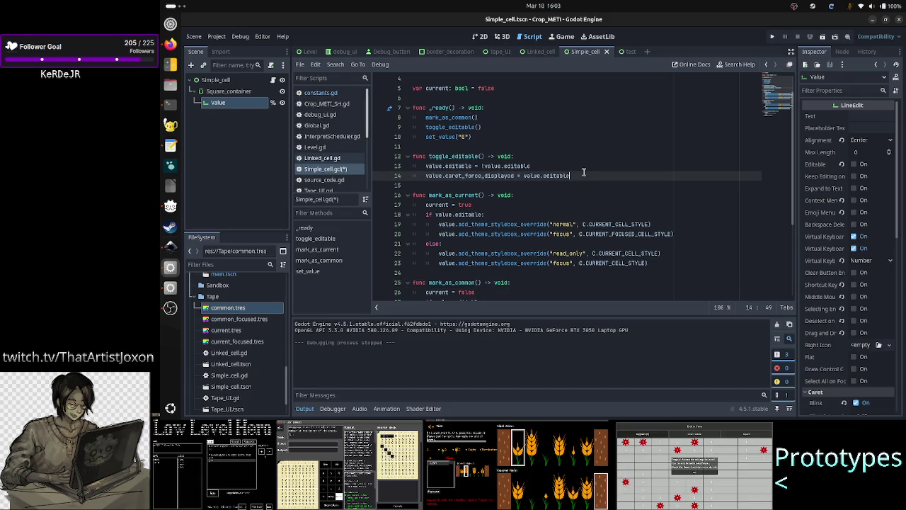
In toggle_editable, add 'if current: mark_as_current() else: mark_as_common()'.
{"action": "key", "text": "Return"}
{"action": "type", "text": "if current:"}
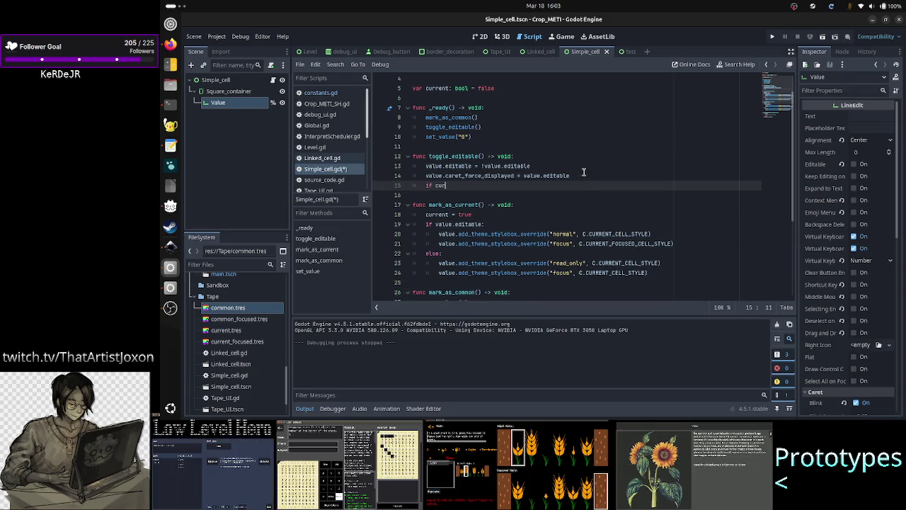
{"action": "key", "text": "Return"}
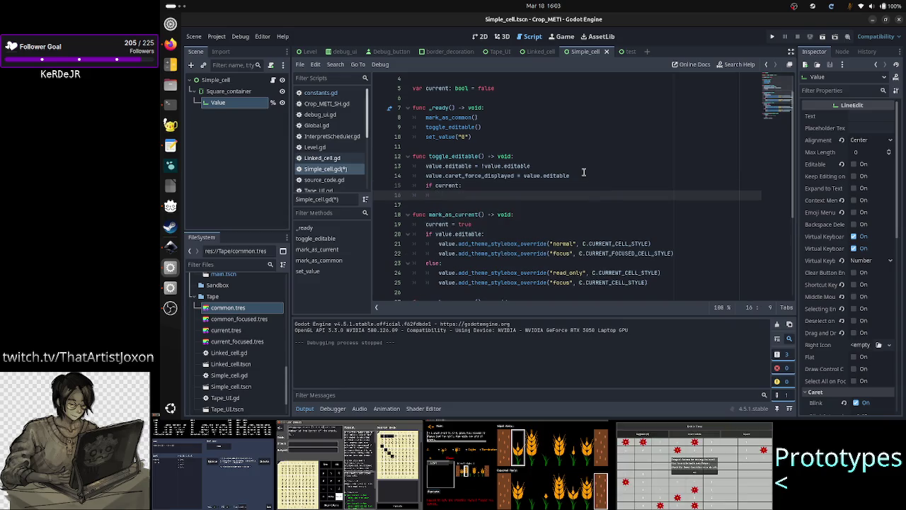
{"action": "type", "text": "mark_as"}
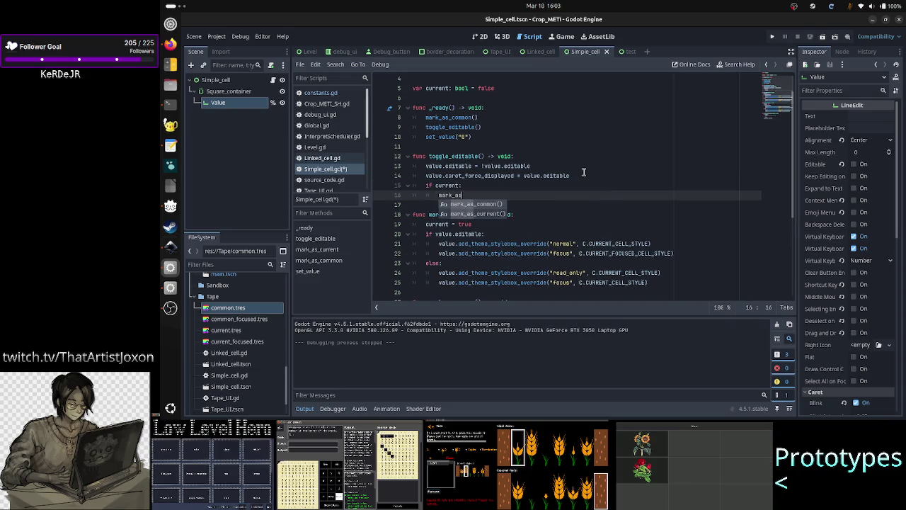
{"action": "key", "text": "Down"}
{"action": "key", "text": "Return"}
{"action": "key", "text": "Return"}
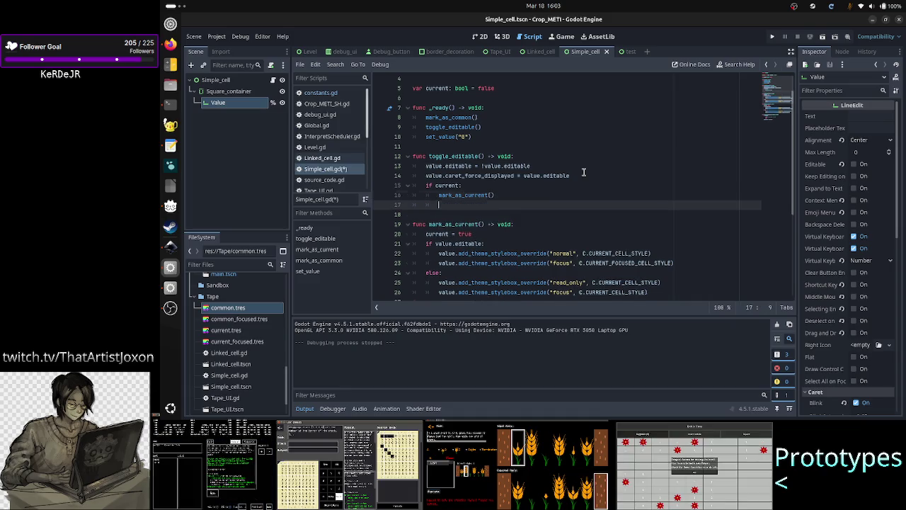
{"action": "type", "text": "lse:"}
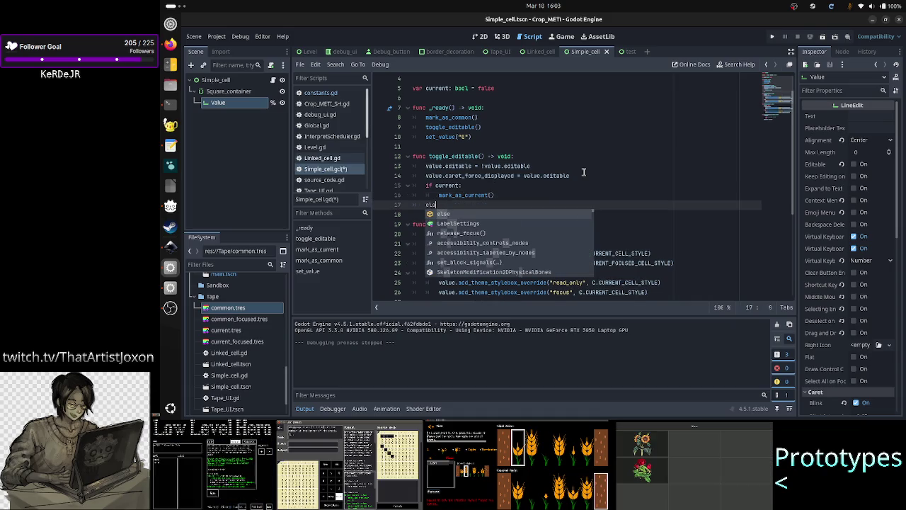
{"action": "key", "text": "Return"}
{"action": "type", "text": "mark_as_c"}
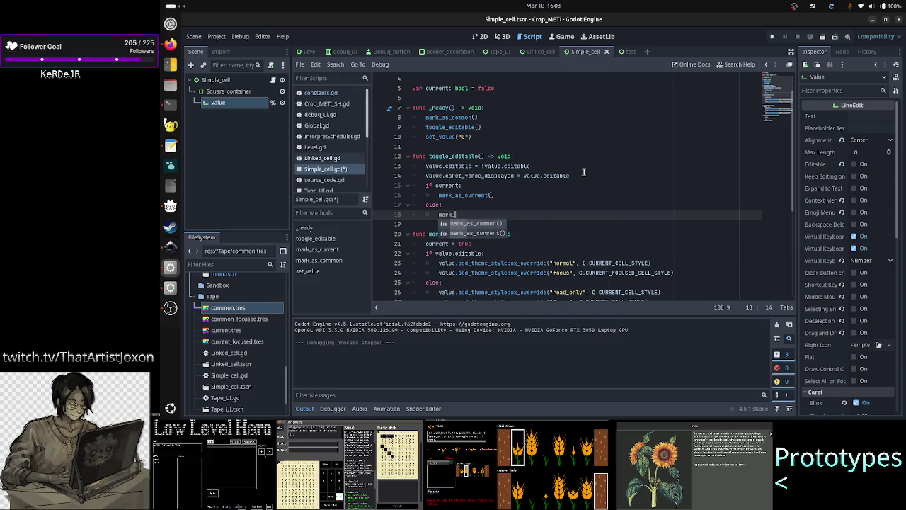
{"action": "key", "text": "Return"}
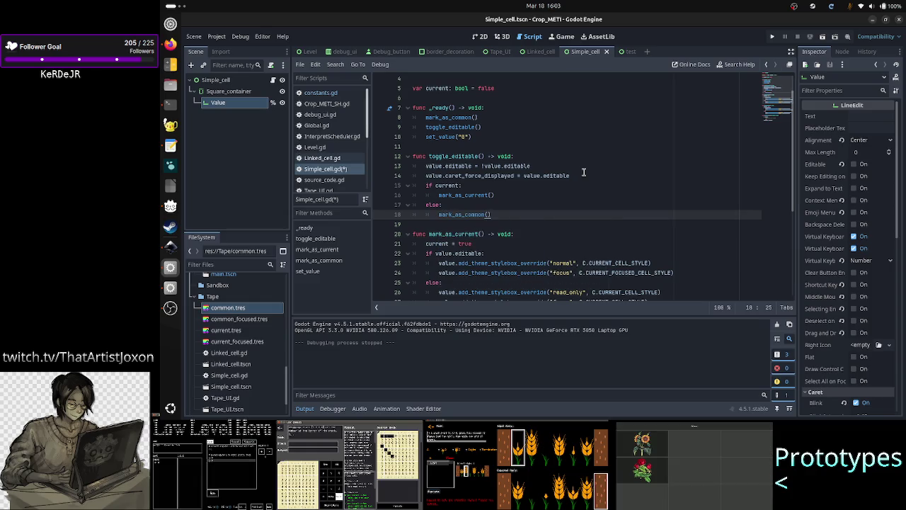
{"action": "key", "text": "Down"}
Save Simple_cell.gd and run the cell scene.
{"action": "key", "text": "ctrl+s"}
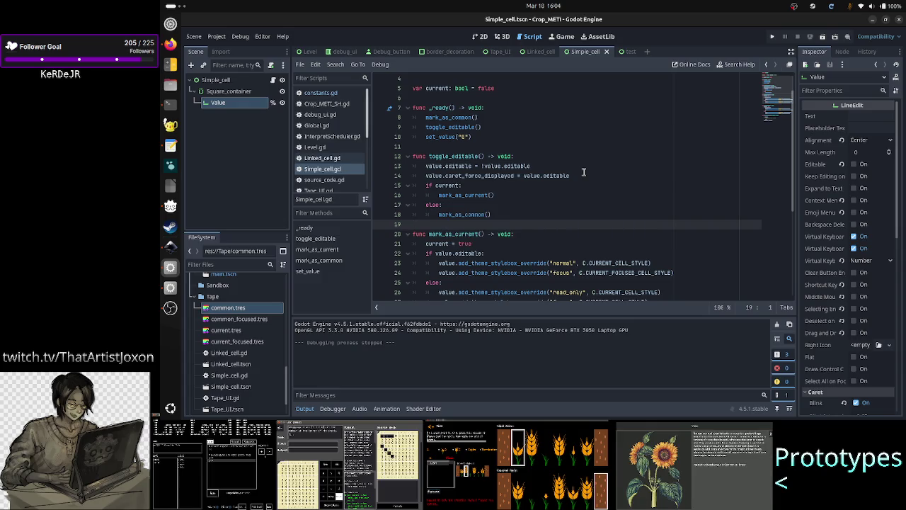
{"action": "scroll", "coordinate": [646, 153], "scroll_direction": "up", "scroll_amount": 1}
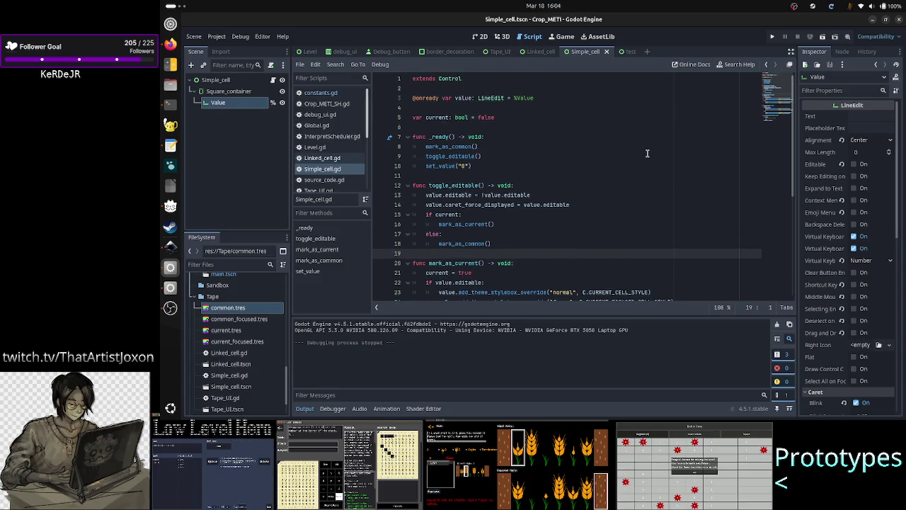
{"action": "left_click", "coordinate": [822, 39]}
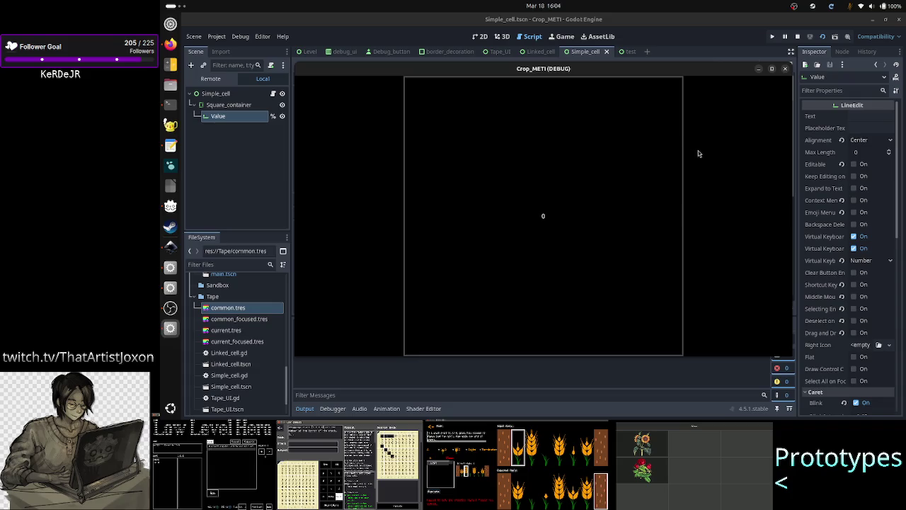
Stop the run showing 0, change current's default to true, then rerun and stop.
{"action": "left_click", "coordinate": [613, 211]}
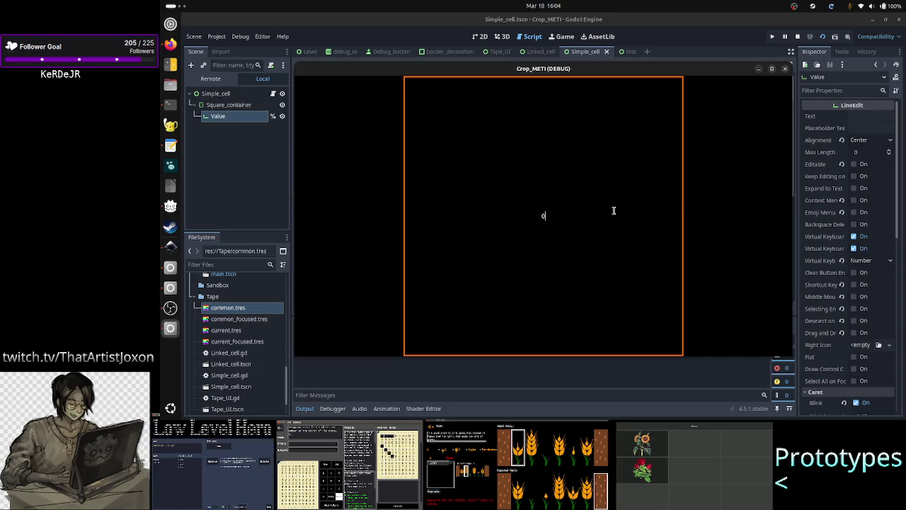
{"action": "left_click", "coordinate": [784, 69]}
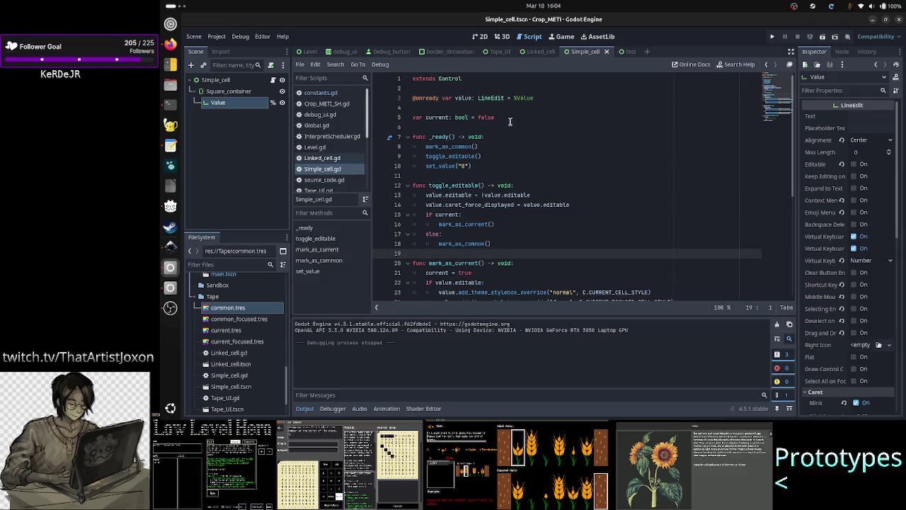
{"action": "left_click", "coordinate": [509, 118]}
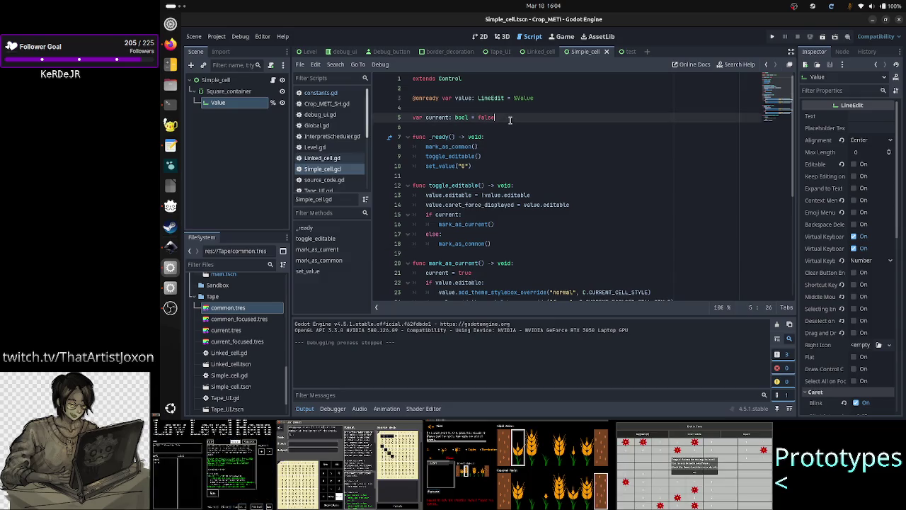
{"action": "key", "text": "BackSpace"}
{"action": "key", "text": "BackSpace"}
{"action": "key", "text": "BackSpace"}
{"action": "type", "text": "rue"}
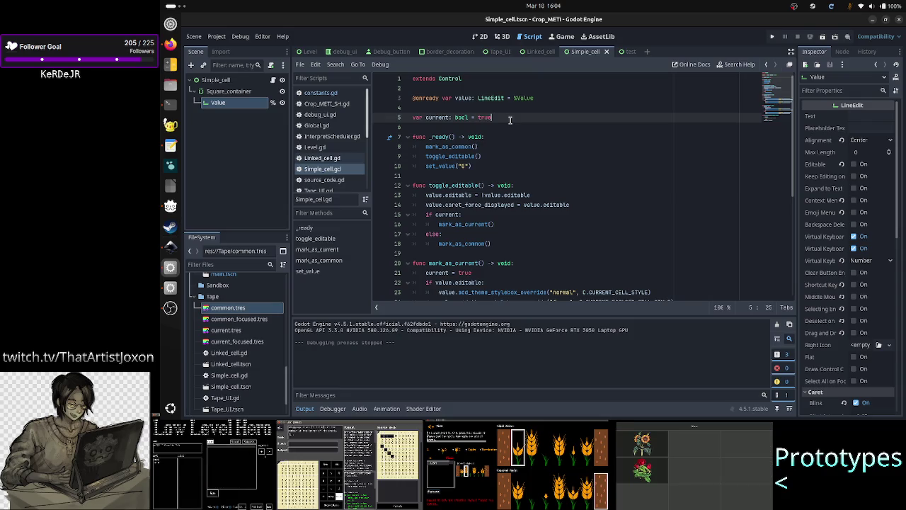
{"action": "left_click", "coordinate": [821, 37]}
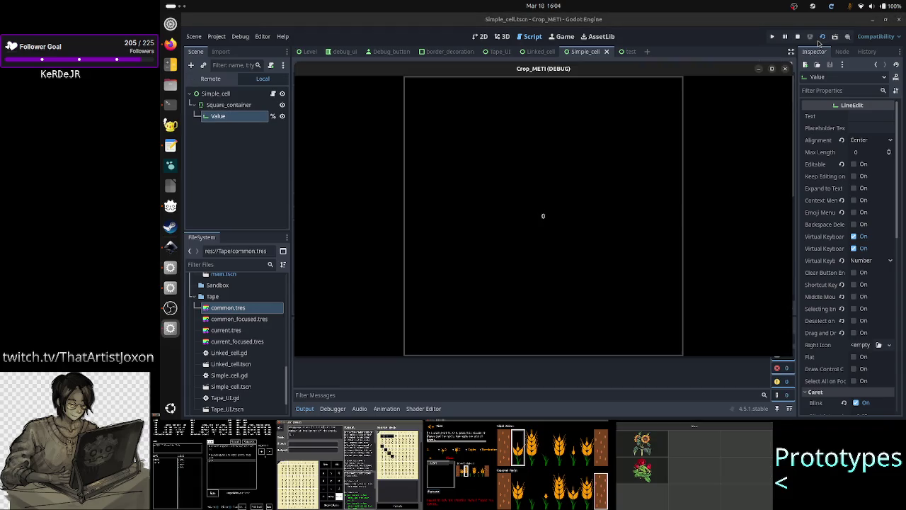
{"action": "left_click", "coordinate": [784, 70]}
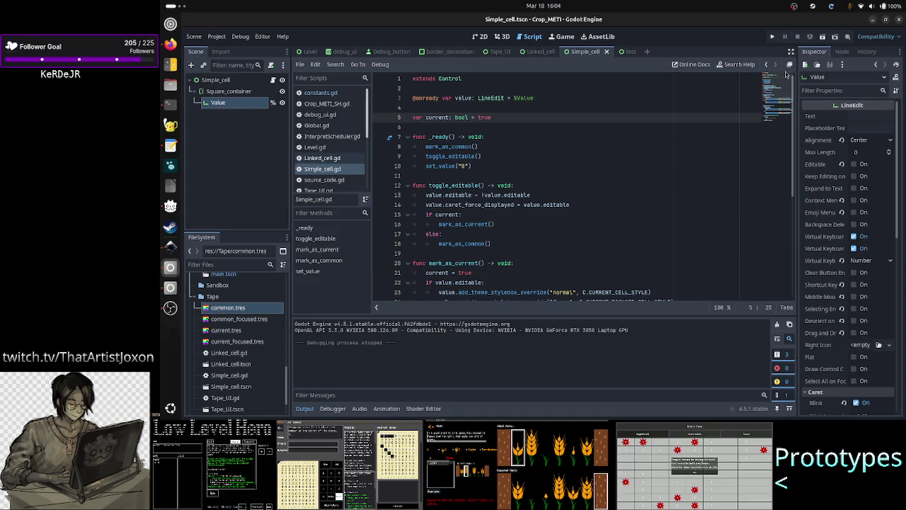
Insert a new mark(is_current: bool) function header above mark_as_current.
{"action": "left_click", "coordinate": [447, 146]}
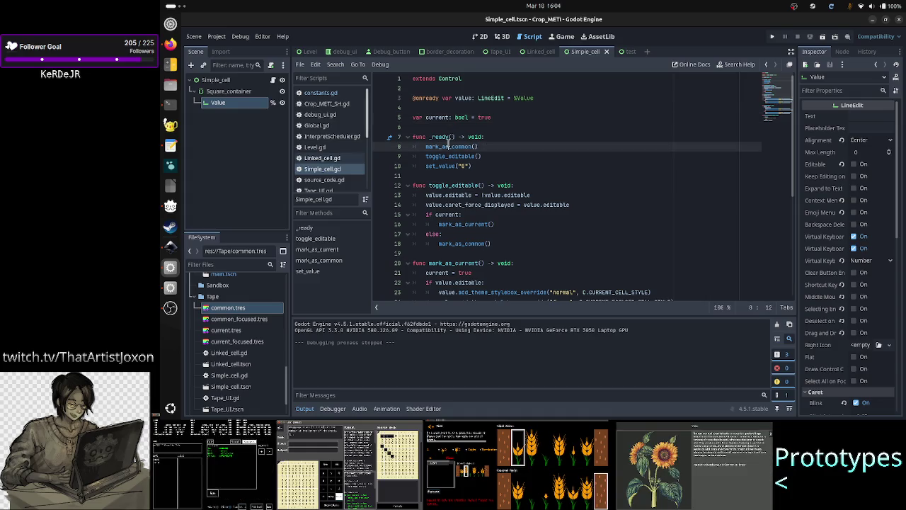
{"action": "left_click", "coordinate": [496, 147]}
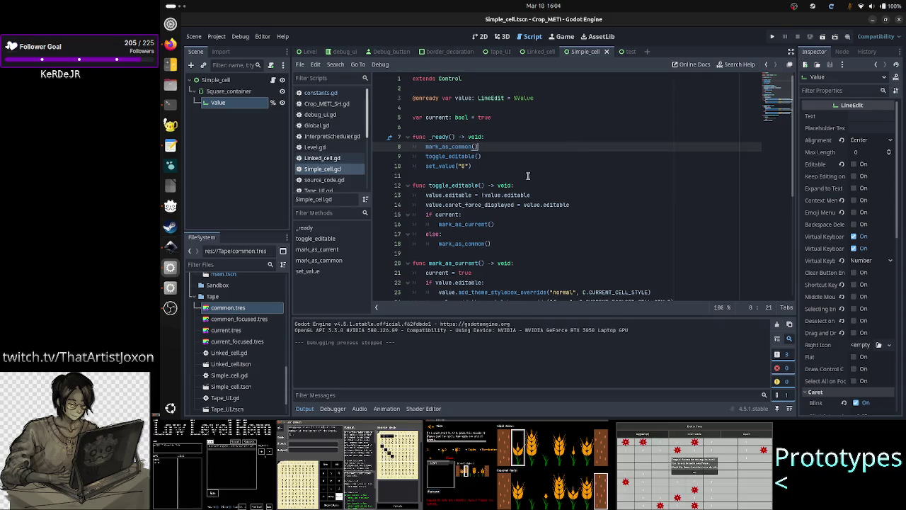
{"action": "scroll", "coordinate": [527, 176], "scroll_direction": "down", "scroll_amount": 4}
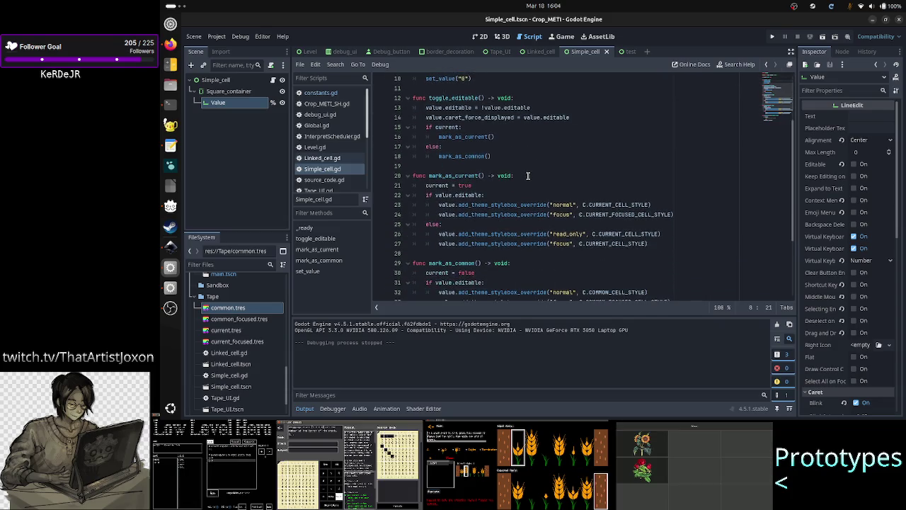
{"action": "scroll", "coordinate": [527, 176], "scroll_direction": "up", "scroll_amount": 4}
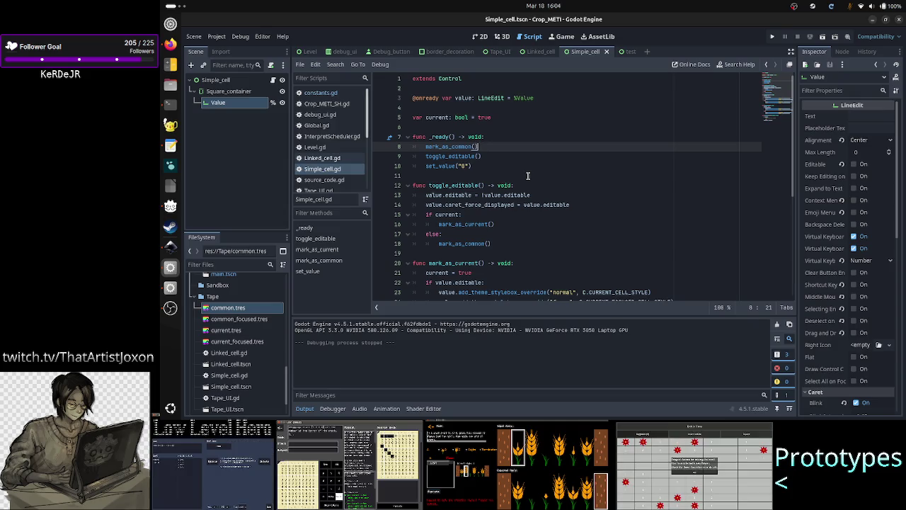
{"action": "left_click", "coordinate": [455, 262]}
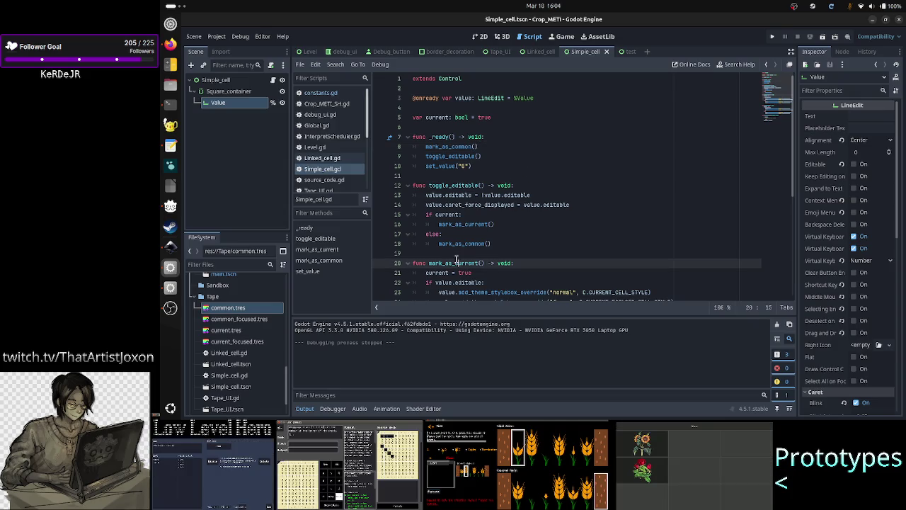
{"action": "key", "text": "ctrl+shift+Return"}
{"action": "key", "text": "ctrl+shift+Return"}
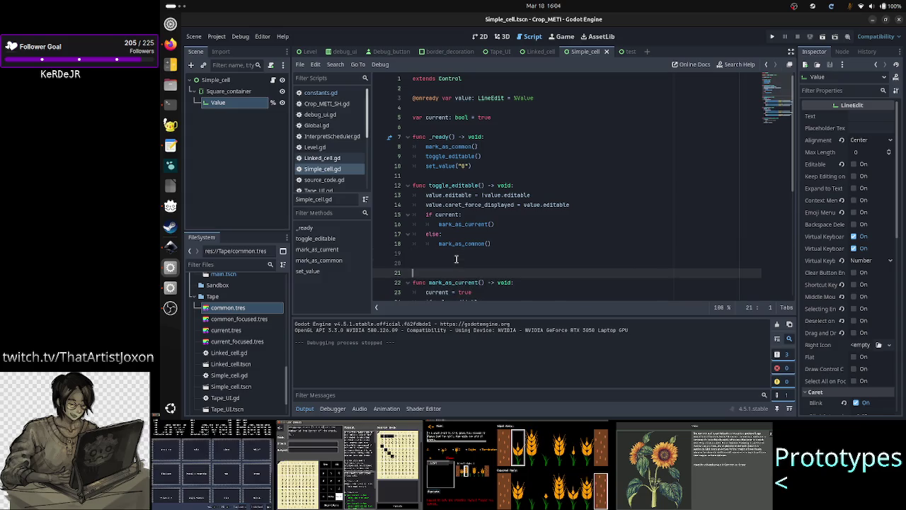
{"action": "type", "text": "fun"}
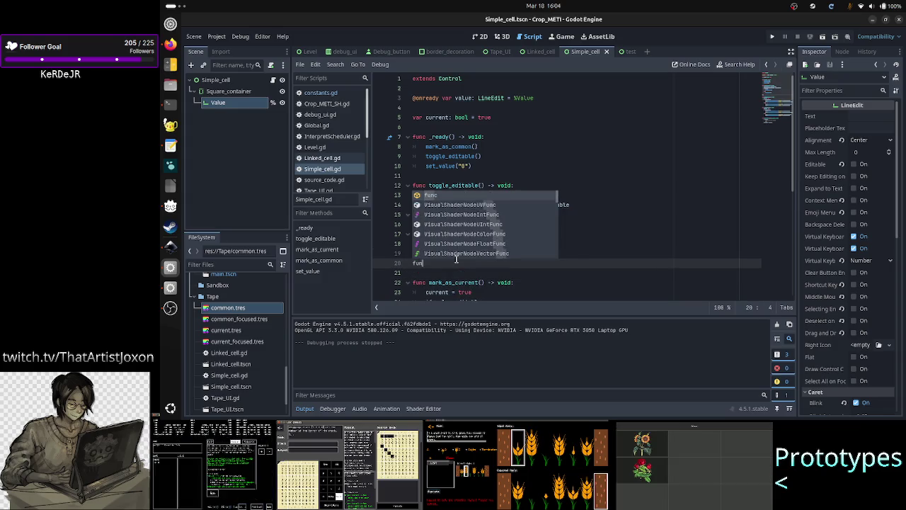
{"action": "type", "text": "c"}
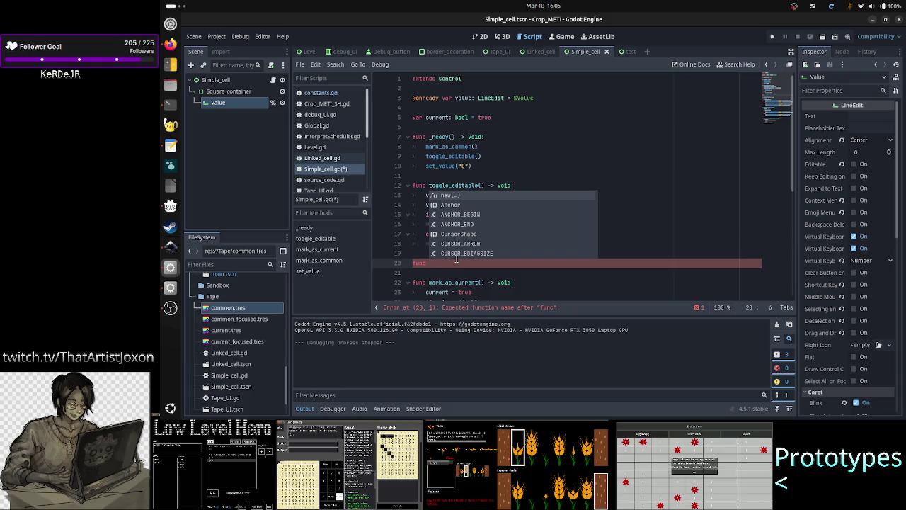
{"action": "type", "text": "mark("}
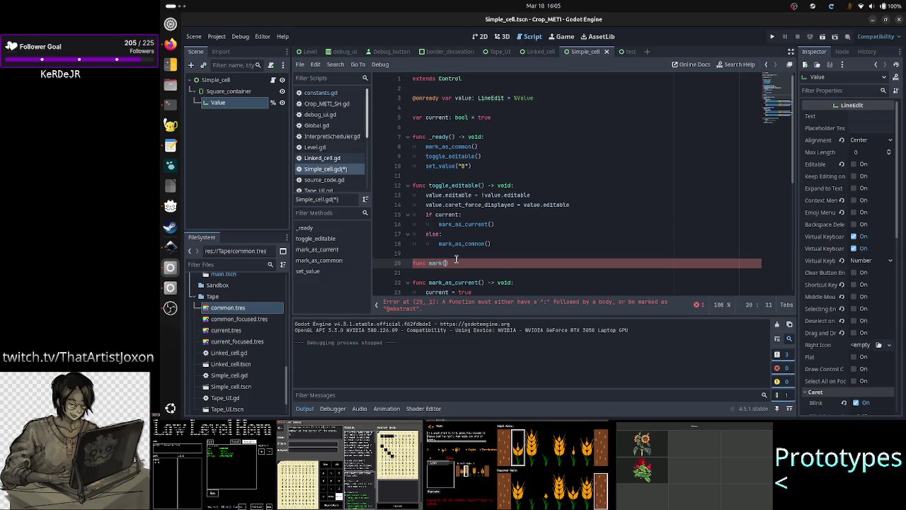
{"action": "type", "text": ")"}
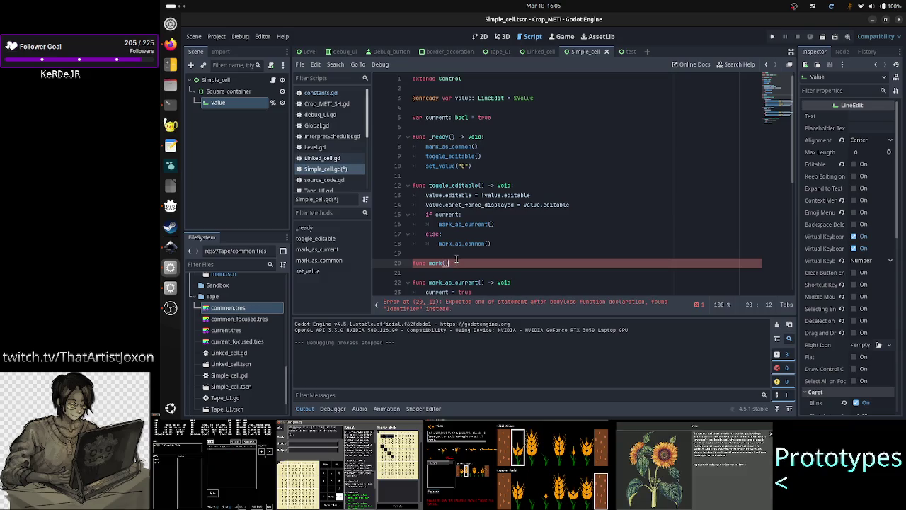
{"action": "type", "text": "_current: "}
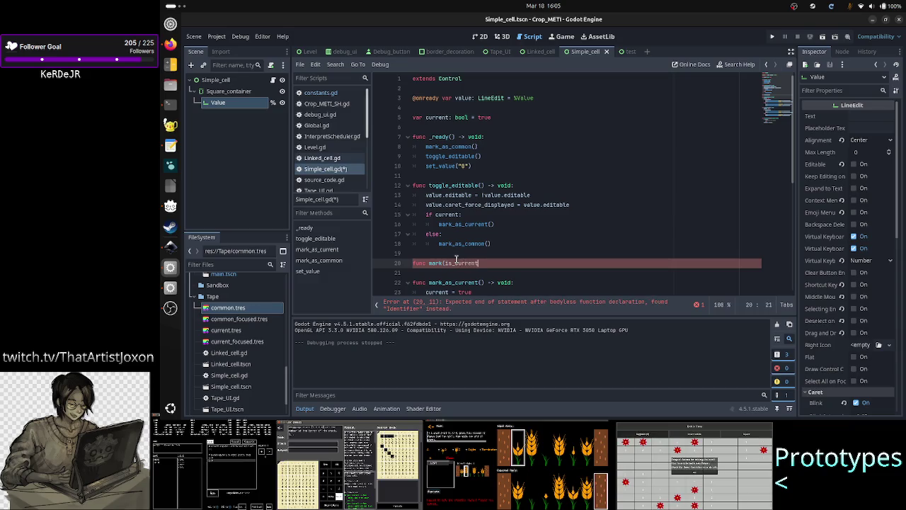
{"action": "type", "text": "bool):"}
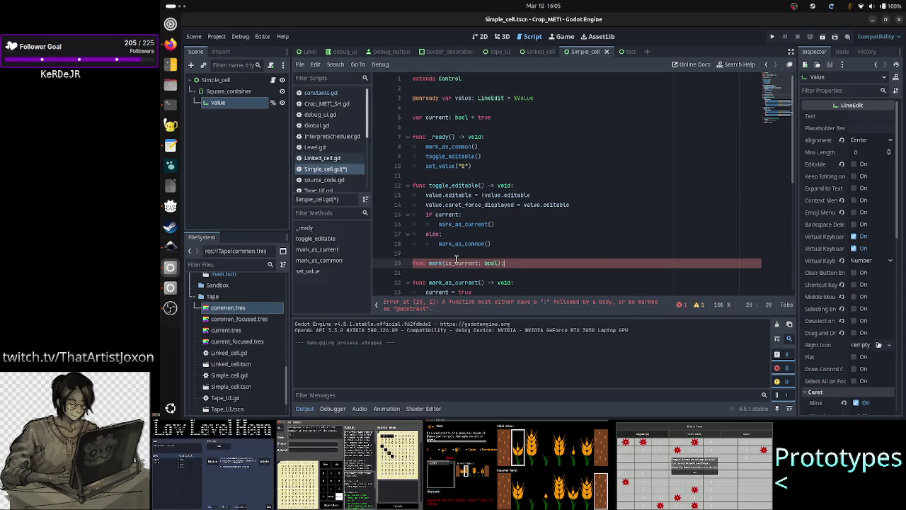
{"action": "type", "text": " voi"}
{"action": "type", "text": "d:"}
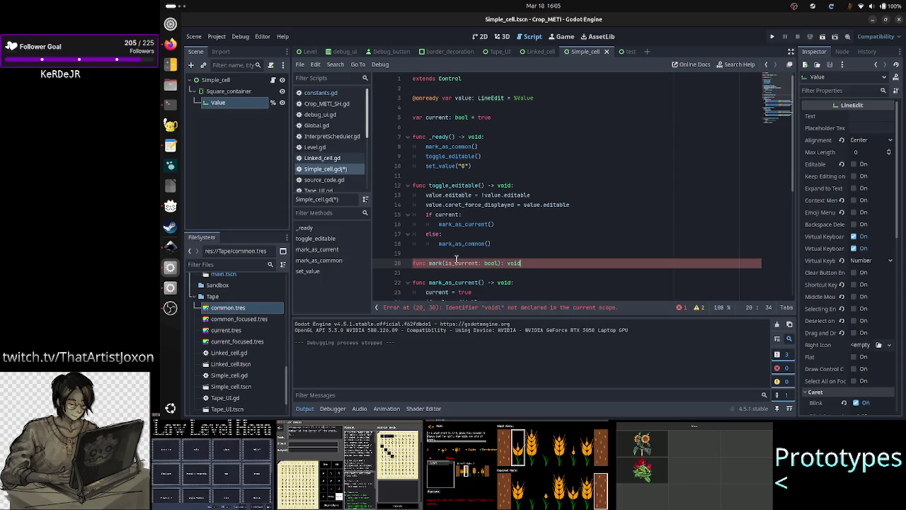
{"action": "key", "text": "Return"}
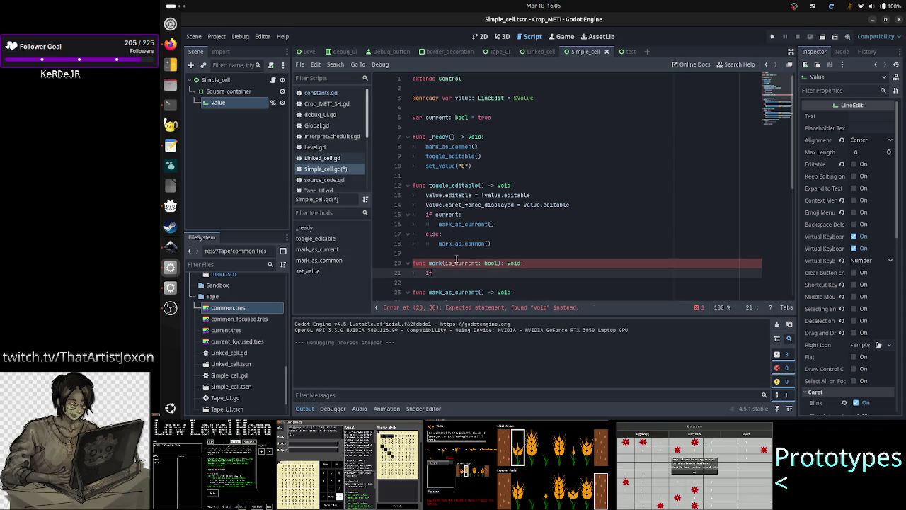
Begin mark's body with an if is_current branch and add the -> void return type.
{"action": "type", "text": "f"}
{"action": "key", "text": "BackSpace"}
{"action": "type", "text": "is_"}
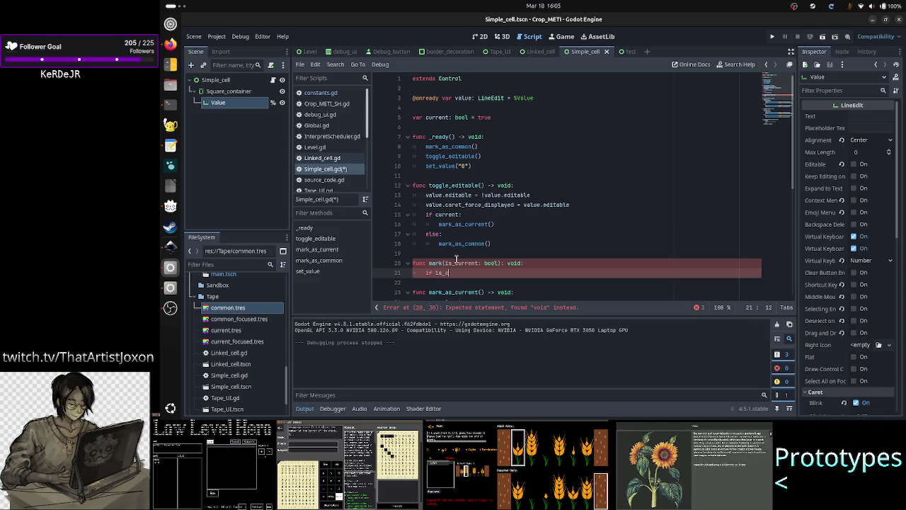
{"action": "type", "text": "current:"}
{"action": "key", "text": "Return"}
{"action": "type", "text": "mar"}
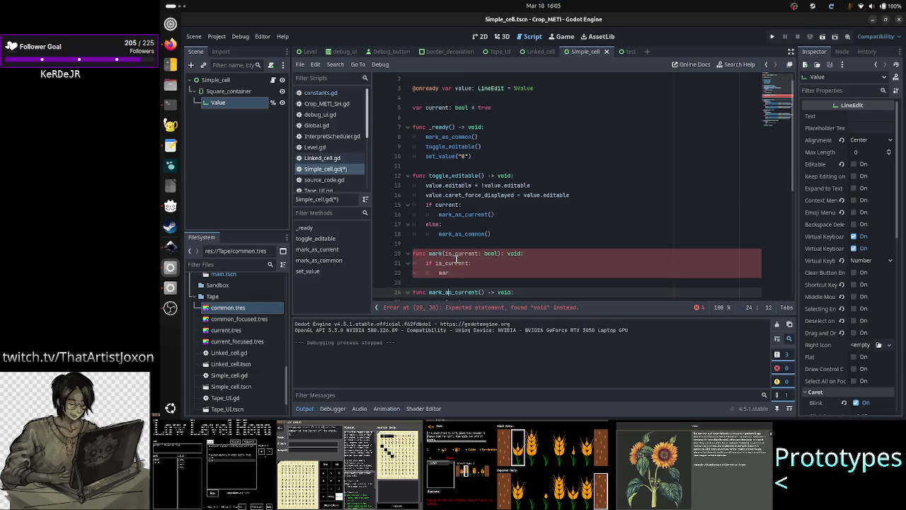
{"action": "type", "text": "k"}
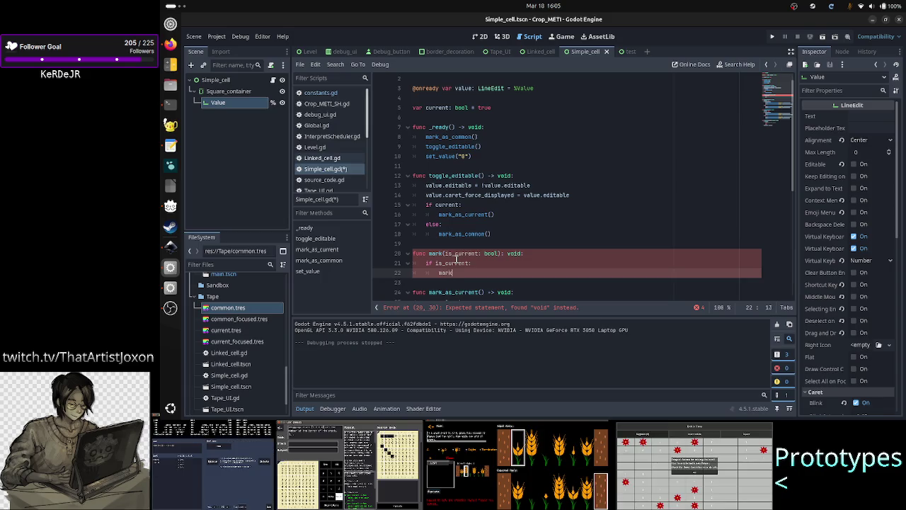
{"action": "type", "text": "_a"}
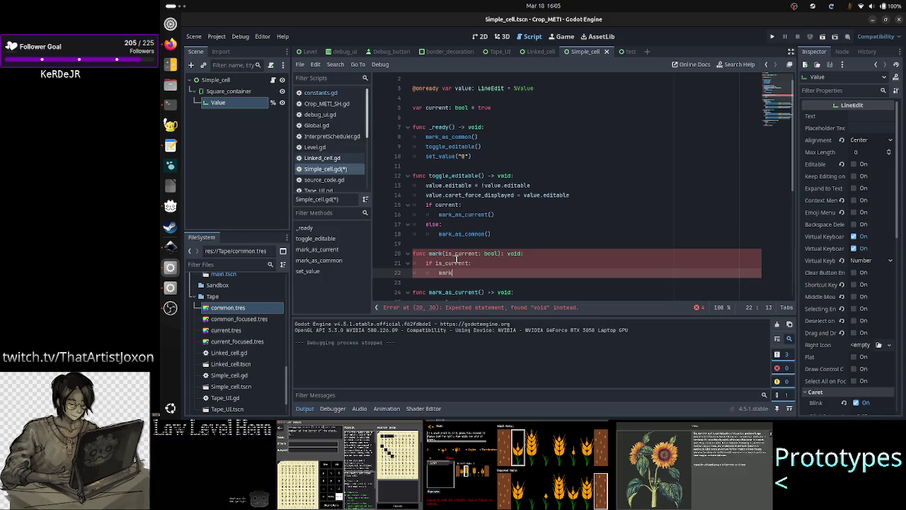
{"action": "key", "text": "Up"}
{"action": "key", "text": "Up"}
{"action": "key", "text": "End"}
{"action": "key", "text": "Left"}
{"action": "key", "text": "Left"}
{"action": "key", "text": "Left"}
{"action": "type", "text": "->"}
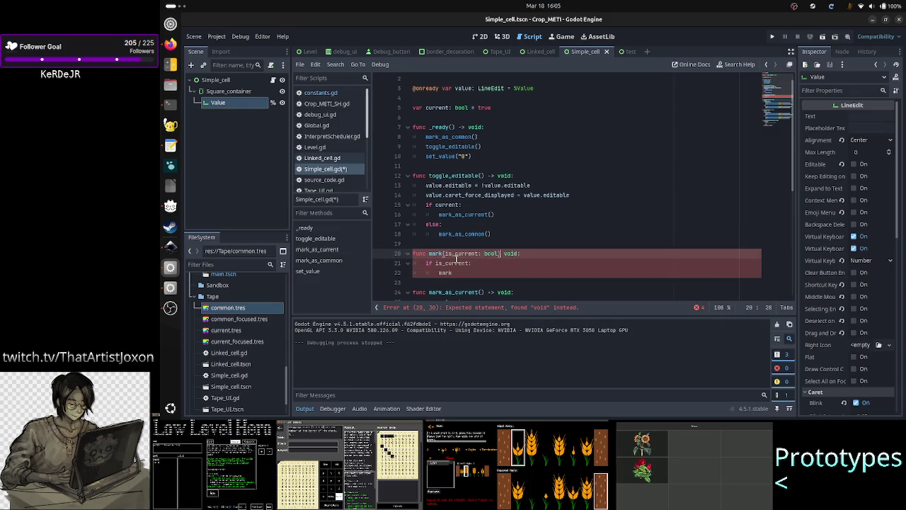
Have the if branch call mark_as_current() and the else branch call mark_as_common().
{"action": "key", "text": "Down"}
{"action": "key", "text": "Down"}
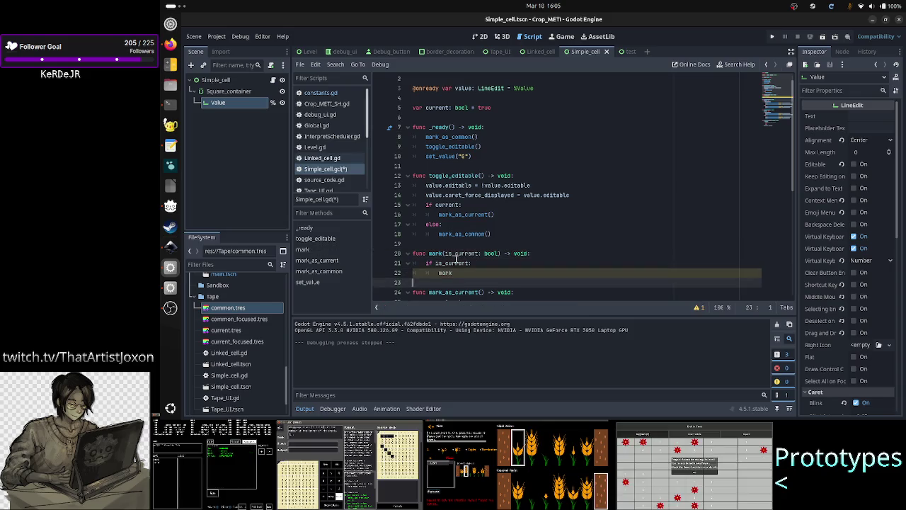
{"action": "type", "text": "_as_c"}
{"action": "key", "text": "Return"}
{"action": "key", "text": "BackSpace"}
{"action": "key", "text": "BackSpace"}
{"action": "key", "text": "BackSpace"}
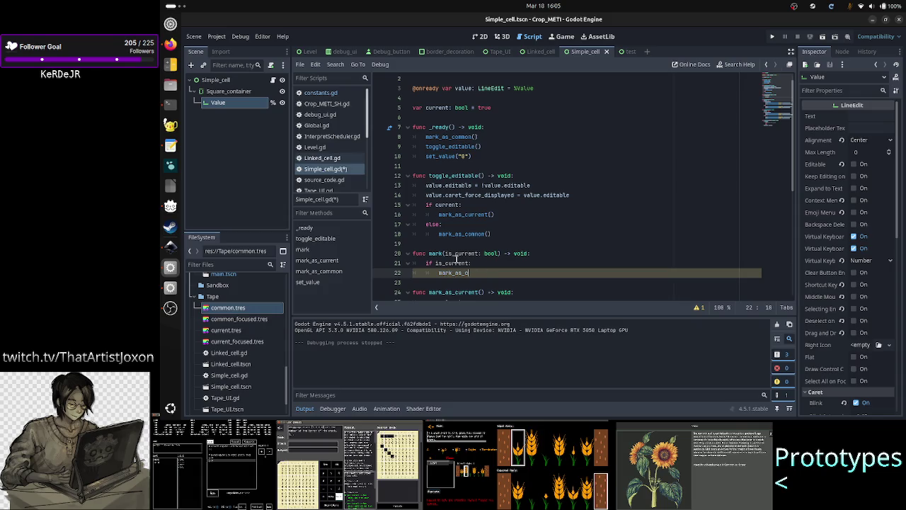
{"action": "type", "text": "curr"}
{"action": "key", "text": "Return"}
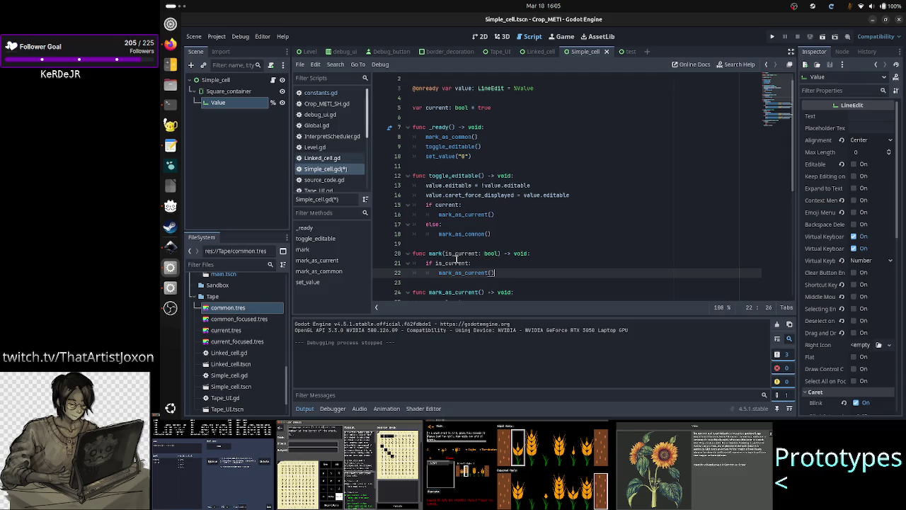
{"action": "key", "text": "Return"}
{"action": "type", "text": "else"}
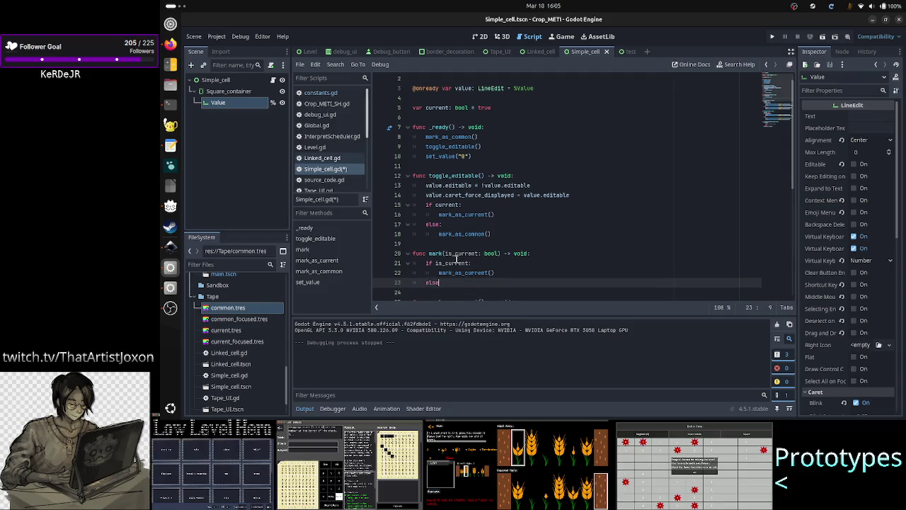
{"action": "type", "text": ":"}
{"action": "key", "text": "Return"}
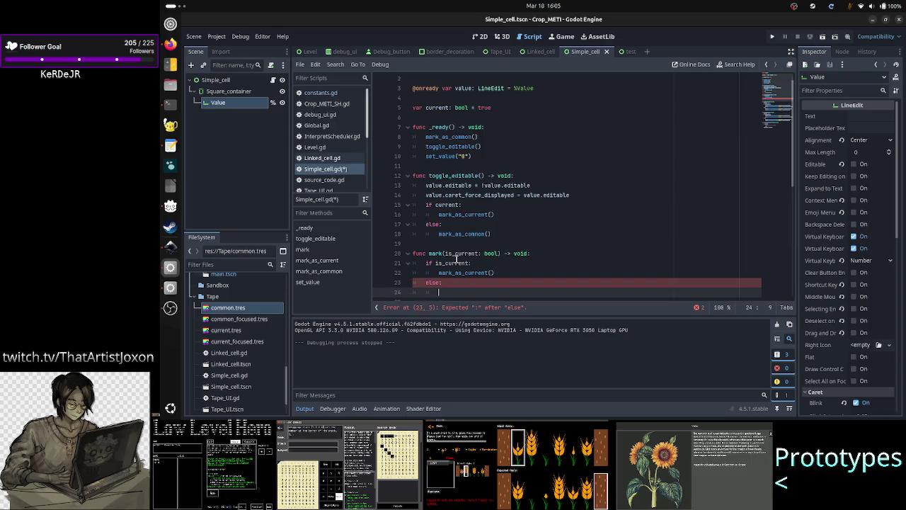
{"action": "type", "text": "mark_as"}
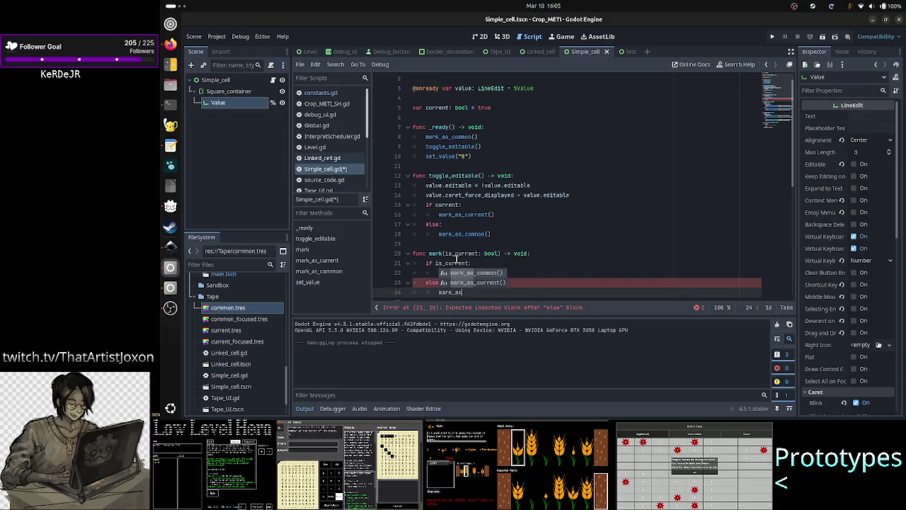
{"action": "key", "text": "Return"}
{"action": "key", "text": "Down"}
{"action": "key", "text": "Down"}
Replace the mark_as_common call in _ready with mark(current).
{"action": "key", "text": "Up"}
{"action": "key", "text": "Up"}
{"action": "key", "text": "Up"}
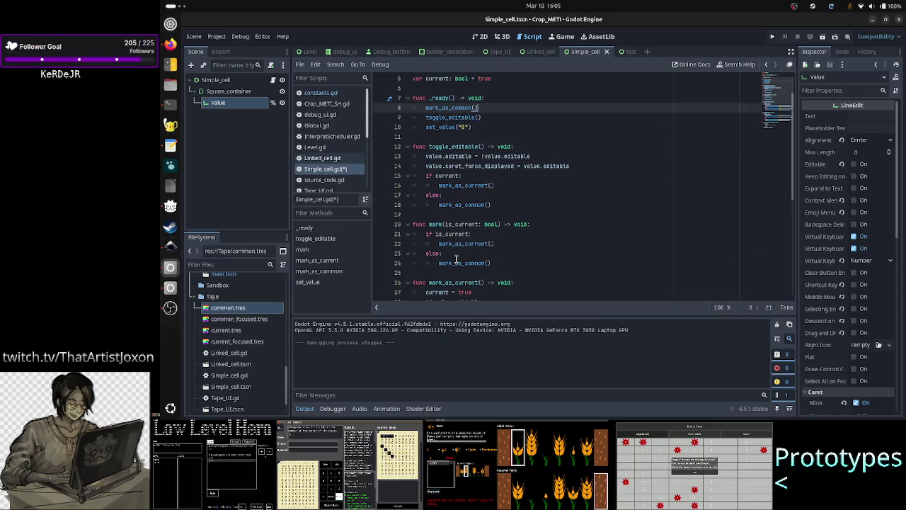
{"action": "key", "text": "BackSpace"}
{"action": "key", "text": "BackSpace"}
{"action": "key", "text": "BackSpace"}
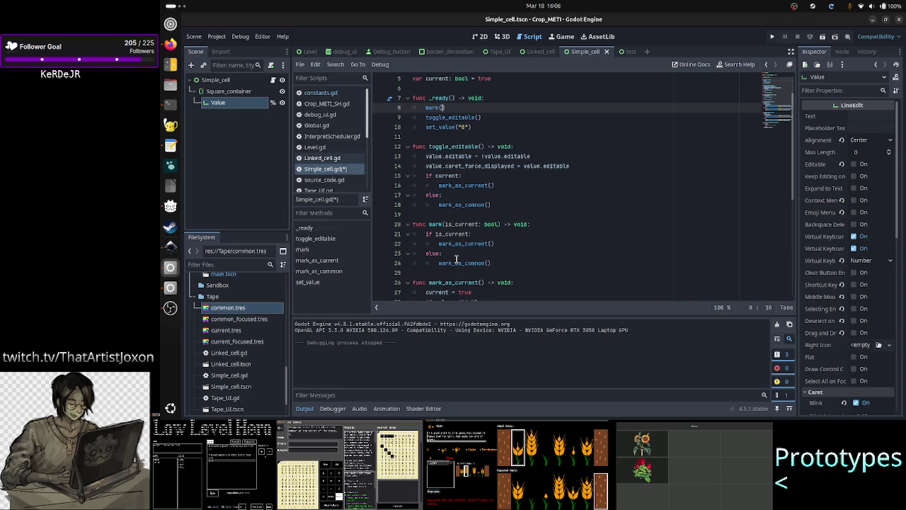
{"action": "type", "text": "(cu"}
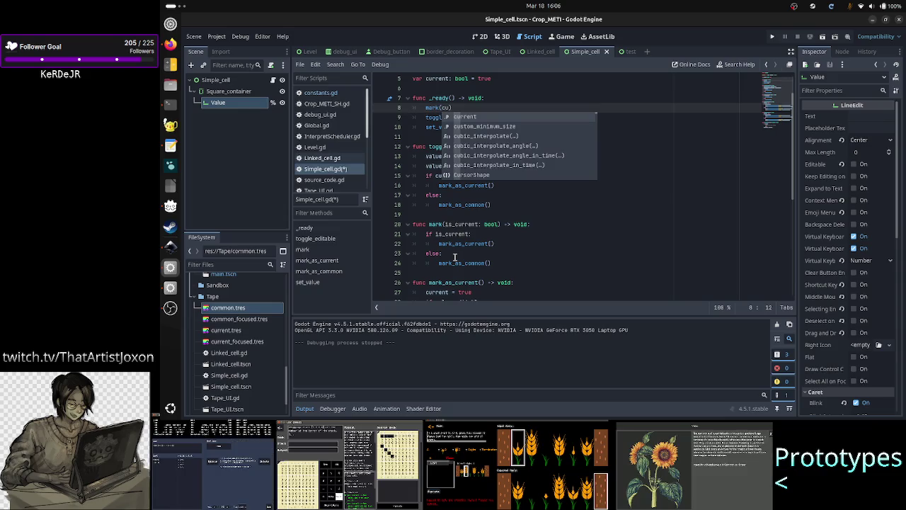
{"action": "key", "text": "Return"}
{"action": "type", "text": ")"}
Replace the old if current/else block with a single mark(current) call and save Simple_cell.gd.
{"action": "key", "text": "Down"}
{"action": "key", "text": "Down"}
{"action": "key", "text": "Down"}
{"action": "key", "text": "Home"}
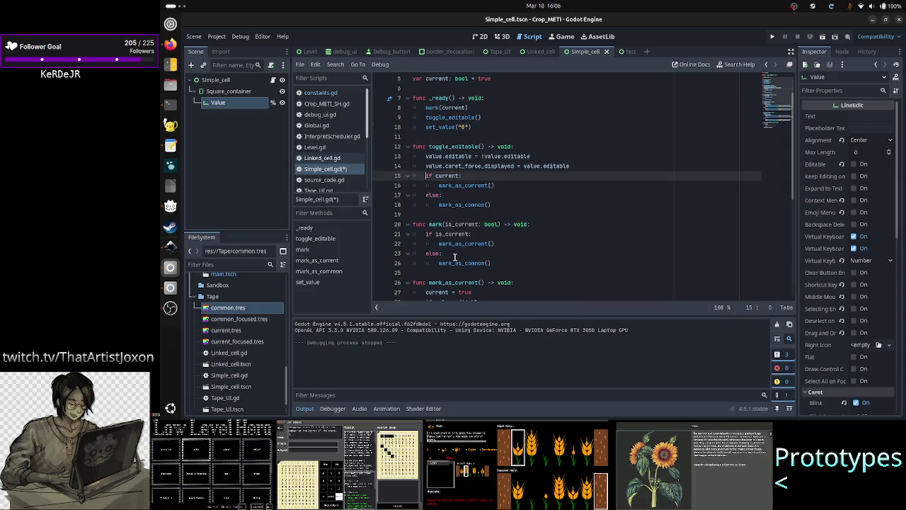
{"action": "key", "text": "shift+Down"}
{"action": "key", "text": "shift+Down"}
{"action": "key", "text": "shift+Down"}
{"action": "key", "text": "shift+End"}
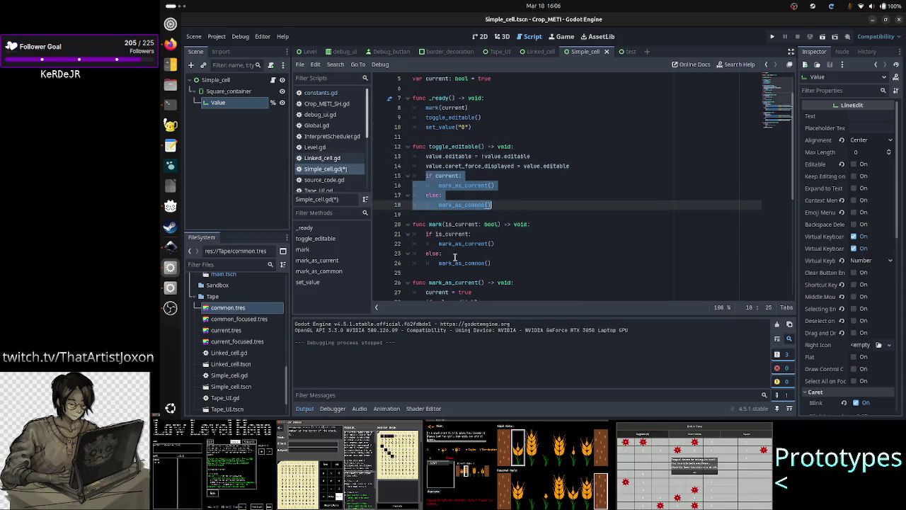
{"action": "key", "text": "BackSpace"}
{"action": "type", "text": "ark(c"}
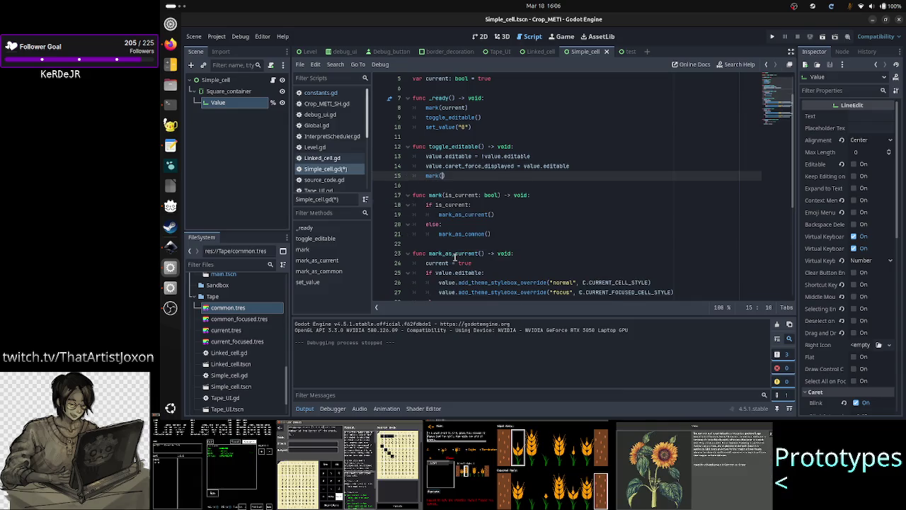
{"action": "type", "text": "urrent"}
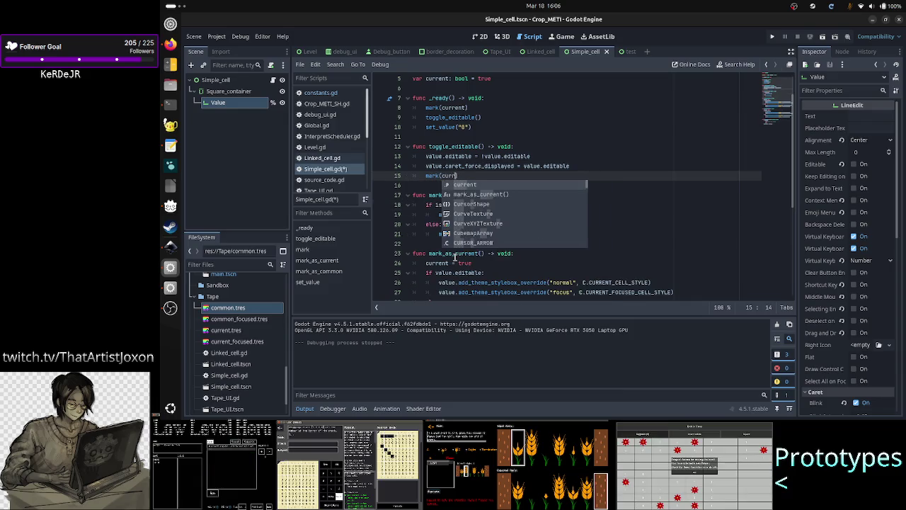
{"action": "key", "text": "Escape"}
{"action": "key", "text": "Down"}
{"action": "key", "text": "Down"}
{"action": "key", "text": "Down"}
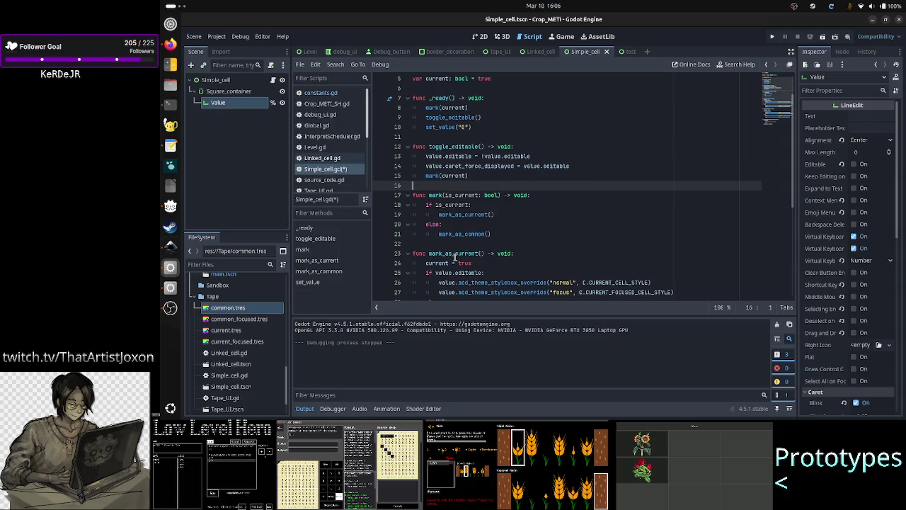
{"action": "key", "text": "Down"}
{"action": "key", "text": "Down"}
{"action": "key", "text": "Down"}
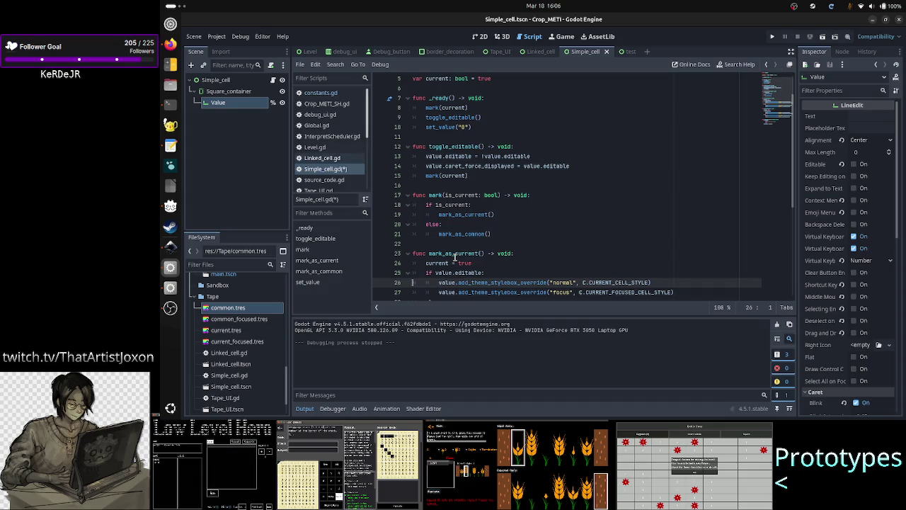
{"action": "key", "text": "ctrl+s"}
Run the current scene, confirm the cell shows 0, stop it and collapse the Output panel.
{"action": "left_click", "coordinate": [823, 38]}
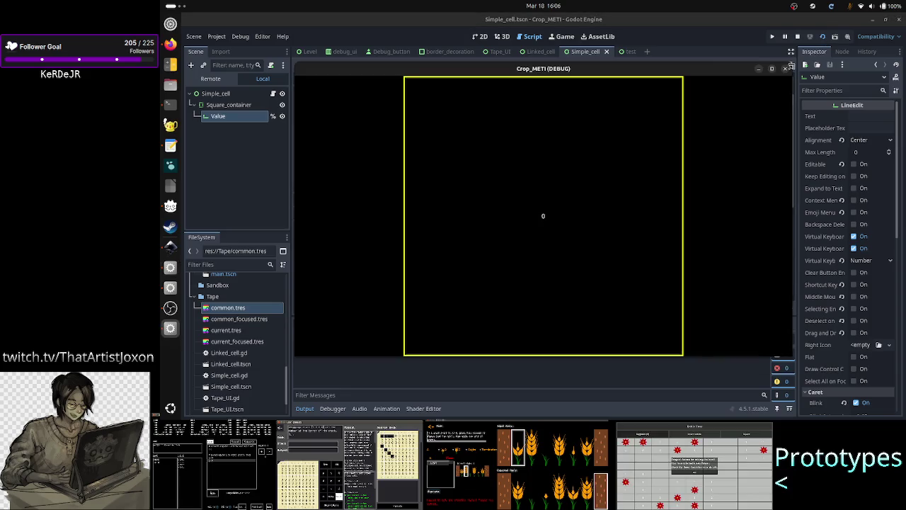
{"action": "left_click", "coordinate": [649, 170]}
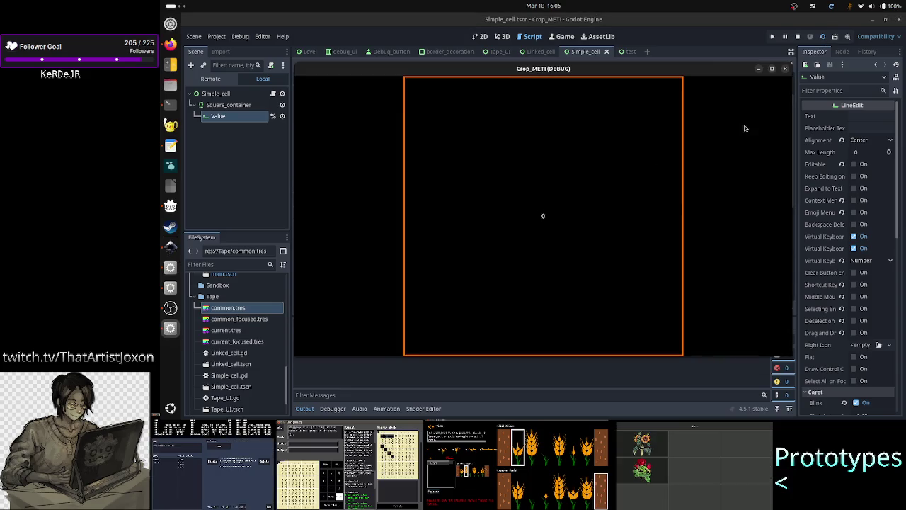
{"action": "left_click", "coordinate": [784, 69]}
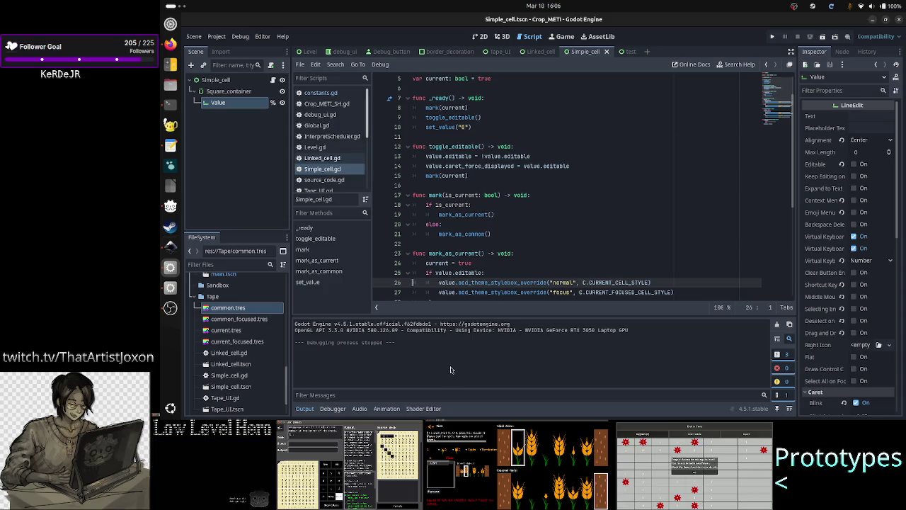
{"action": "left_click", "coordinate": [303, 409]}
Review mark()'s is_current parameter, its calls, and the mark_as_current/mark_as_common definitions.
{"action": "scroll", "coordinate": [495, 332], "scroll_direction": "down", "scroll_amount": 4}
{"action": "scroll", "coordinate": [516, 318], "scroll_direction": "up", "scroll_amount": 5}
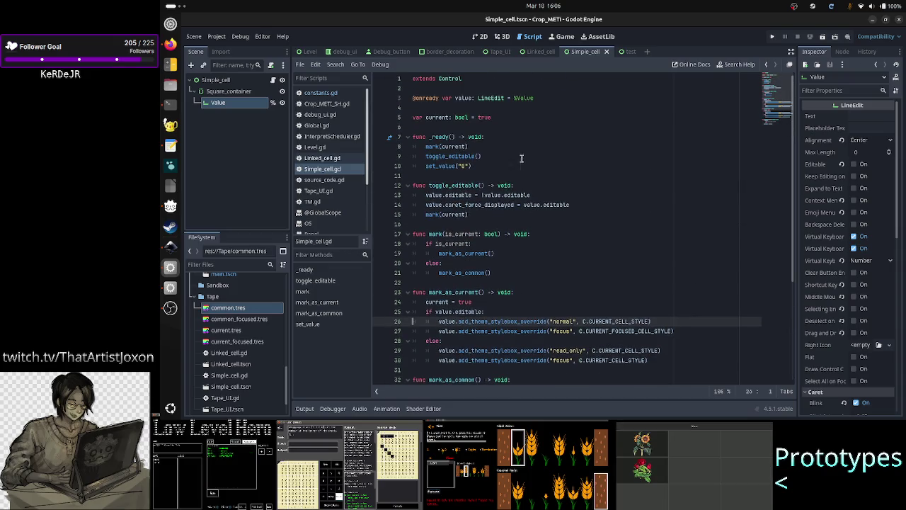
{"action": "scroll", "coordinate": [529, 237], "scroll_direction": "down", "scroll_amount": 3}
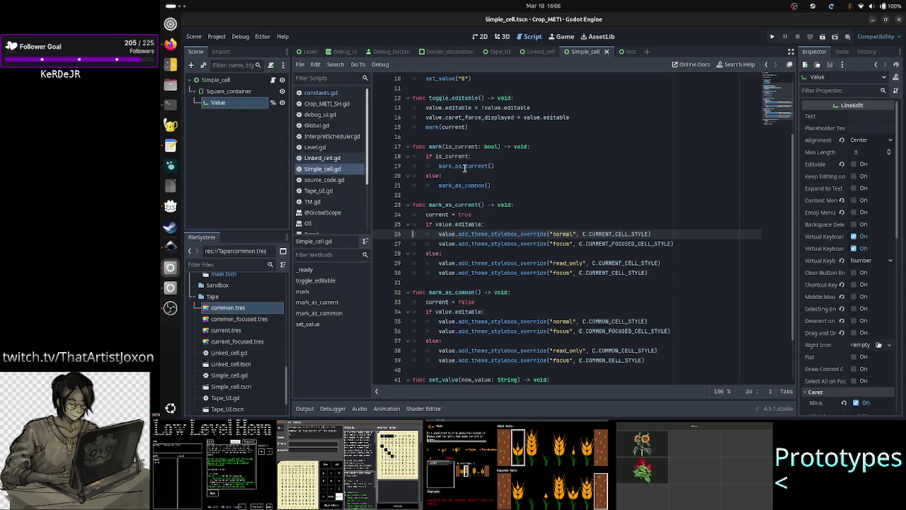
{"action": "double_click", "coordinate": [435, 146]}
{"action": "left_click", "coordinate": [460, 147]}
{"action": "left_click", "coordinate": [463, 165]}
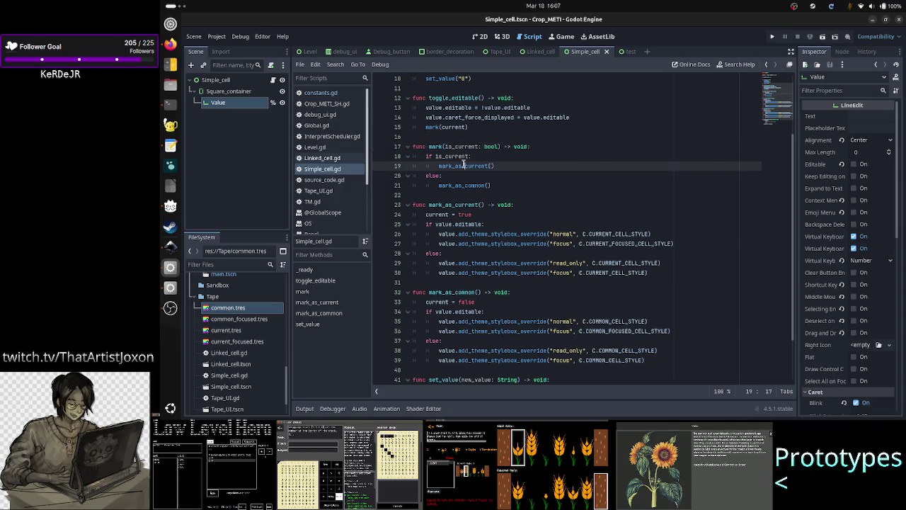
{"action": "left_click", "coordinate": [460, 185]}
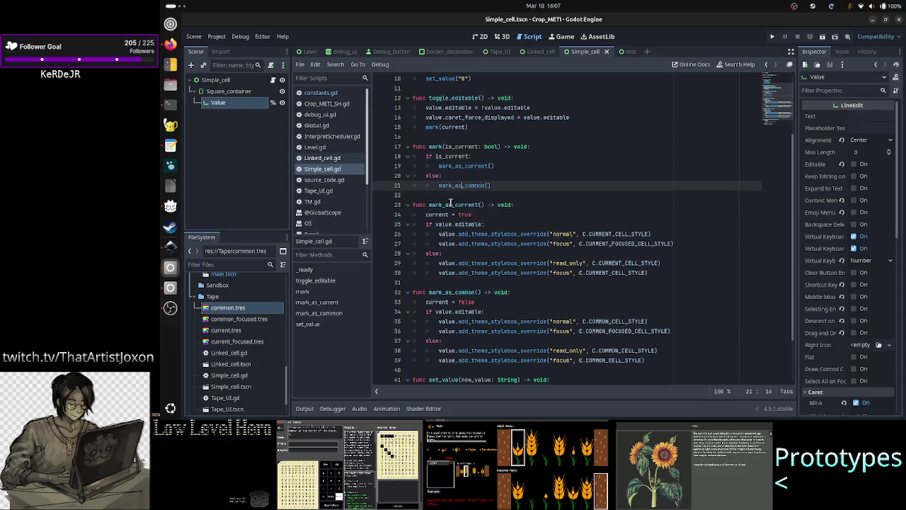
{"action": "double_click", "coordinate": [453, 205]}
{"action": "double_click", "coordinate": [452, 291]}
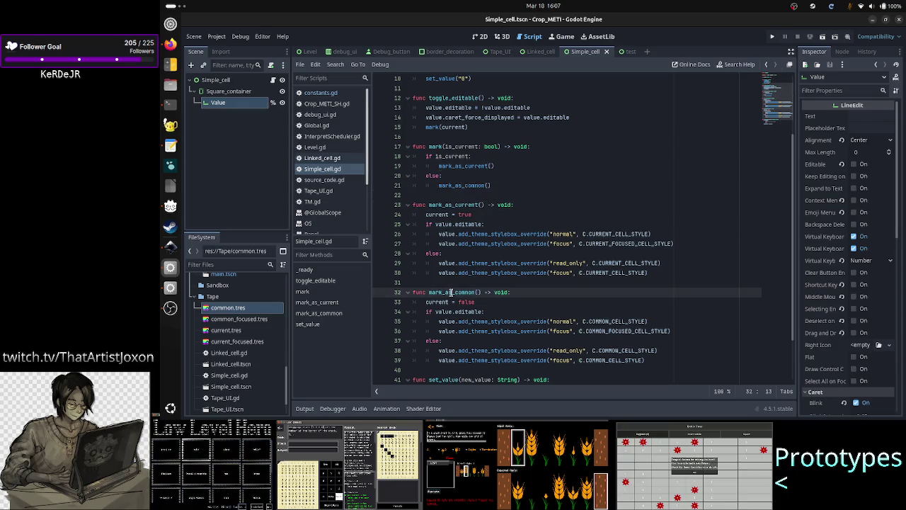
{"action": "left_click", "coordinate": [468, 197]}
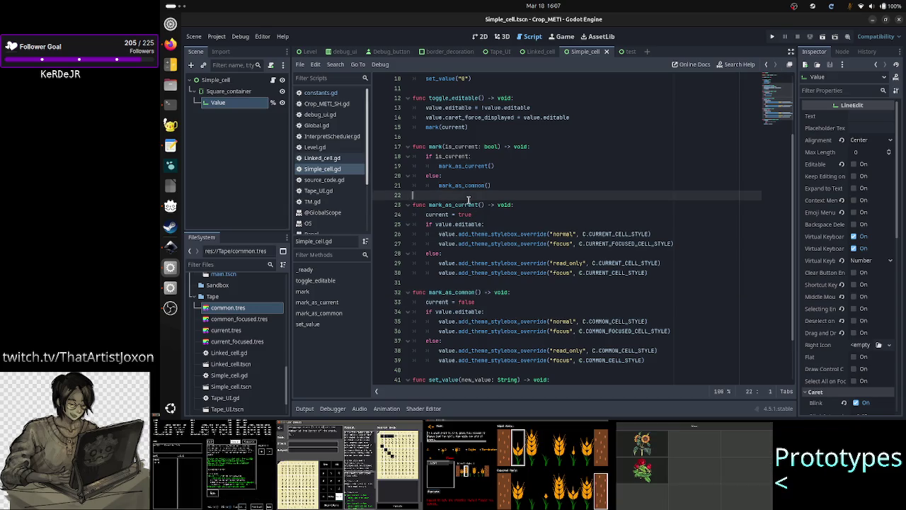
{"action": "double_click", "coordinate": [462, 204]}
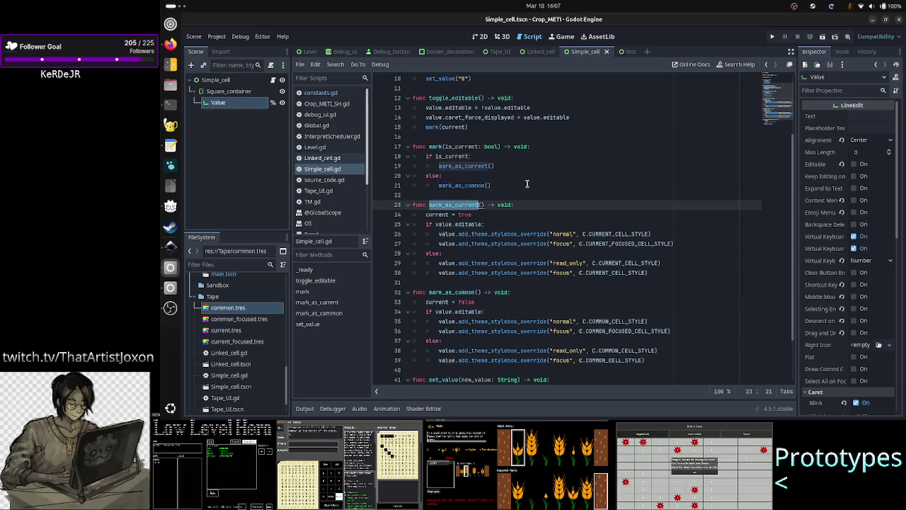
Recheck the mark_as_current call inside mark, then view the Simple_cell scene in 2D.
{"action": "scroll", "coordinate": [526, 183], "scroll_direction": "up", "scroll_amount": 3}
{"action": "scroll", "coordinate": [527, 182], "scroll_direction": "down", "scroll_amount": 2}
{"action": "scroll", "coordinate": [527, 183], "scroll_direction": "down", "scroll_amount": 1}
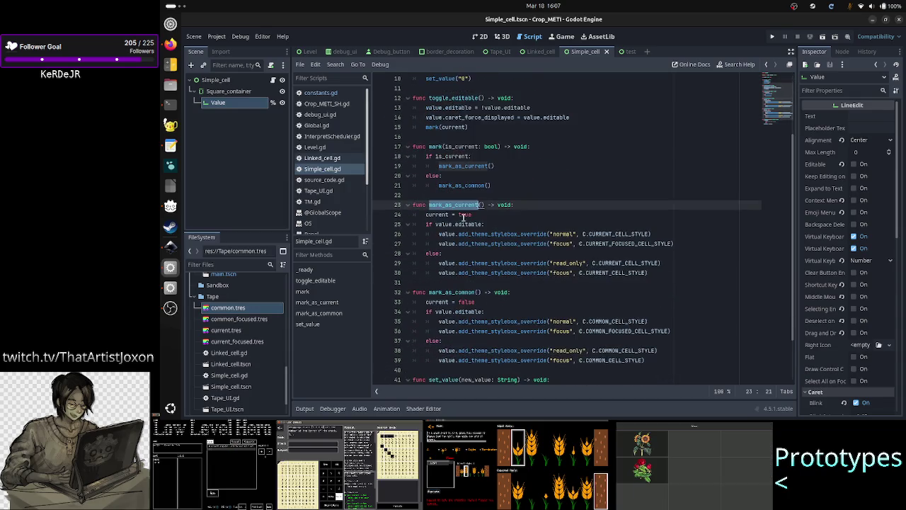
{"action": "left_click_drag", "start_coordinate": [427, 224], "coordinate": [458, 243]}
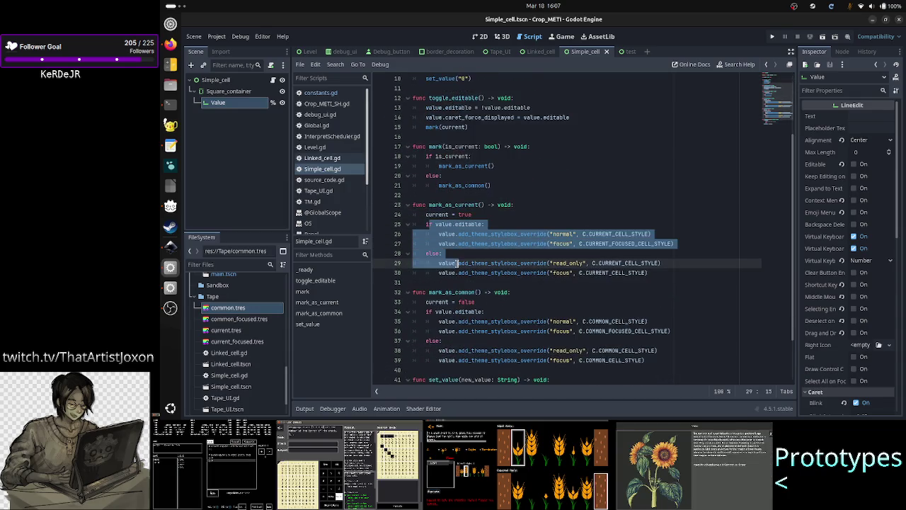
{"action": "left_click", "coordinate": [460, 164]}
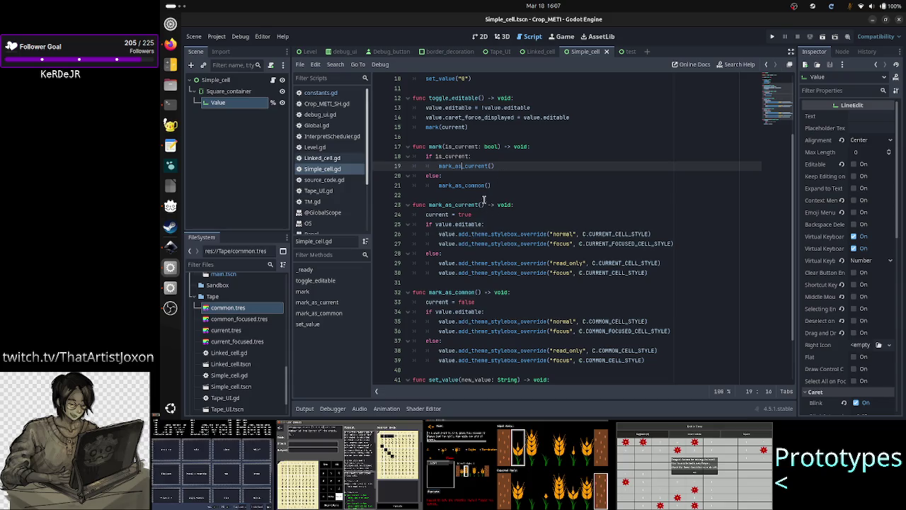
{"action": "left_click", "coordinate": [477, 196]}
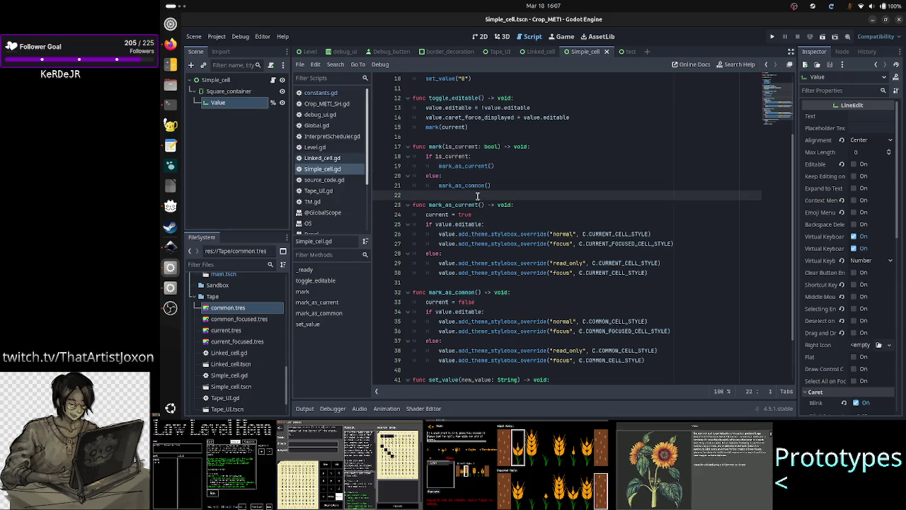
{"action": "scroll", "coordinate": [519, 177], "scroll_direction": "down", "scroll_amount": 2}
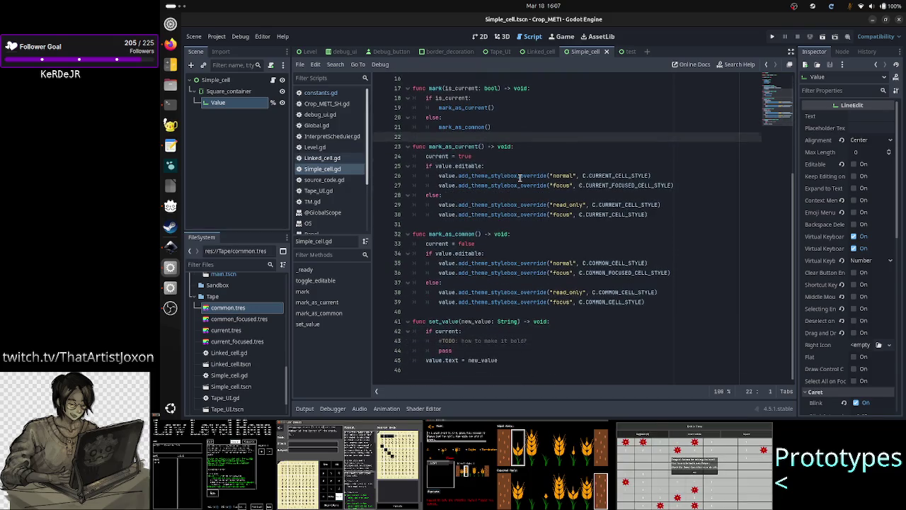
{"action": "scroll", "coordinate": [519, 178], "scroll_direction": "up", "scroll_amount": 5}
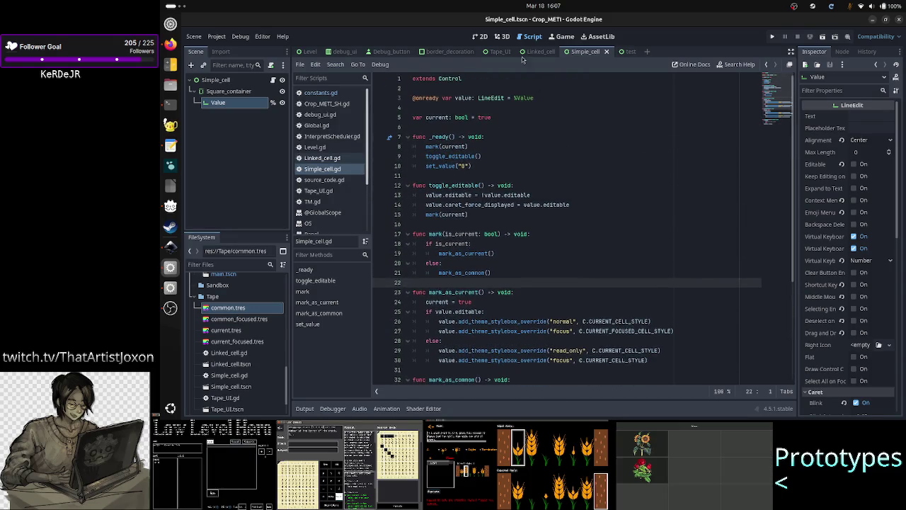
{"action": "left_click", "coordinate": [480, 36]}
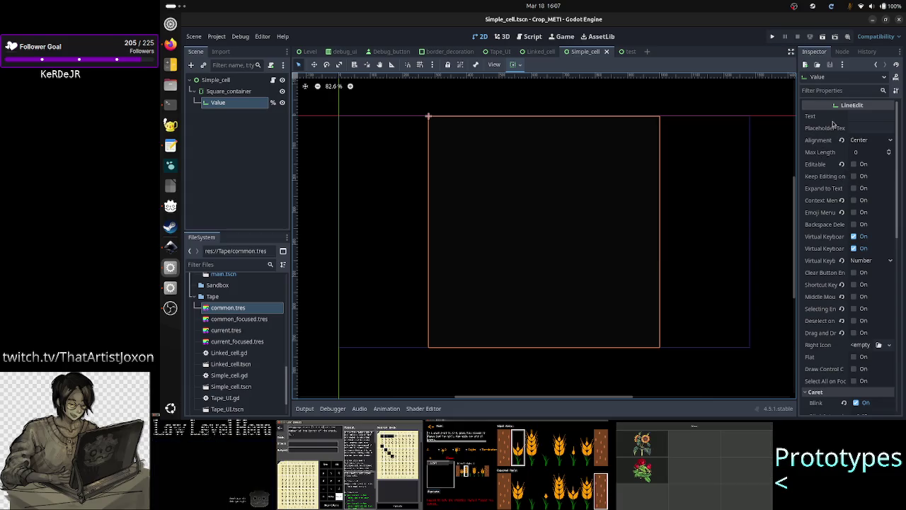
In Simple_cell.gd retype the "0" default in set_value on line 10, then open constants.gd.
{"action": "left_click", "coordinate": [273, 79]}
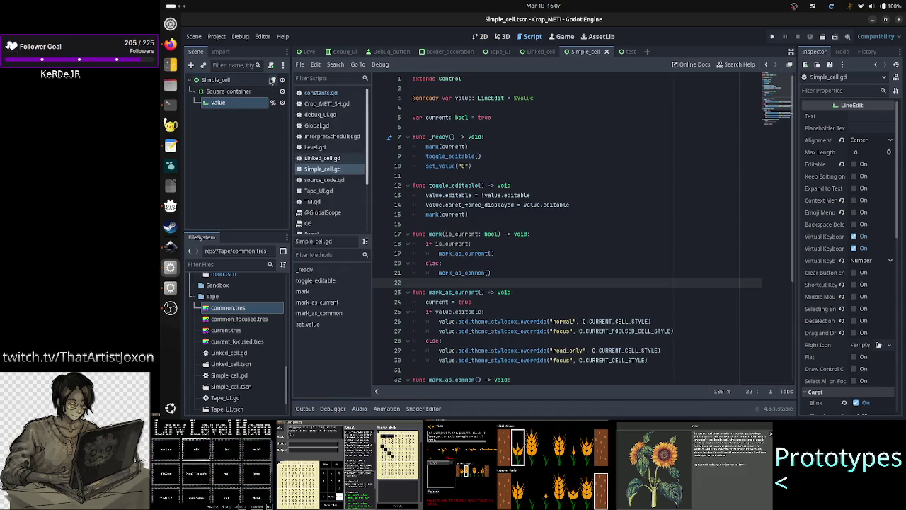
{"action": "left_click", "coordinate": [472, 166]}
{"action": "key", "text": "Left"}
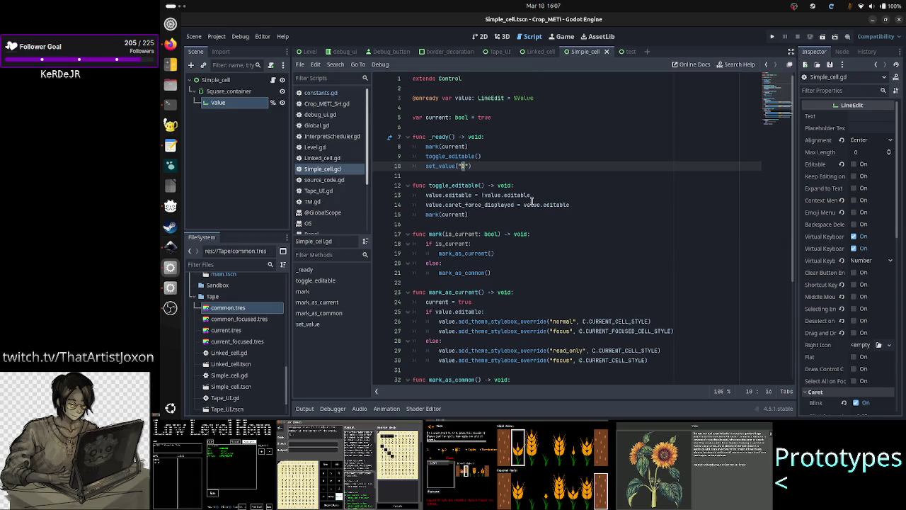
{"action": "key", "text": "BackSpace"}
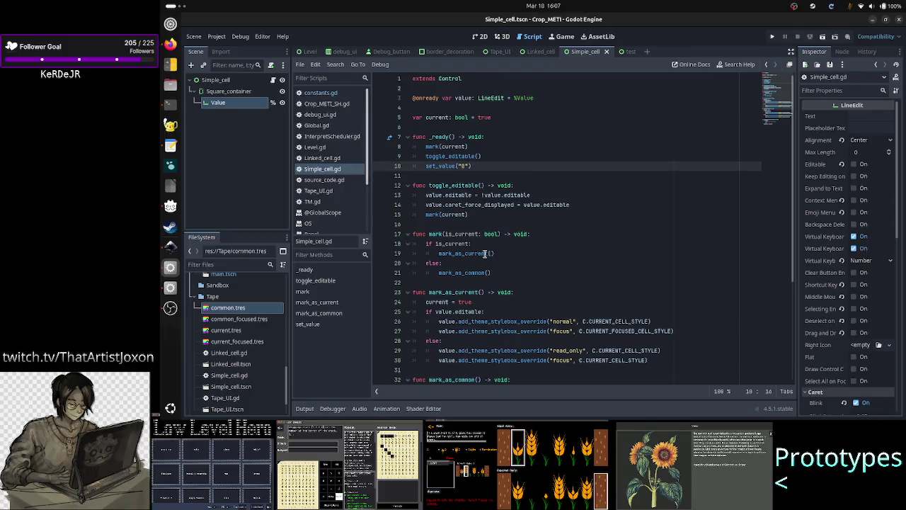
{"action": "type", "text": "0"}
{"action": "left_click", "coordinate": [494, 166]}
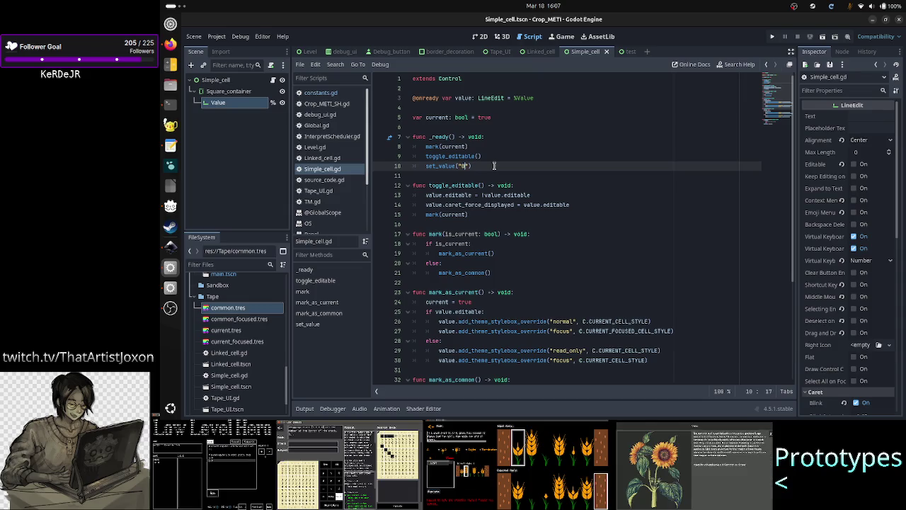
{"action": "left_click", "coordinate": [331, 93]}
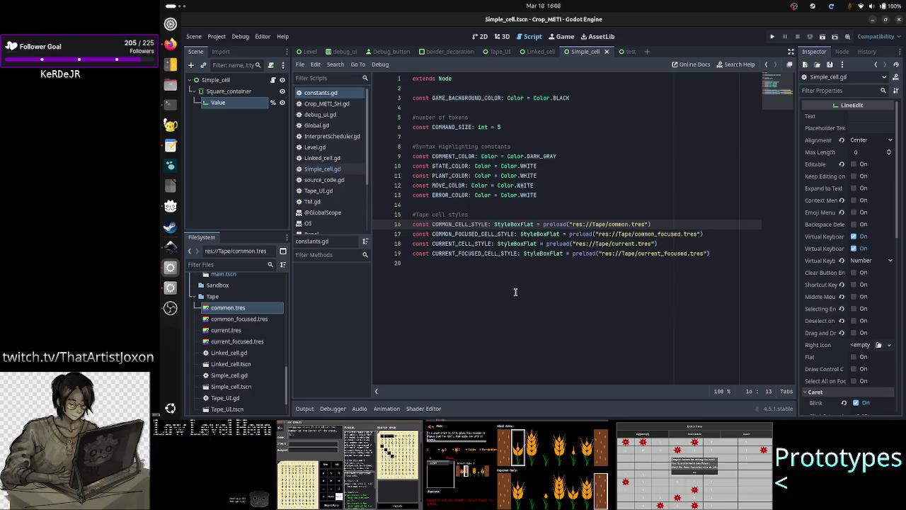
Append const DEFAULT_CELL_VALUE: String = "0" to constants.gd and save it.
{"action": "key", "text": "Down"}
{"action": "key", "text": "Down"}
{"action": "key", "text": "Down"}
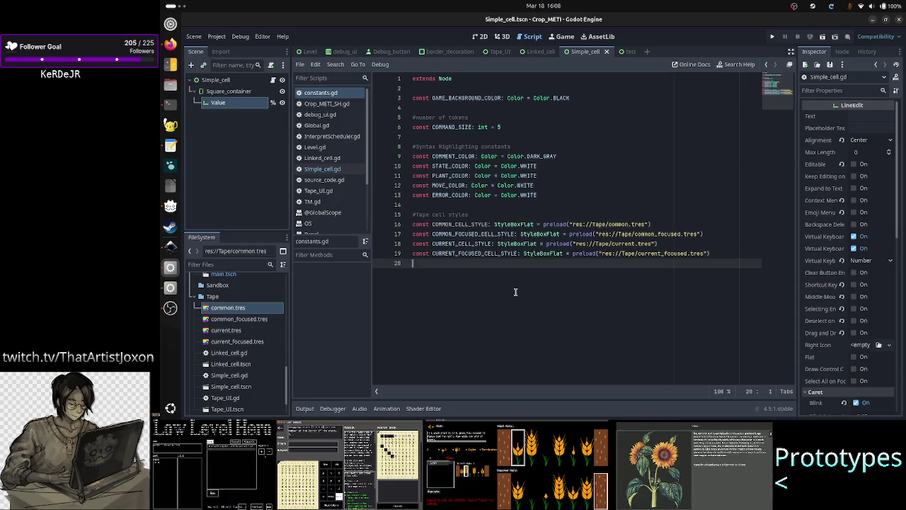
{"action": "key", "text": "Return"}
{"action": "type", "text": "const "}
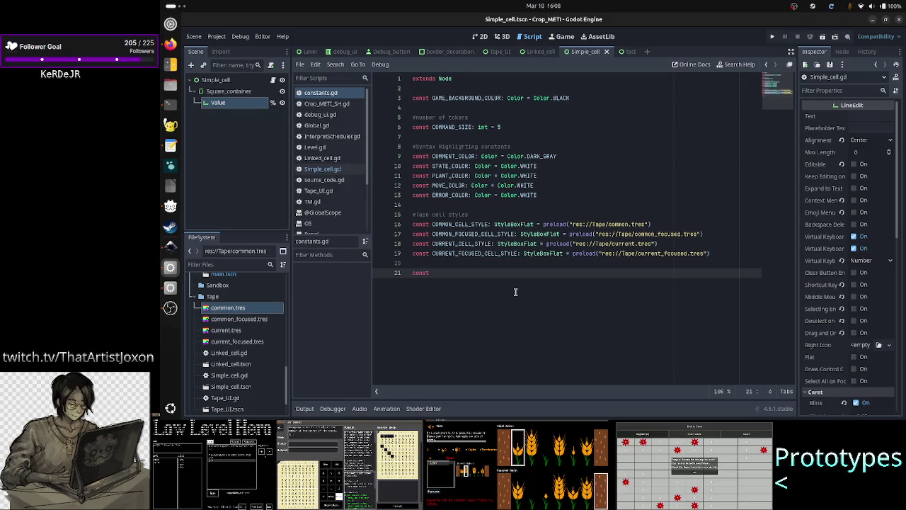
{"action": "type", "text": "DEFAU"}
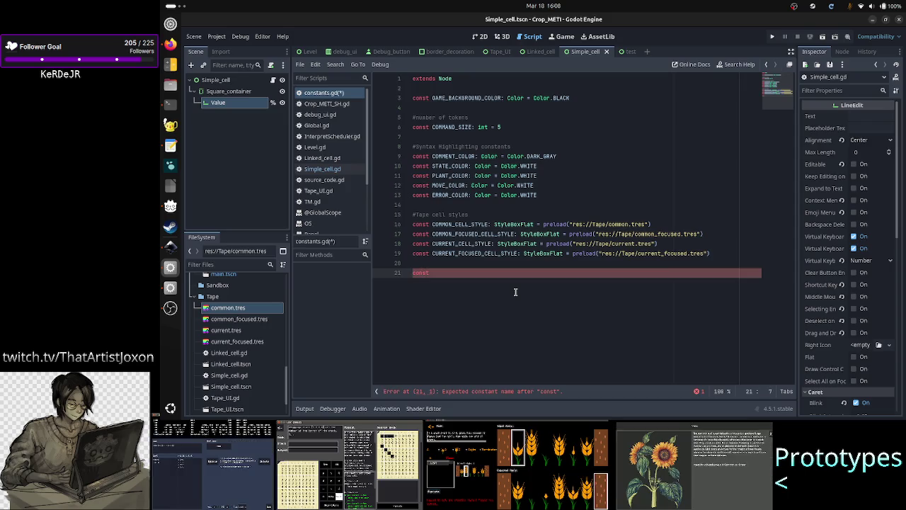
{"action": "type", "text": "LT_"}
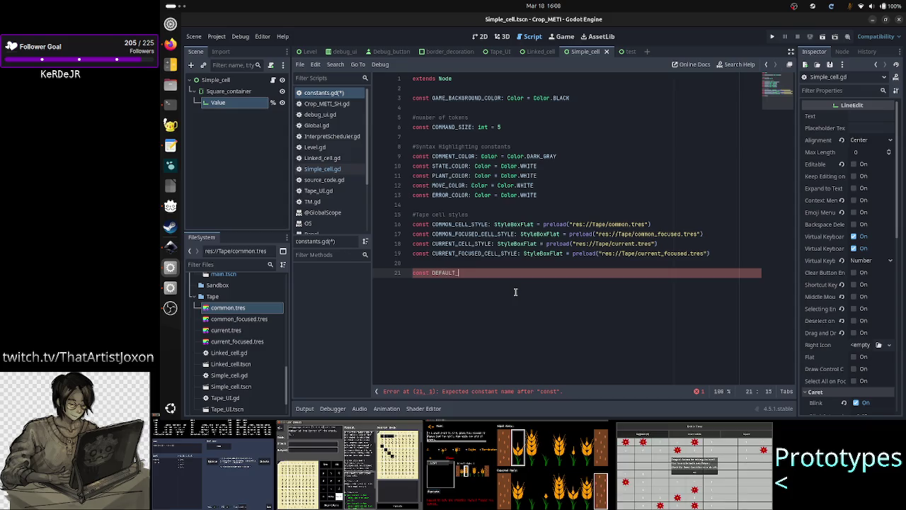
{"action": "type", "text": "CELL_VALUE"}
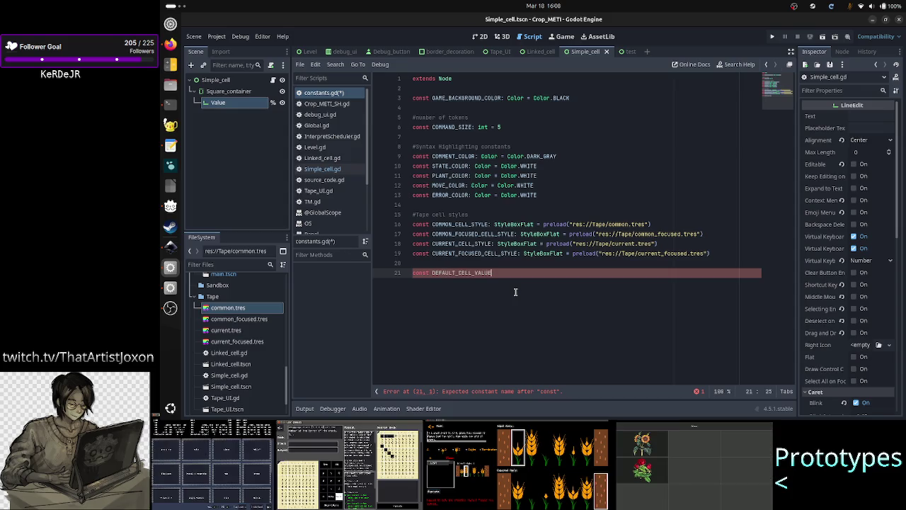
{"action": "key", "text": "BackSpace"}
{"action": "key", "text": "BackSpace"}
{"action": "type", "text": ": String ="}
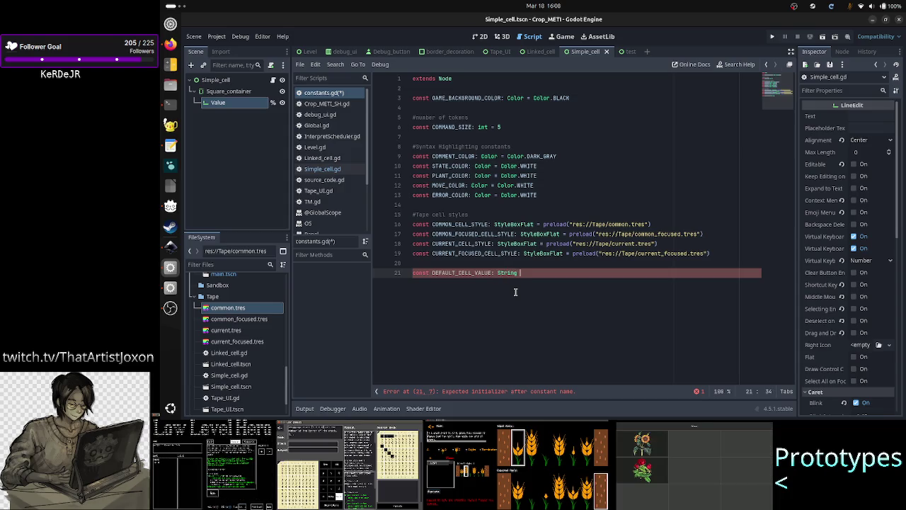
{"action": "type", "text": " \""}
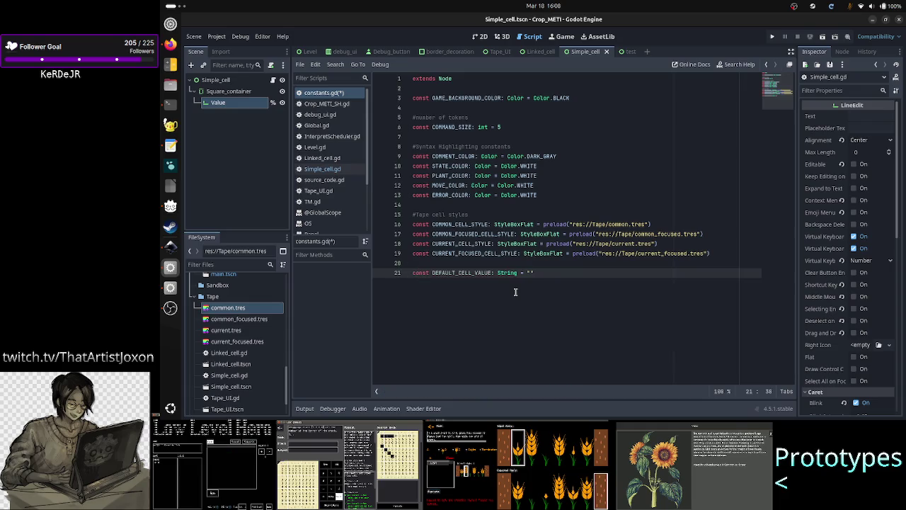
{"action": "type", "text": "0"}
{"action": "key", "text": "Return"}
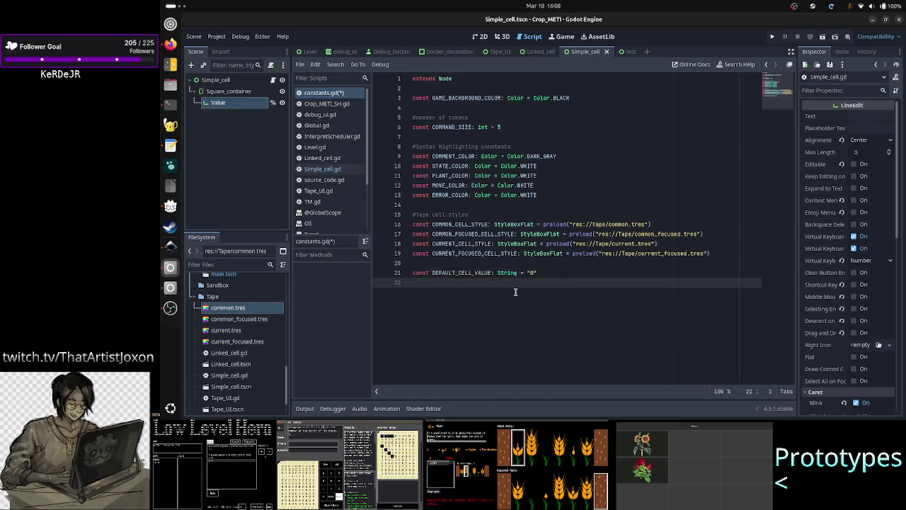
{"action": "key", "text": "ctrl+s"}
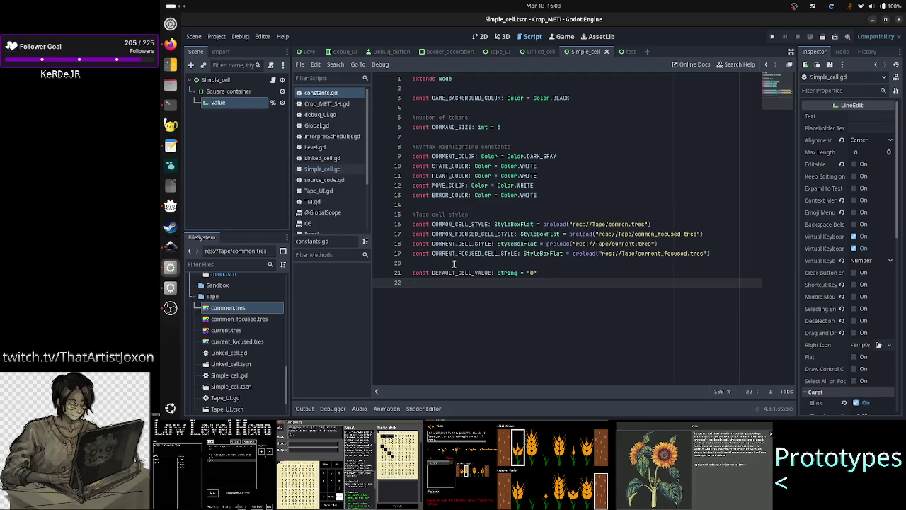
{"action": "left_click", "coordinate": [333, 168]}
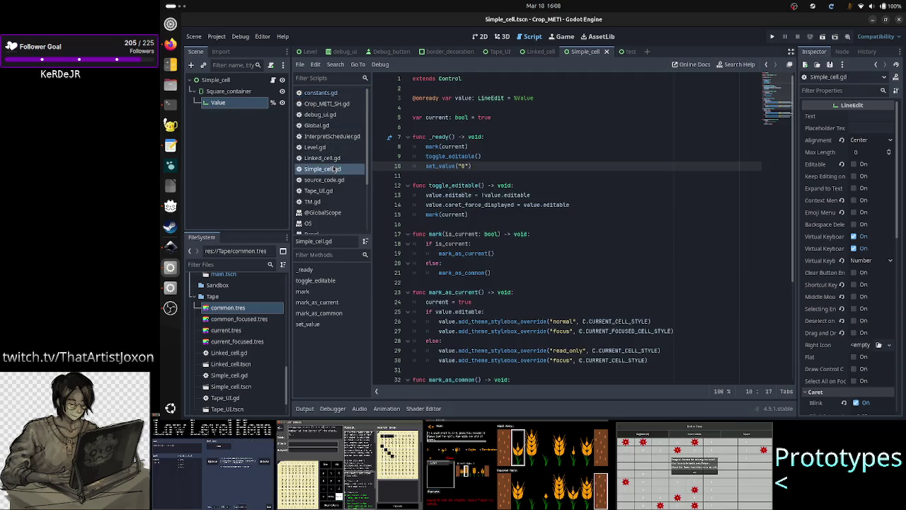
Replace the hard-coded "0" in set_value with C.DEFAULT_CELL_VALUE and run the scene to test.
{"action": "key", "text": "BackSpace"}
{"action": "key", "text": "BackSpace"}
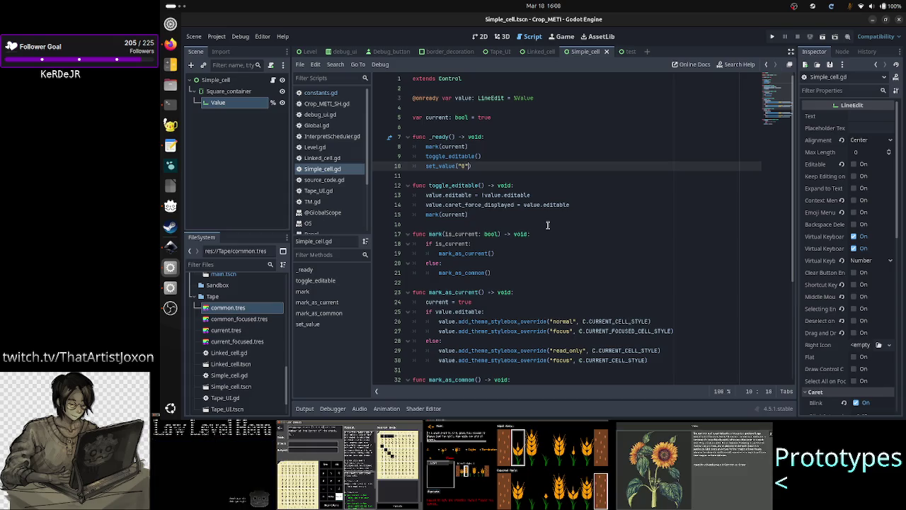
{"action": "type", "text": "C.default"}
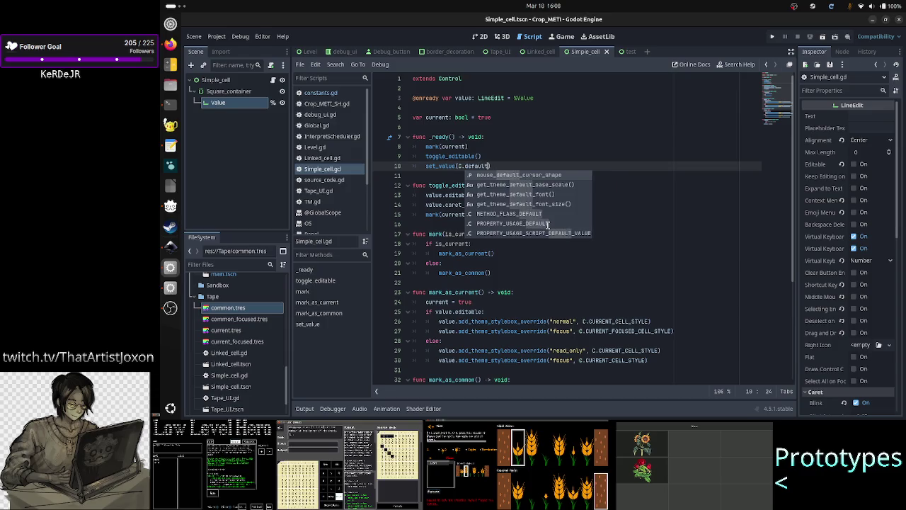
{"action": "type", "text": "_c"}
{"action": "key", "text": "Return"}
{"action": "key", "text": "Down"}
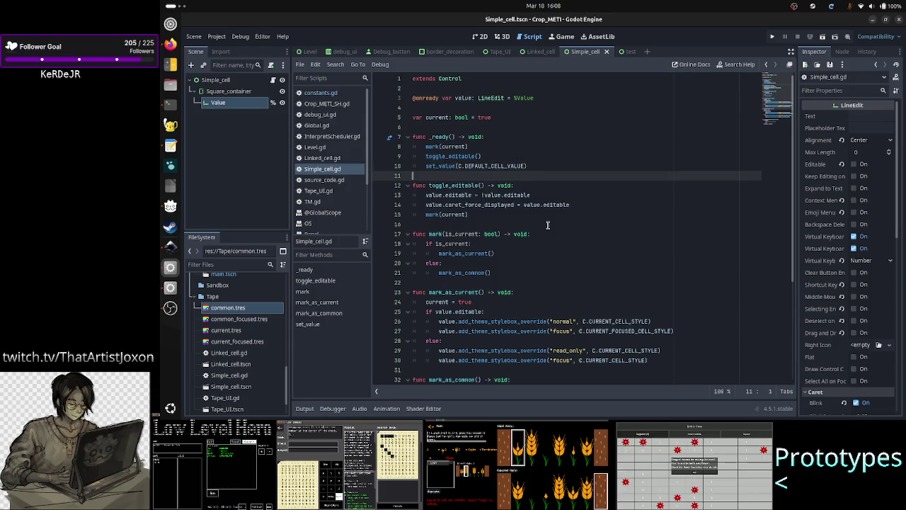
{"action": "scroll", "coordinate": [499, 261], "scroll_direction": "down", "scroll_amount": 5}
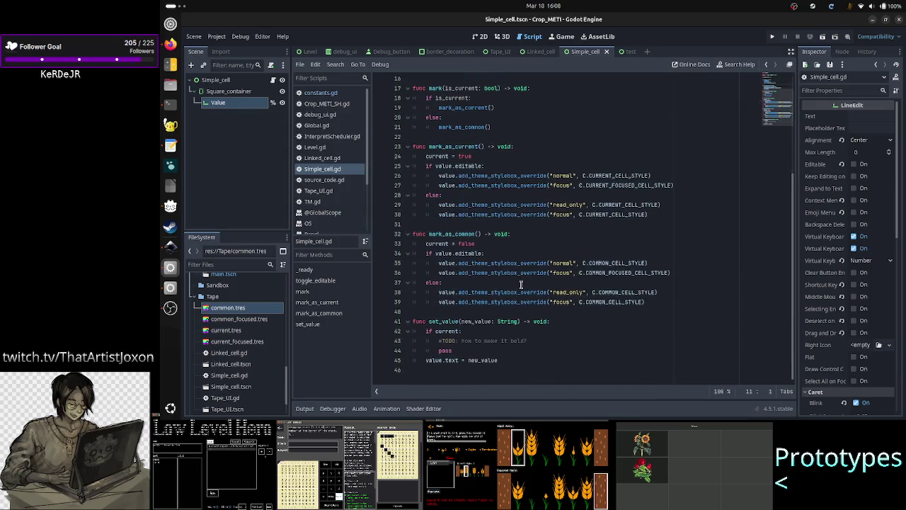
{"action": "scroll", "coordinate": [521, 284], "scroll_direction": "up", "scroll_amount": 5}
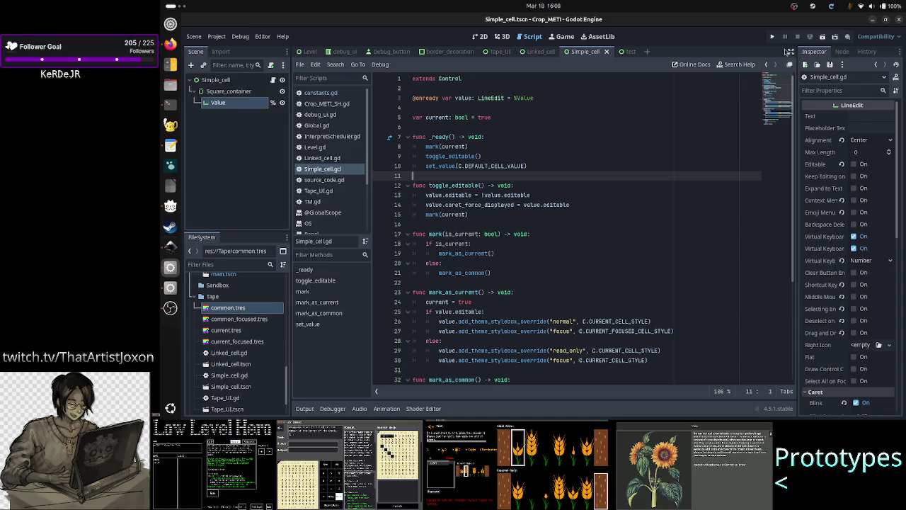
{"action": "left_click", "coordinate": [827, 40]}
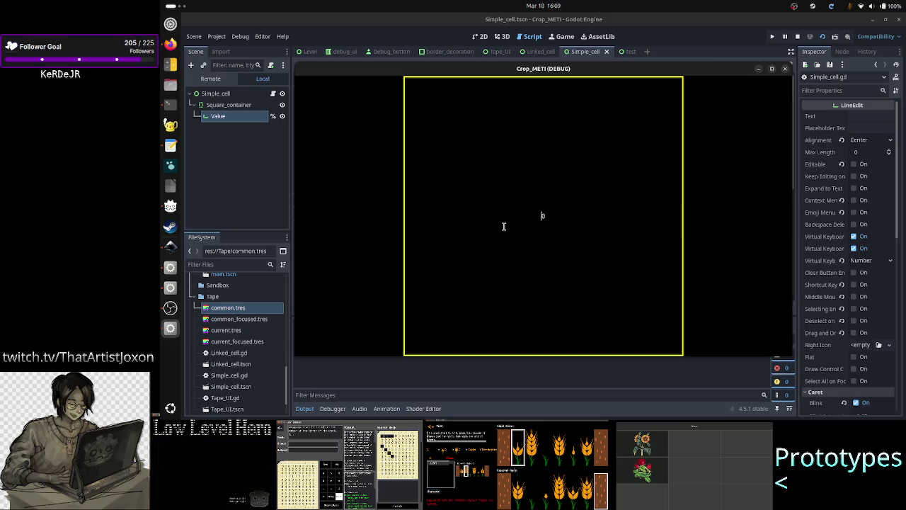
{"action": "left_click", "coordinate": [562, 213]}
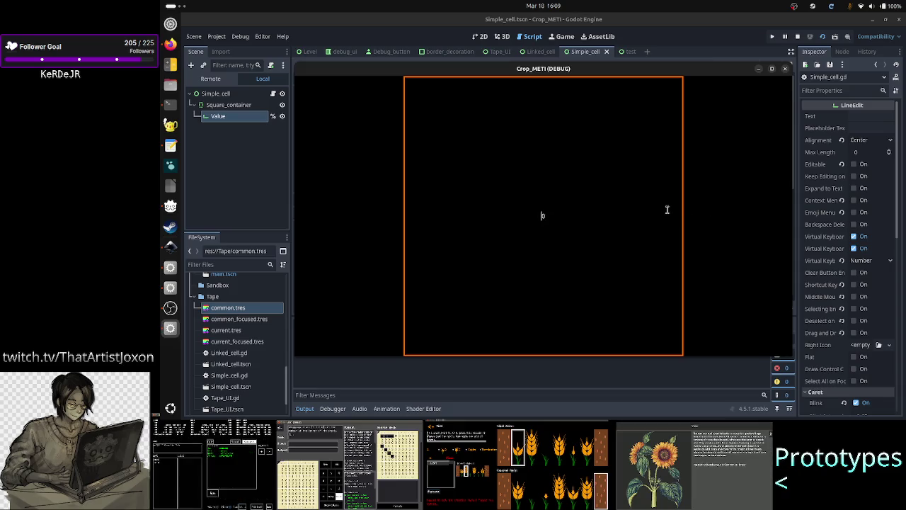
{"action": "left_click", "coordinate": [784, 69]}
{"action": "left_click", "coordinate": [820, 39]}
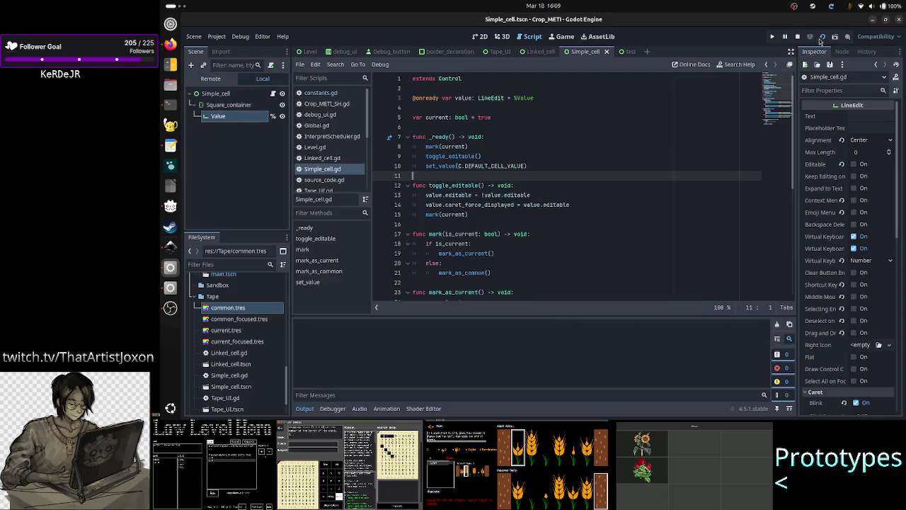
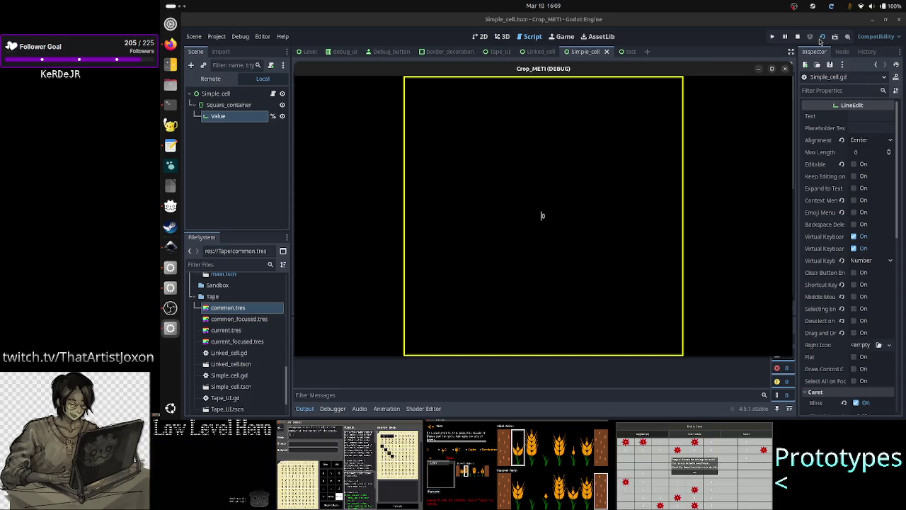
Test the caret in the running game's 0 field, then close the Crop_METI debug window.
{"action": "scroll", "coordinate": [833, 255], "scroll_direction": "down", "scroll_amount": 5}
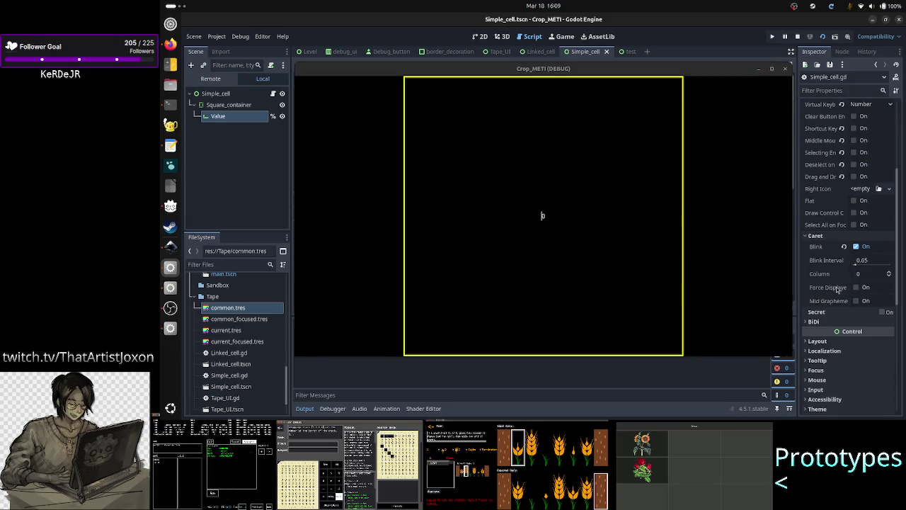
{"action": "mouse_move", "coordinate": [840, 290]}
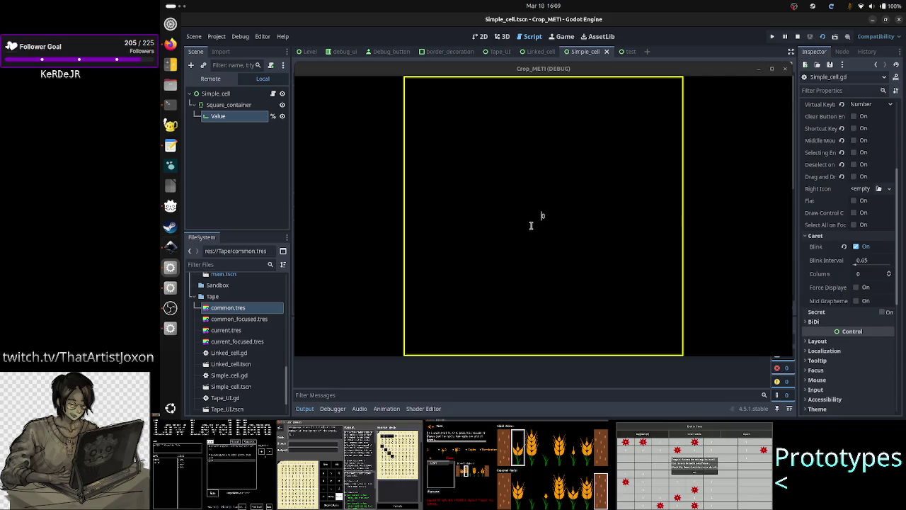
{"action": "left_click", "coordinate": [727, 236]}
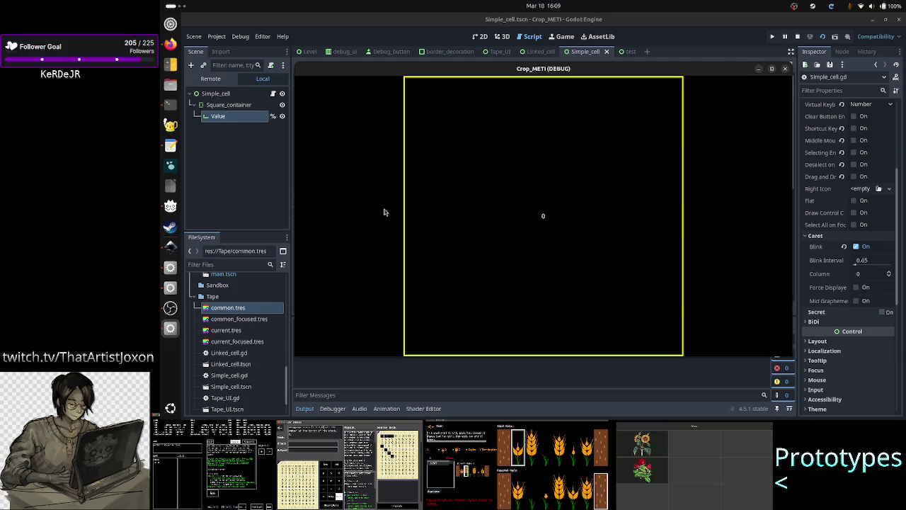
{"action": "left_click", "coordinate": [412, 219]}
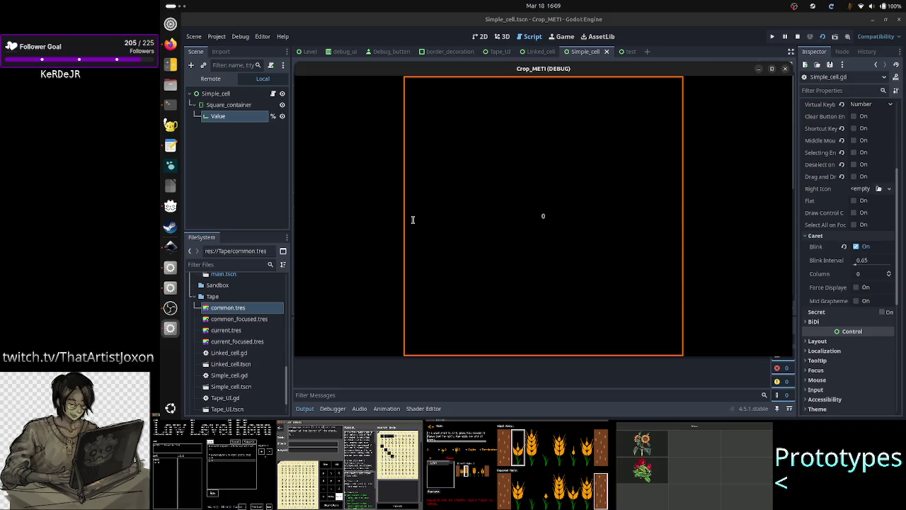
{"action": "left_click", "coordinate": [785, 68]}
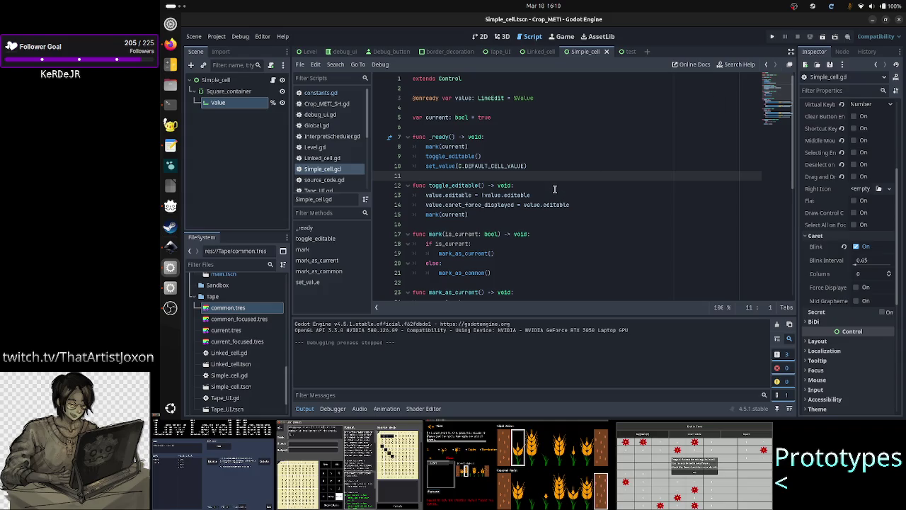
Comment out the caret_force_displayed line 14 in toggle_editable with #.
{"action": "left_click", "coordinate": [568, 196]}
{"action": "key", "text": "Right"}
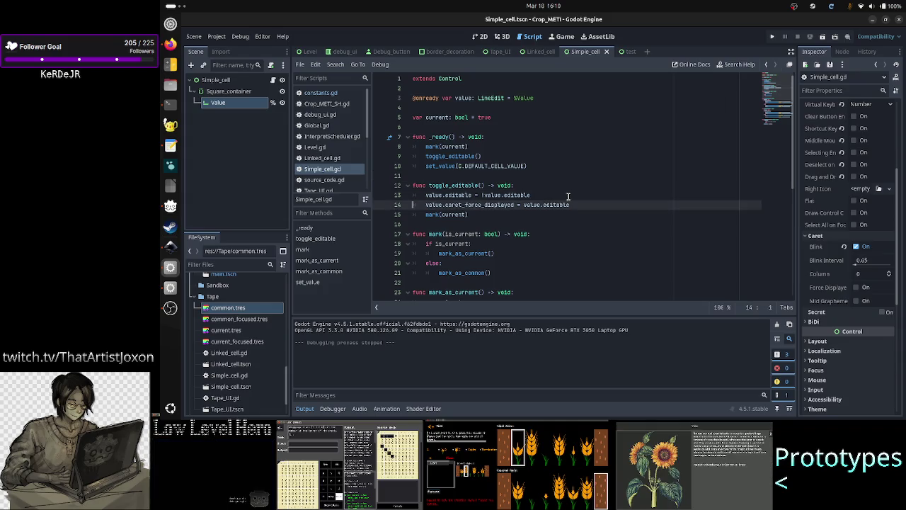
{"action": "type", "text": "#"}
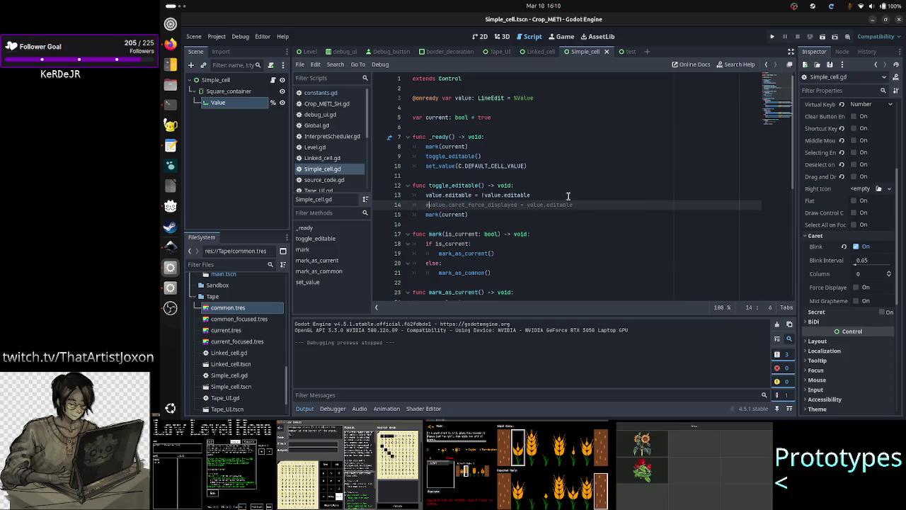
Run the current scene, move the caret around the 0 field, and close the game.
{"action": "left_click", "coordinate": [823, 37]}
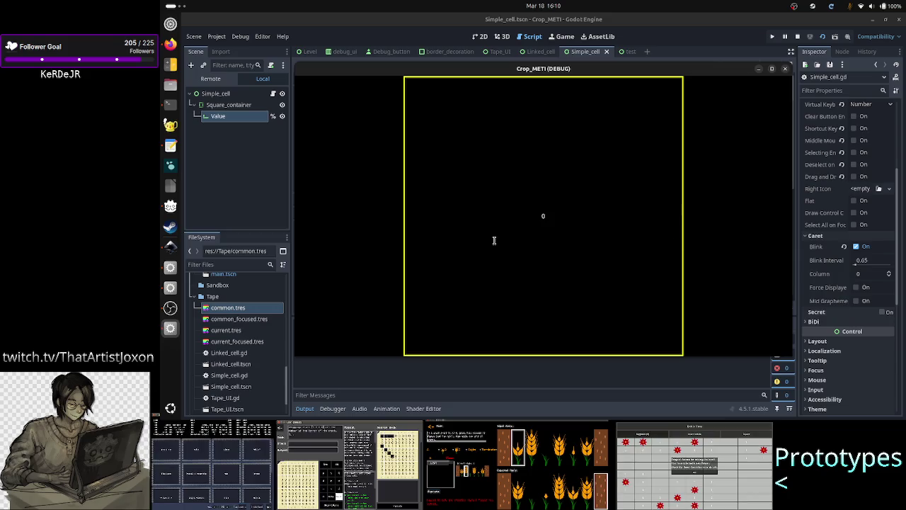
{"action": "left_click", "coordinate": [459, 226]}
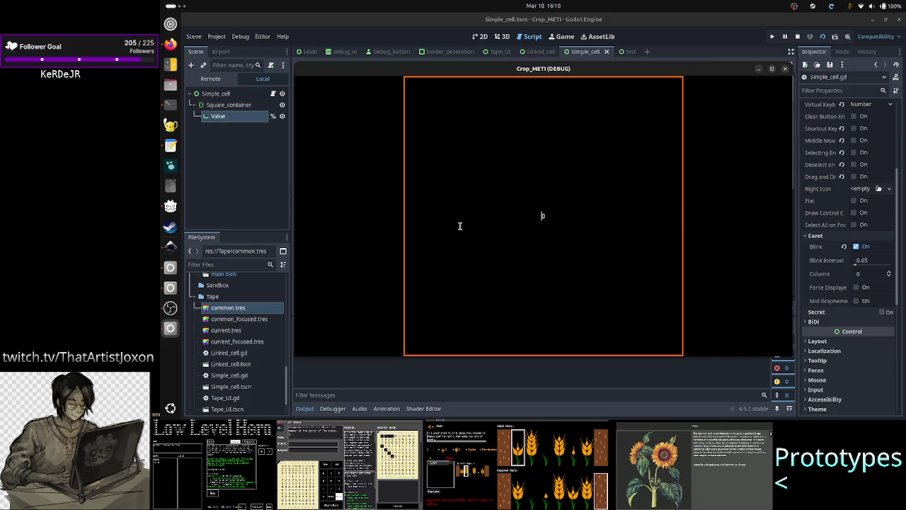
{"action": "key", "text": "End"}
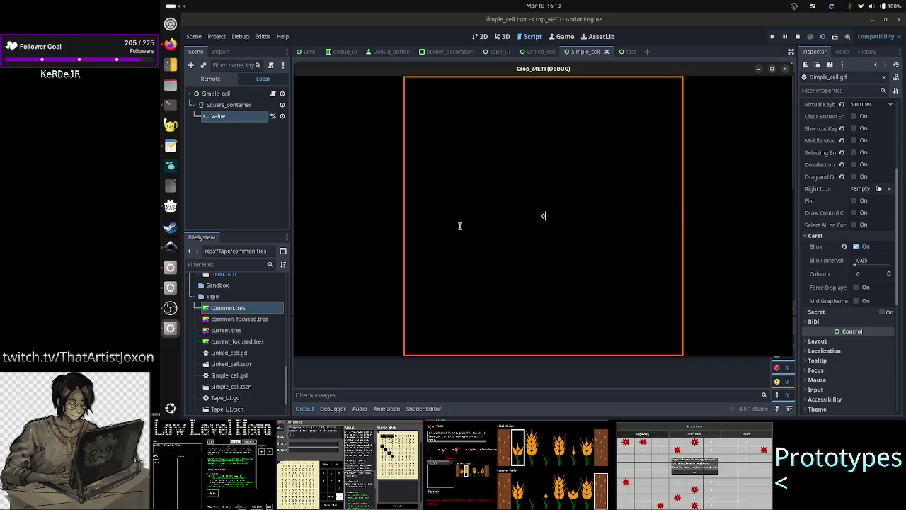
{"action": "key", "text": "Home"}
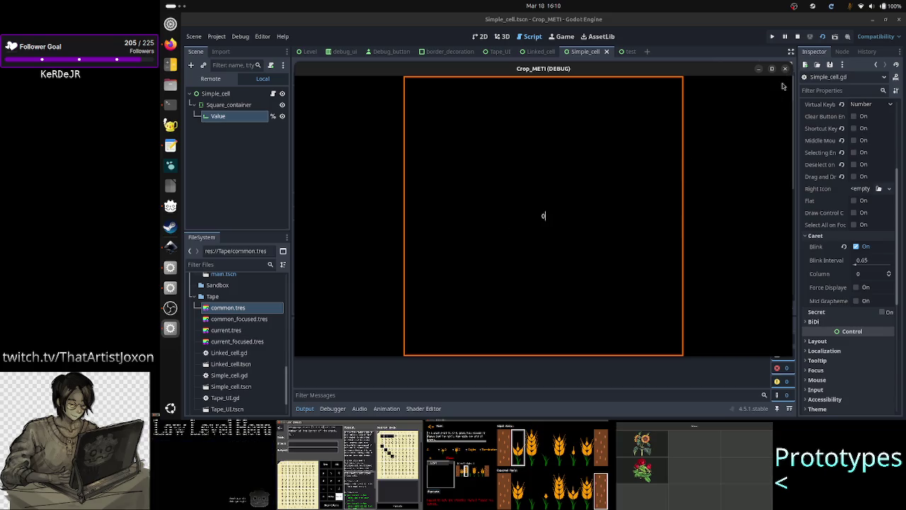
{"action": "left_click", "coordinate": [786, 69]}
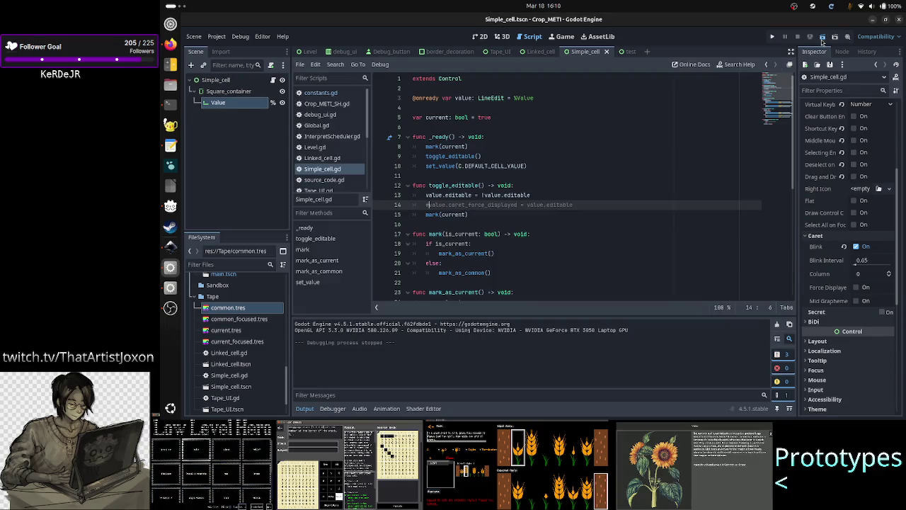
{"action": "key", "text": "F6"}
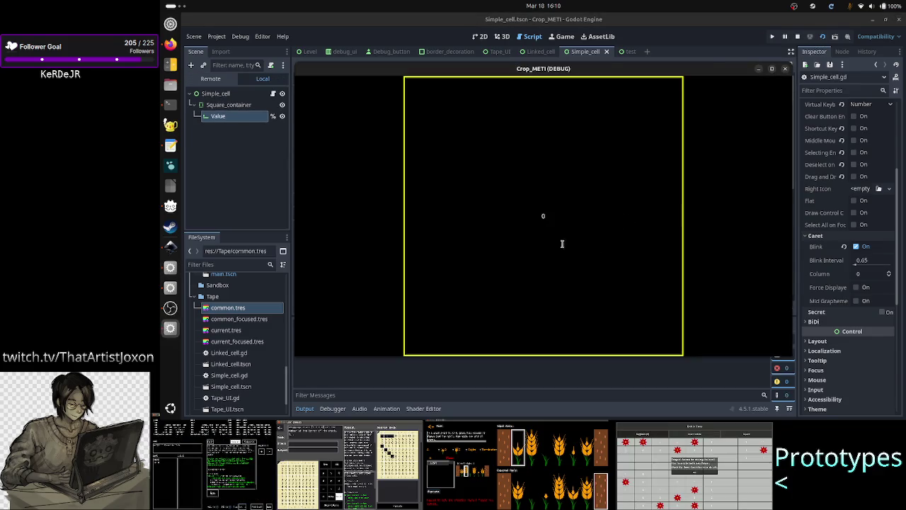
{"action": "left_click", "coordinate": [596, 218]}
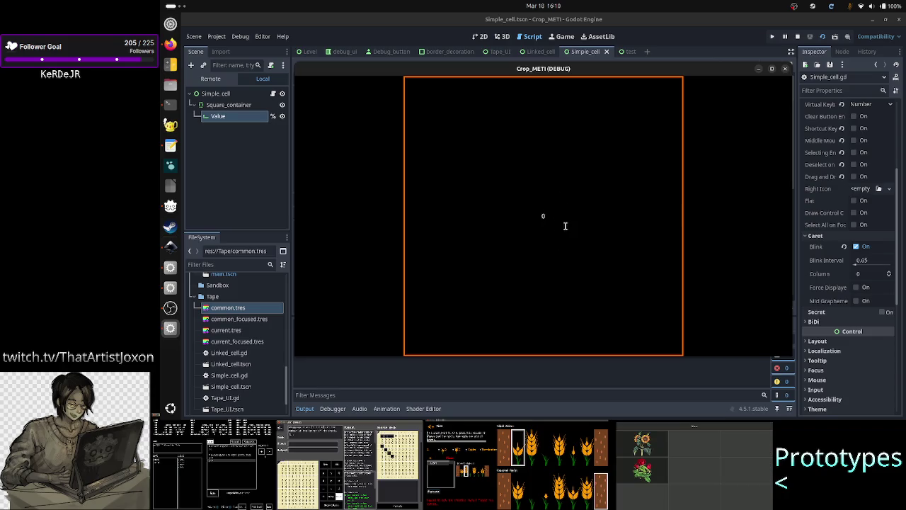
{"action": "left_click", "coordinate": [783, 69]}
{"action": "key", "text": "F6"}
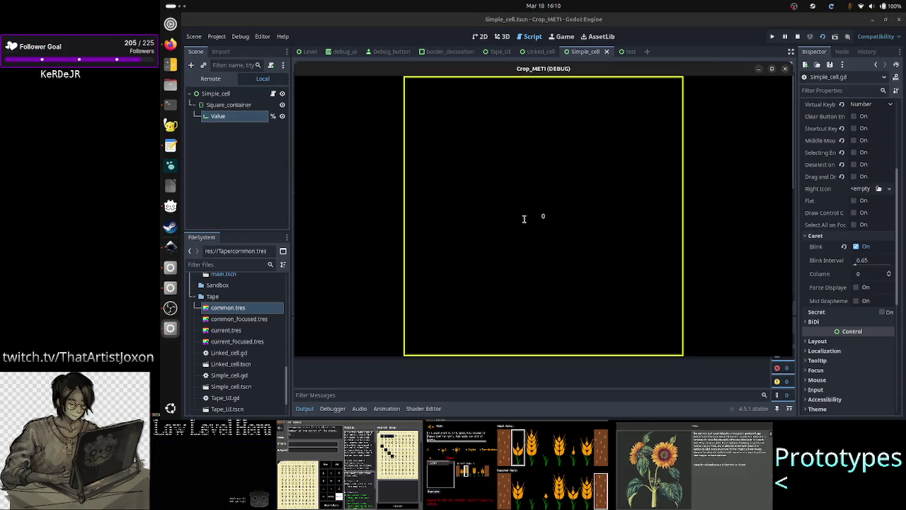
{"action": "left_click", "coordinate": [521, 216]}
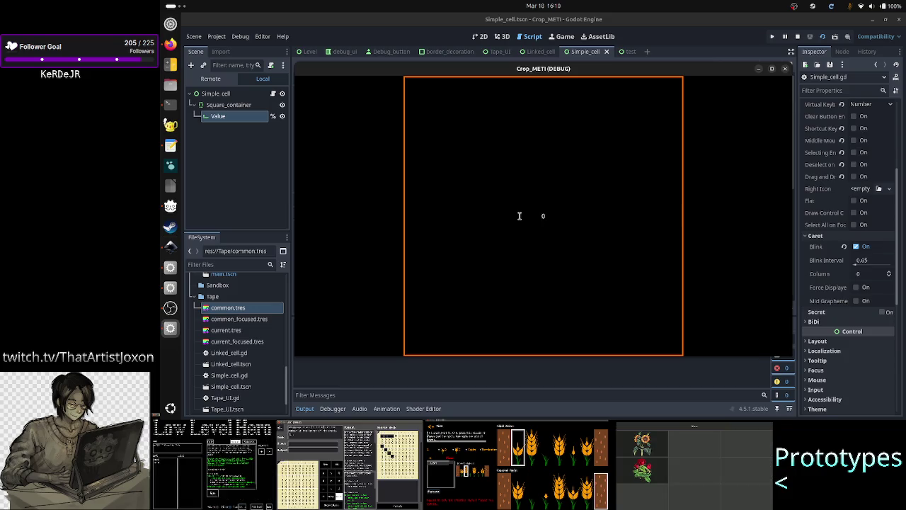
{"action": "left_click", "coordinate": [785, 69]}
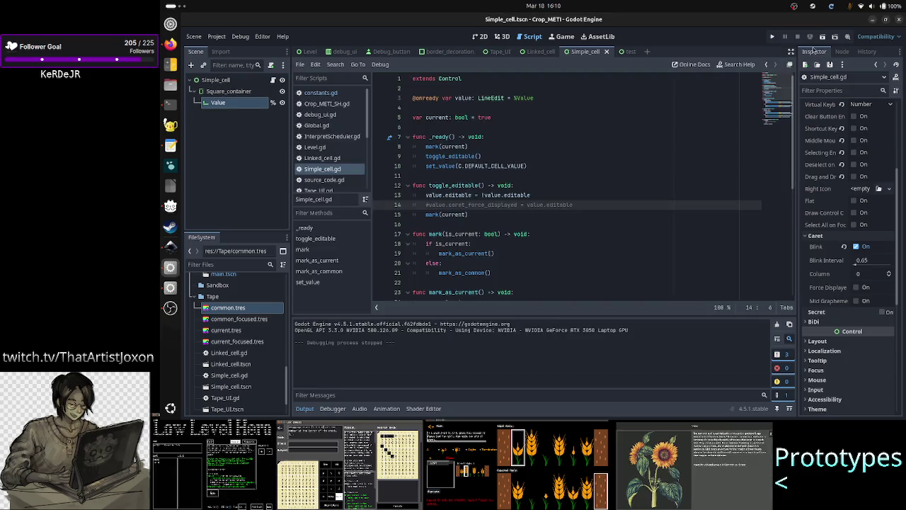
{"action": "left_click", "coordinate": [822, 36]}
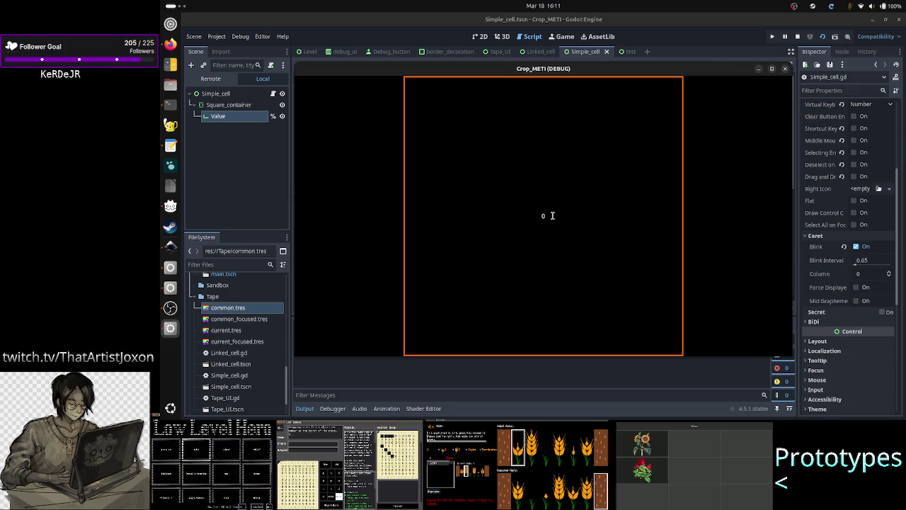
{"action": "left_click", "coordinate": [785, 68]}
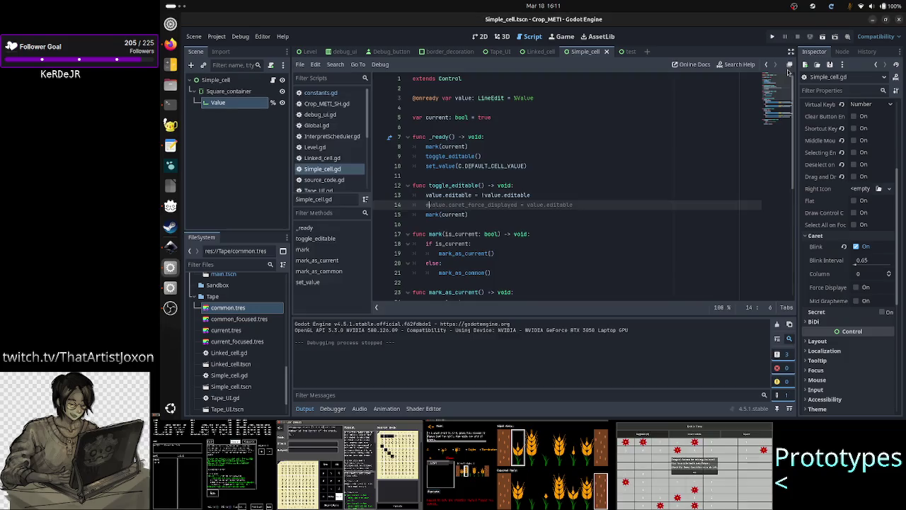
Change the Value field's caret Column to 1 and then back to 0.
{"action": "left_click", "coordinate": [889, 275]}
{"action": "left_click", "coordinate": [890, 275]}
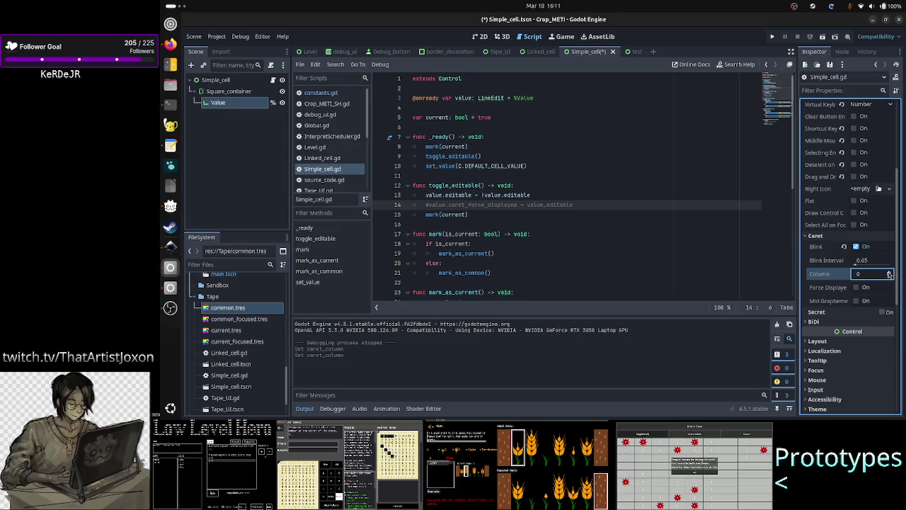
{"action": "left_click", "coordinate": [874, 275]}
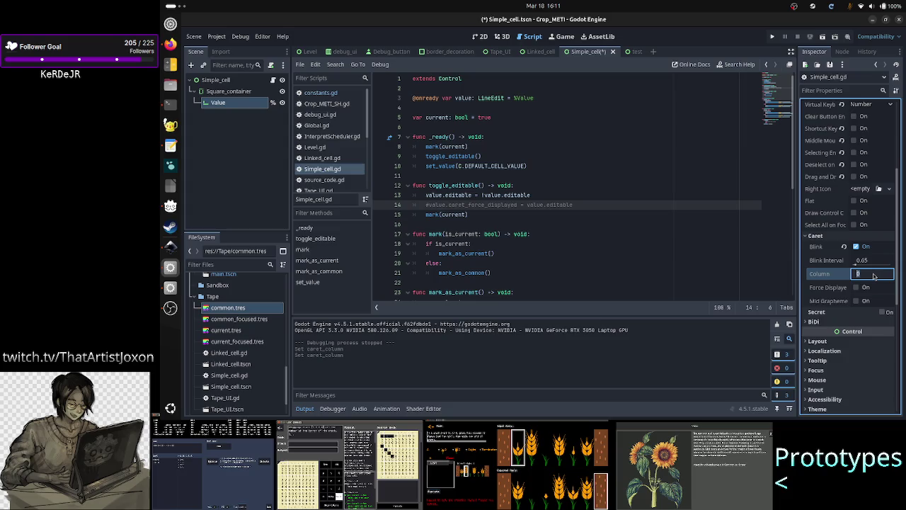
{"action": "type", "text": "1"}
{"action": "key", "text": "Return"}
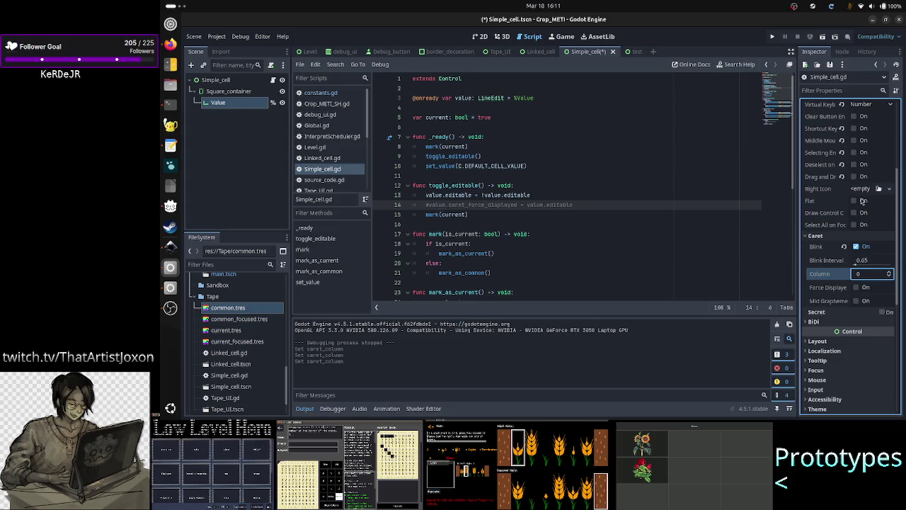
Check the Value field's Text property and put the cursor at the end of script line 14.
{"action": "scroll", "coordinate": [848, 151], "scroll_direction": "up", "scroll_amount": 5}
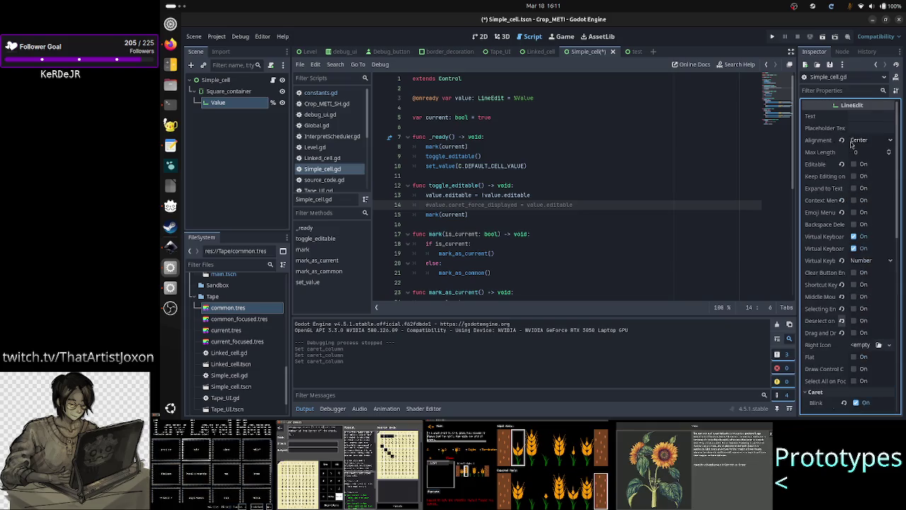
{"action": "left_click", "coordinate": [875, 115]}
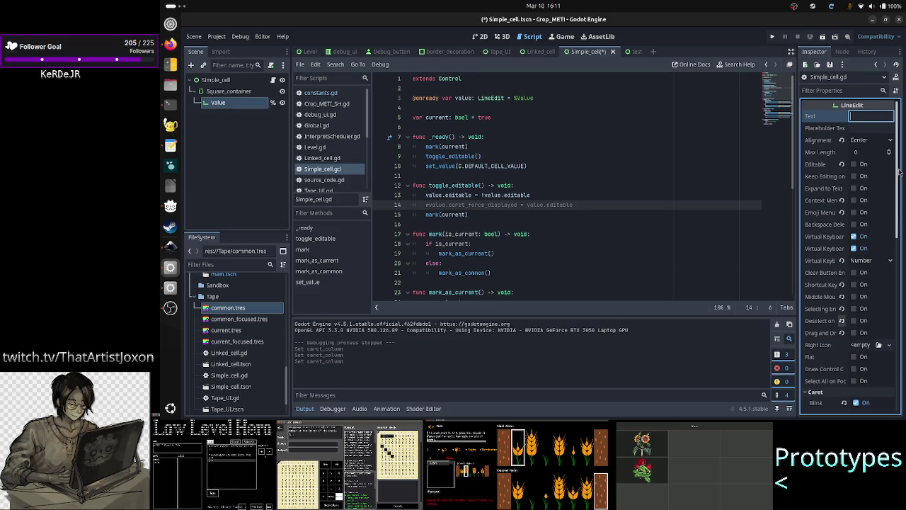
{"action": "left_click_drag", "start_coordinate": [904, 157], "coordinate": [903, 228]}
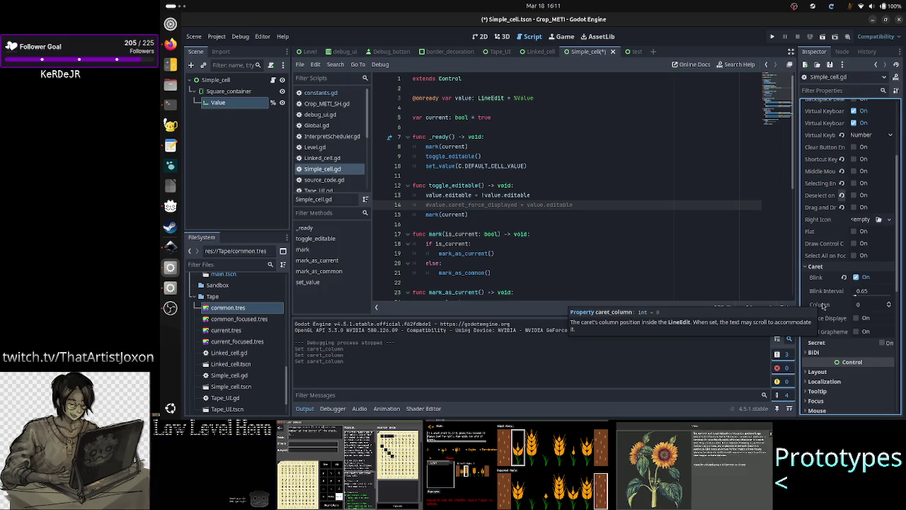
{"action": "left_click", "coordinate": [584, 204]}
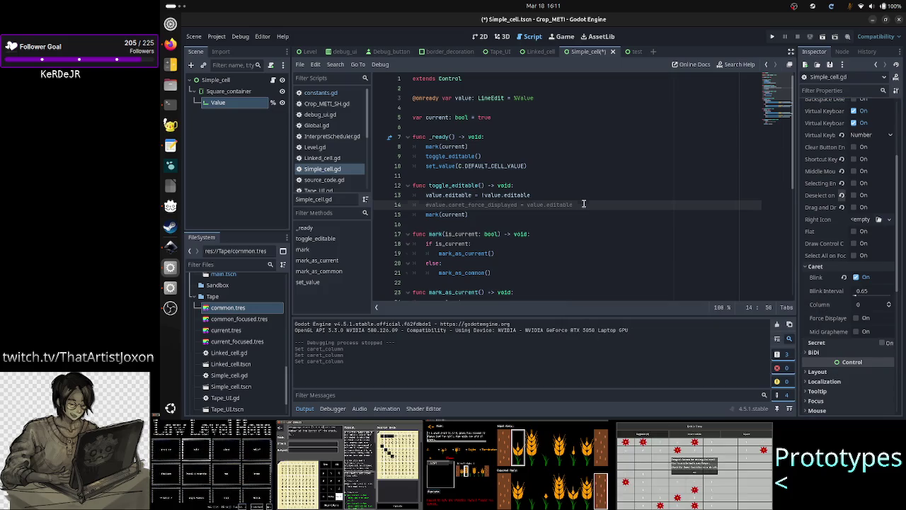
Add 'value.caret_column = 1' below line 14 and save the script.
{"action": "key", "text": "Return"}
{"action": "type", "text": "value.caret"}
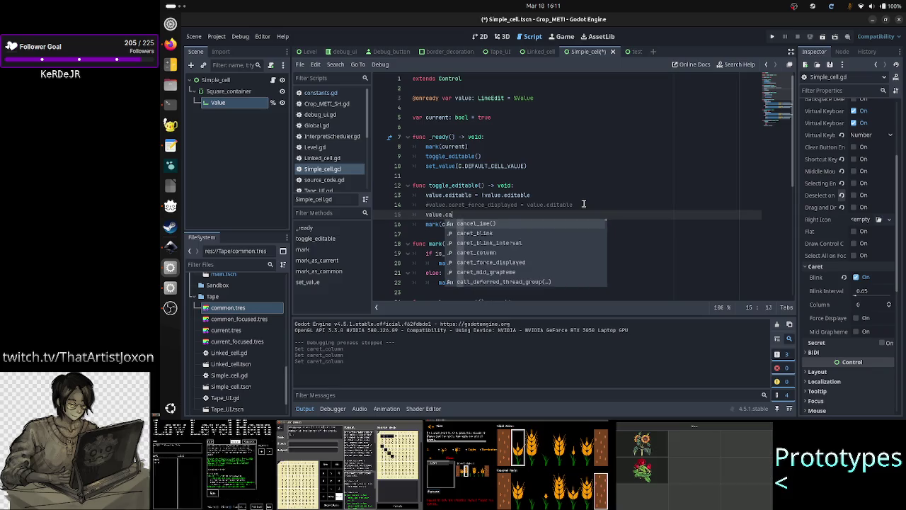
{"action": "type", "text": "_"}
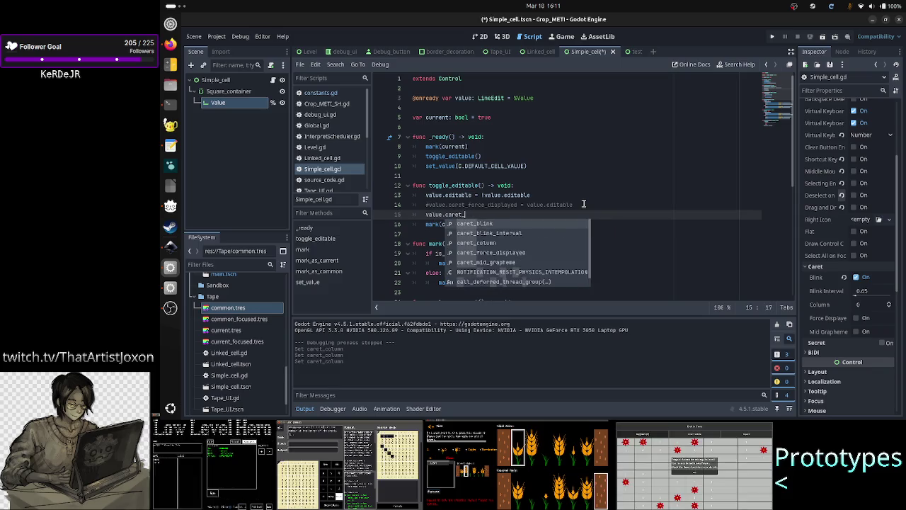
{"action": "type", "text": "column = 1"}
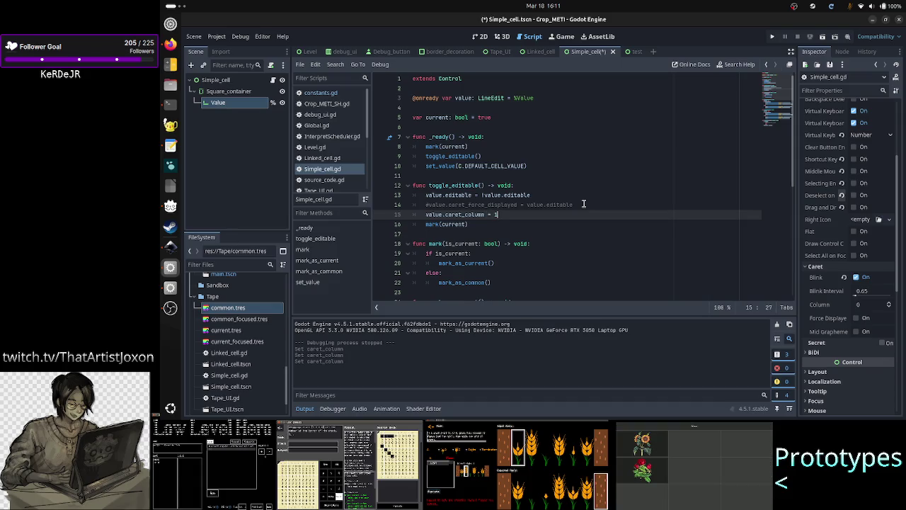
{"action": "key", "text": "ctrl+s"}
Delete the commented caret_force_displayed line from toggle_editable.
{"action": "key", "text": "Up"}
{"action": "key", "text": "Up"}
{"action": "key", "text": "Up"}
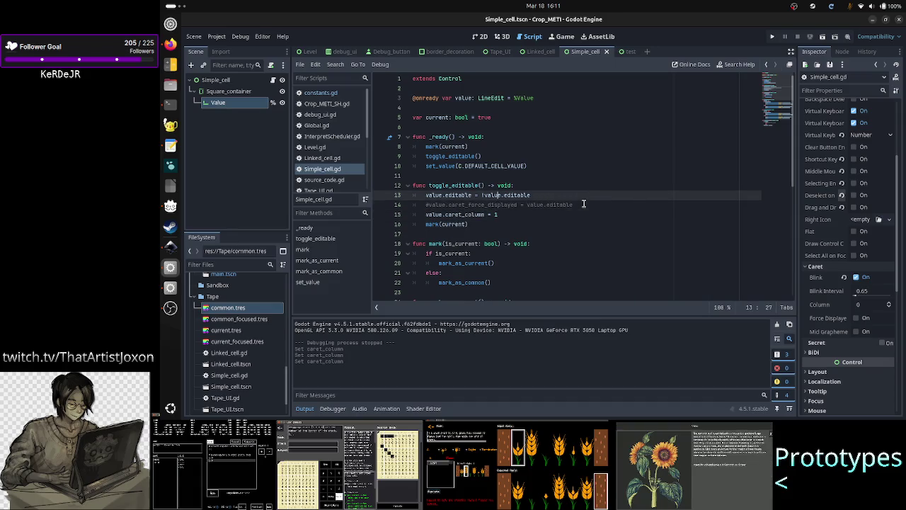
{"action": "key", "text": "Up"}
{"action": "key", "text": "Down"}
{"action": "key", "text": "Down"}
{"action": "key", "text": "Down"}
{"action": "key", "text": "Home"}
{"action": "key", "text": "shift+End"}
{"action": "key", "text": "Delete"}
{"action": "key", "text": "BackSpace"}
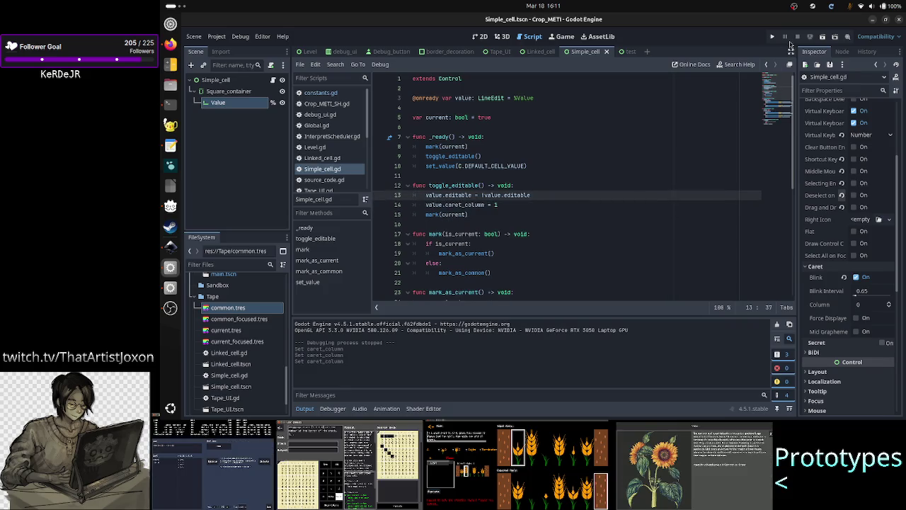
Run the scene, click the cell's value field, close the game, and select toggle_editable on line 9.
{"action": "left_click", "coordinate": [823, 37]}
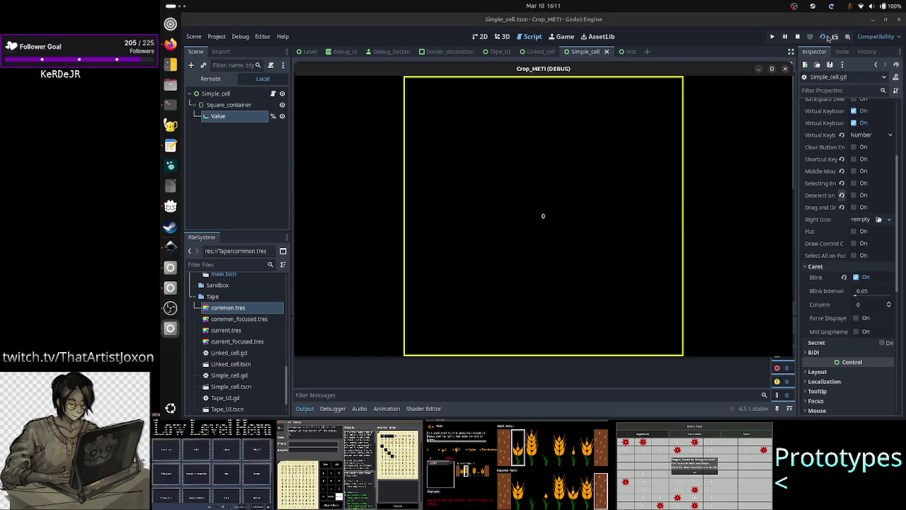
{"action": "left_click", "coordinate": [735, 161]}
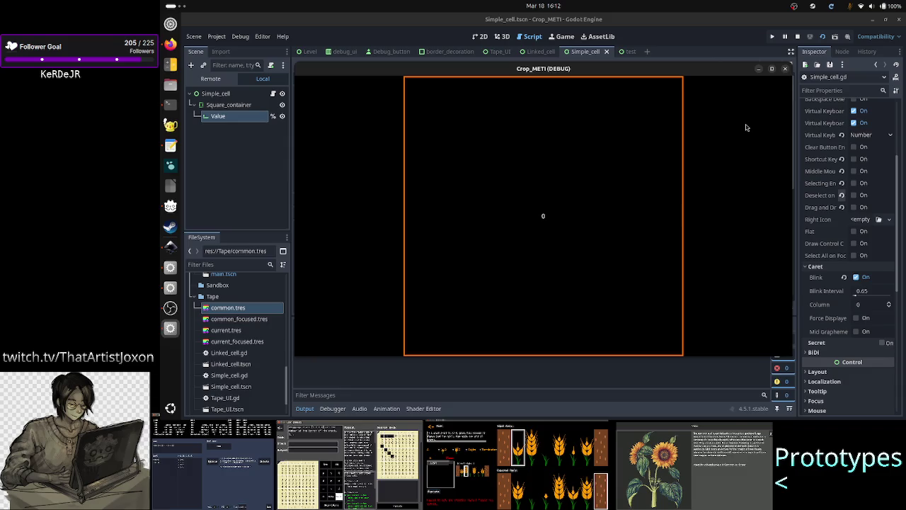
{"action": "left_click", "coordinate": [785, 70]}
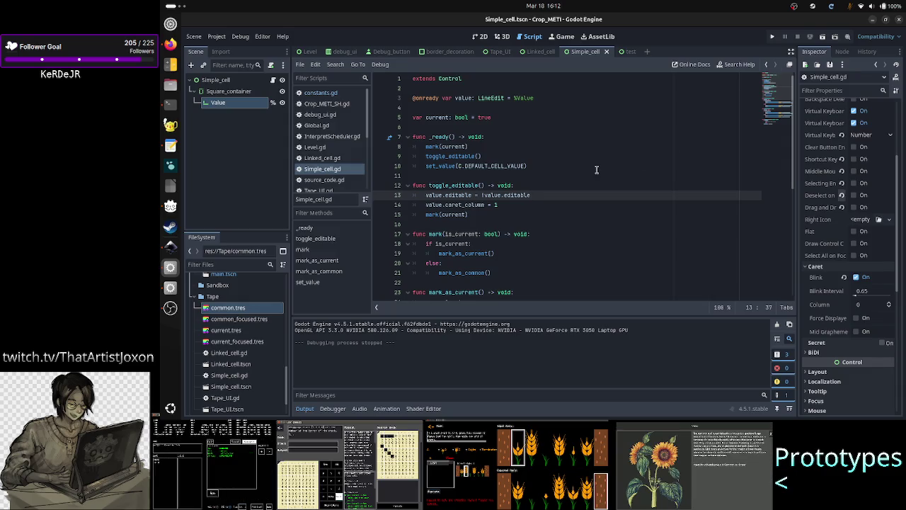
{"action": "double_click", "coordinate": [451, 155]}
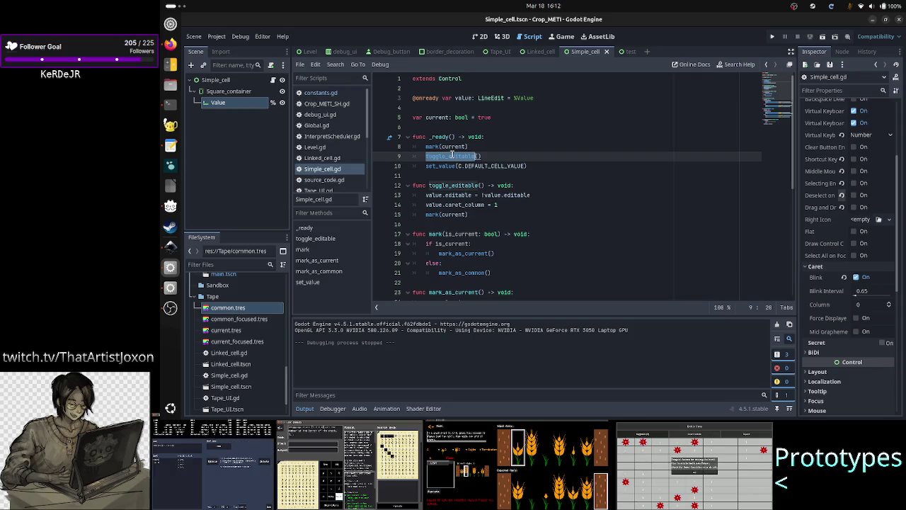
Move the toggle_editable() call from line 9 to just below set_value and save the script.
{"action": "double_click", "coordinate": [443, 166]}
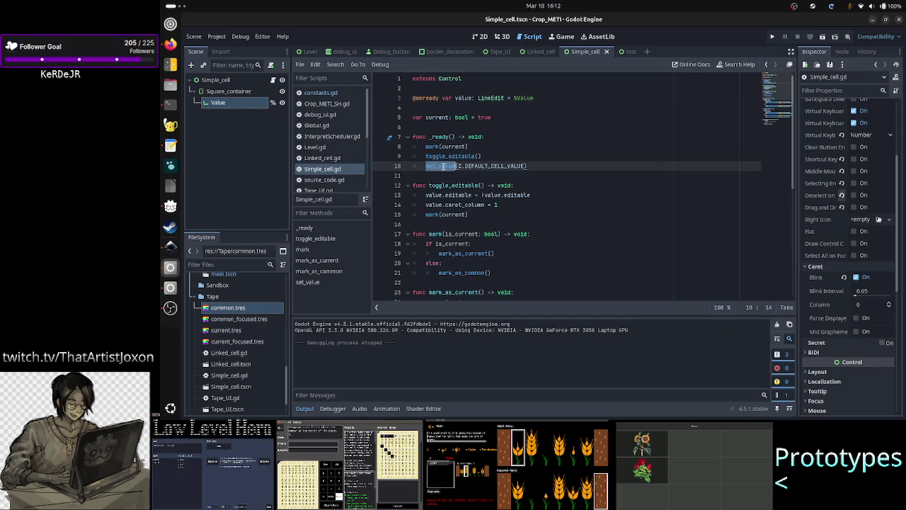
{"action": "left_click", "coordinate": [513, 204]}
{"action": "key", "text": "shift+Left"}
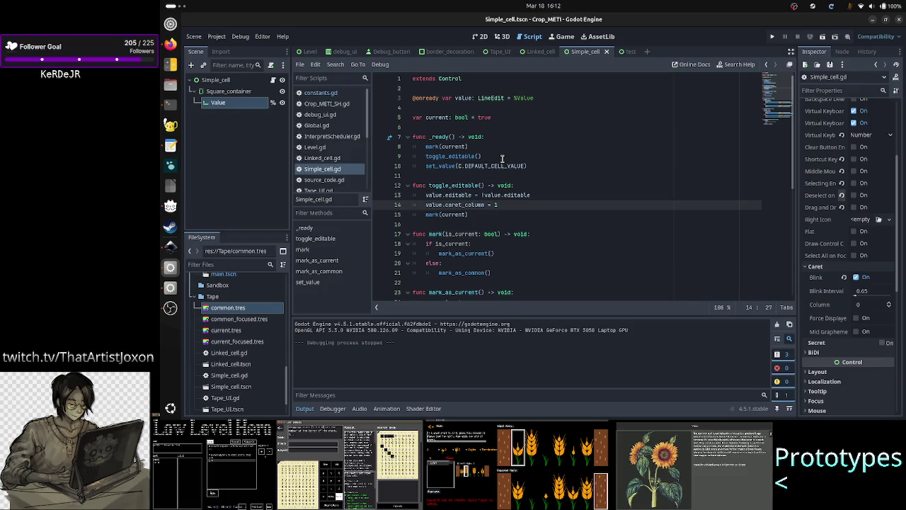
{"action": "left_click", "coordinate": [502, 157]}
{"action": "triple_click", "coordinate": [502, 157]}
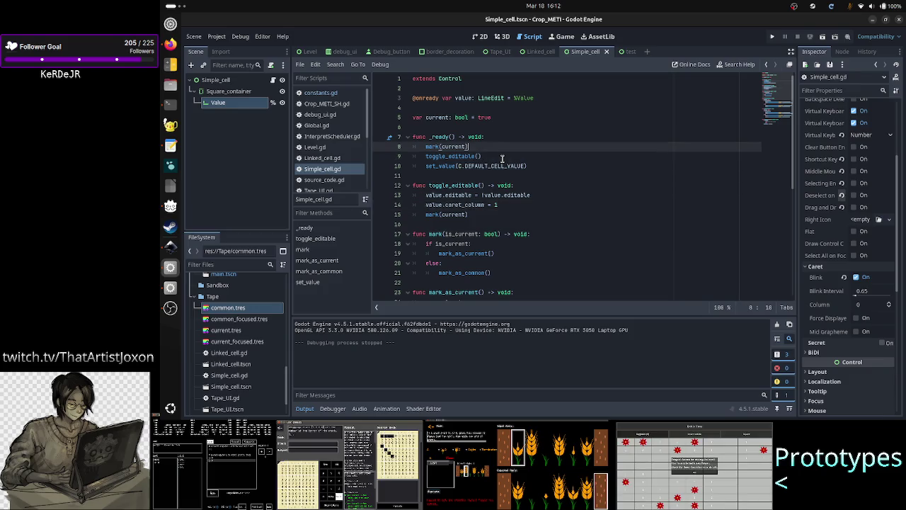
{"action": "key", "text": "shift+Left"}
{"action": "key", "text": "ctrl+c"}
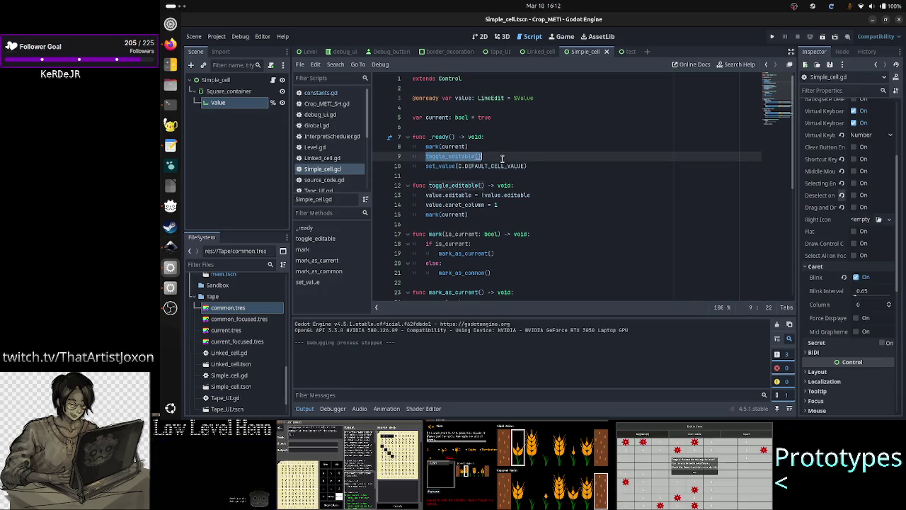
{"action": "key", "text": "BackSpace"}
{"action": "key", "text": "BackSpace"}
{"action": "key", "text": "BackSpace"}
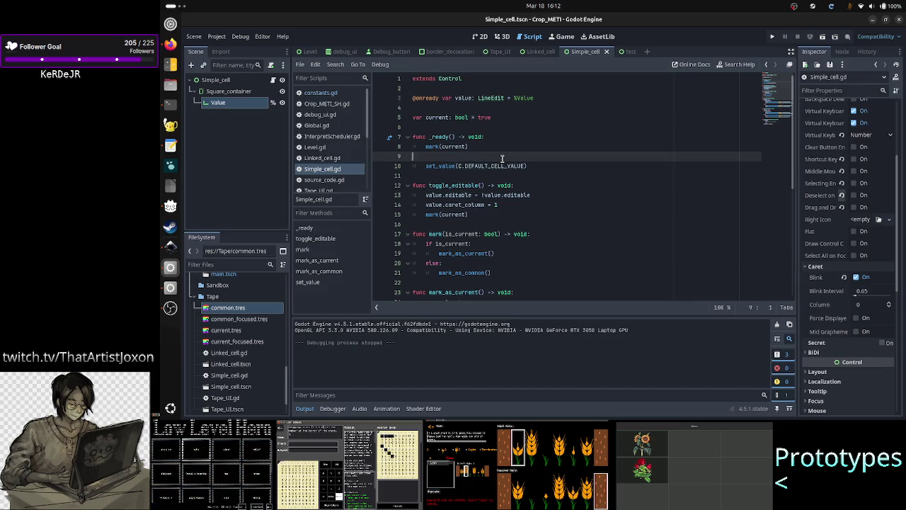
{"action": "key", "text": "Down"}
{"action": "key", "text": "End"}
{"action": "key", "text": "Return"}
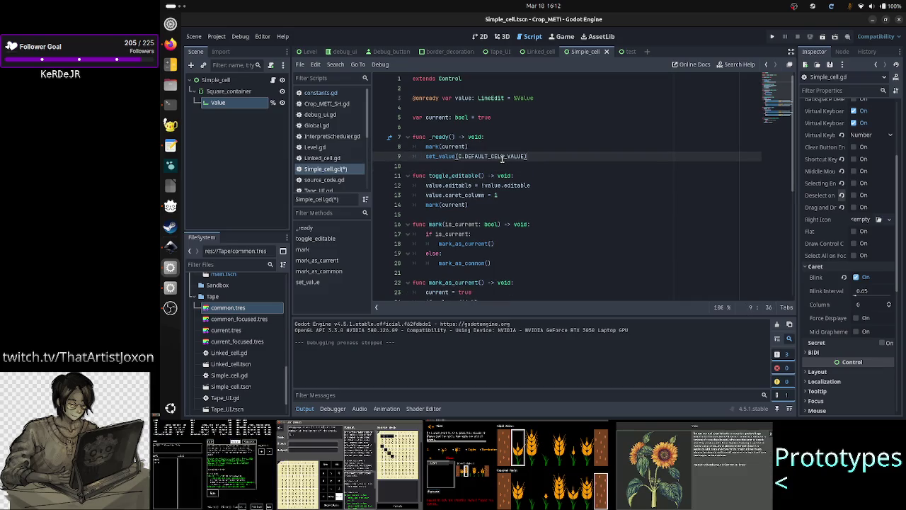
{"action": "key", "text": "ctrl+v"}
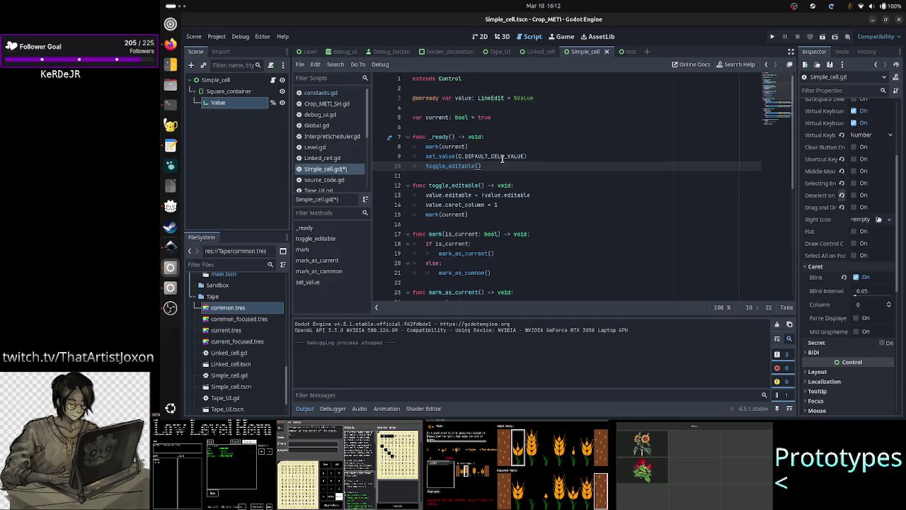
{"action": "key", "text": "ctrl+s"}
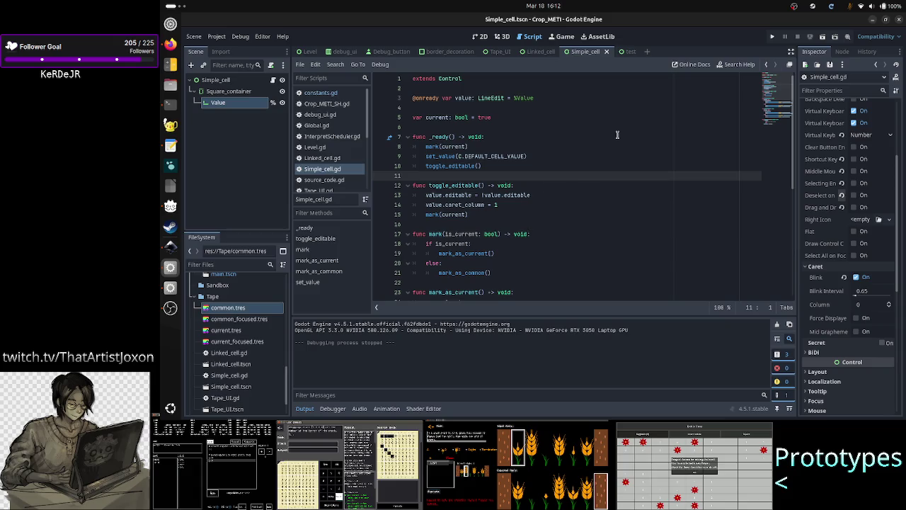
Test-run the scene three times, clicking the value field and typing 0, closing each run.
{"action": "left_click", "coordinate": [822, 37]}
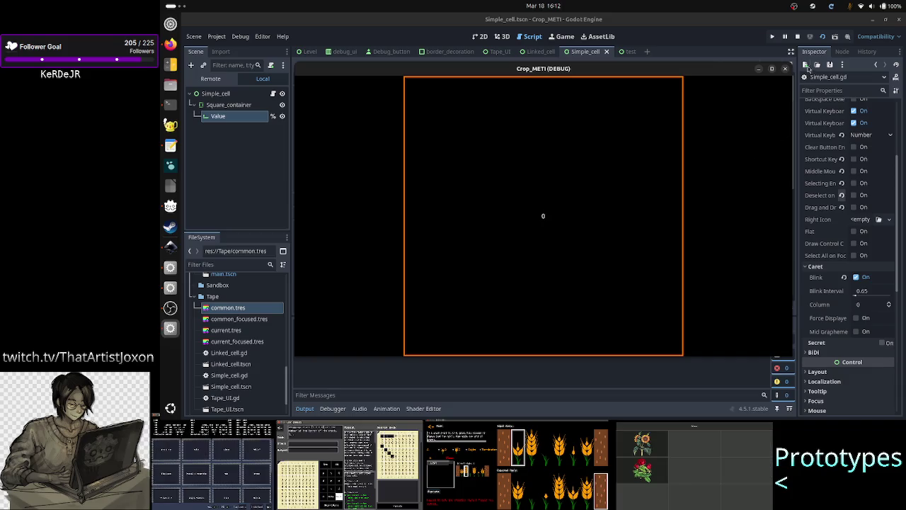
{"action": "left_click", "coordinate": [785, 69]}
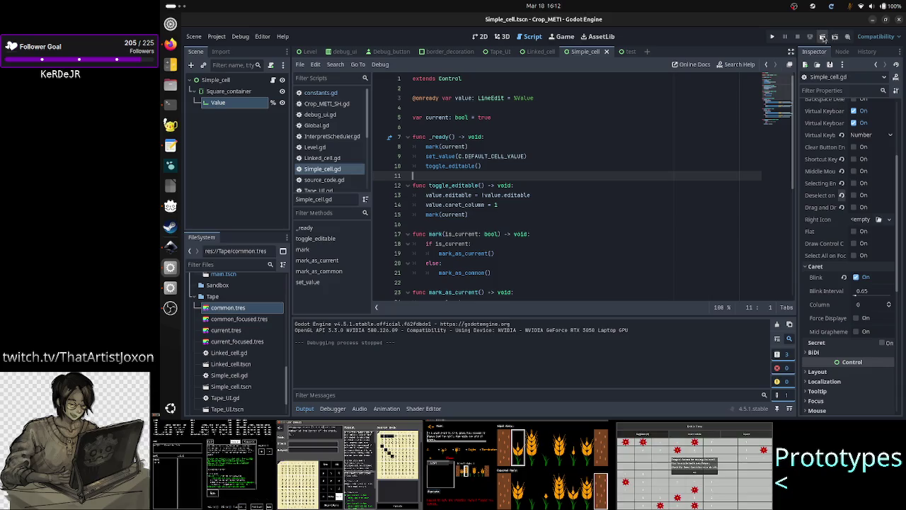
{"action": "left_click", "coordinate": [822, 37]}
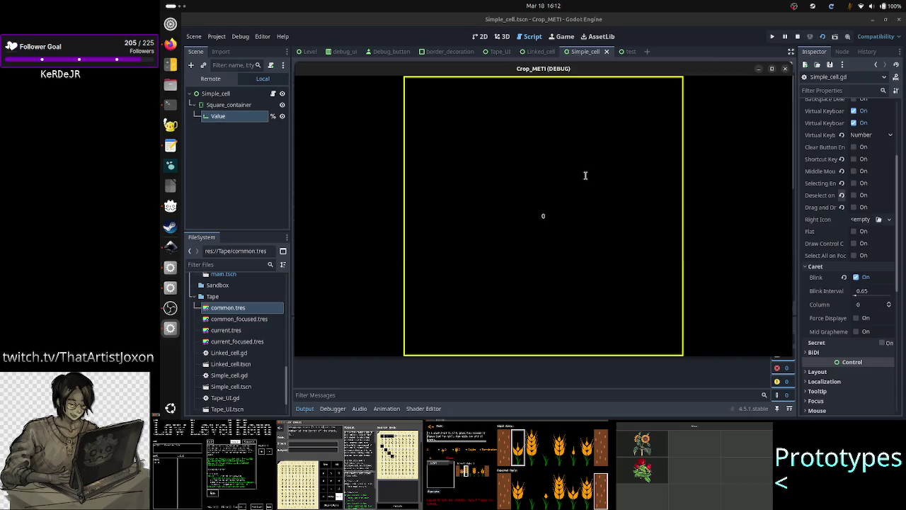
{"action": "left_click", "coordinate": [488, 215]}
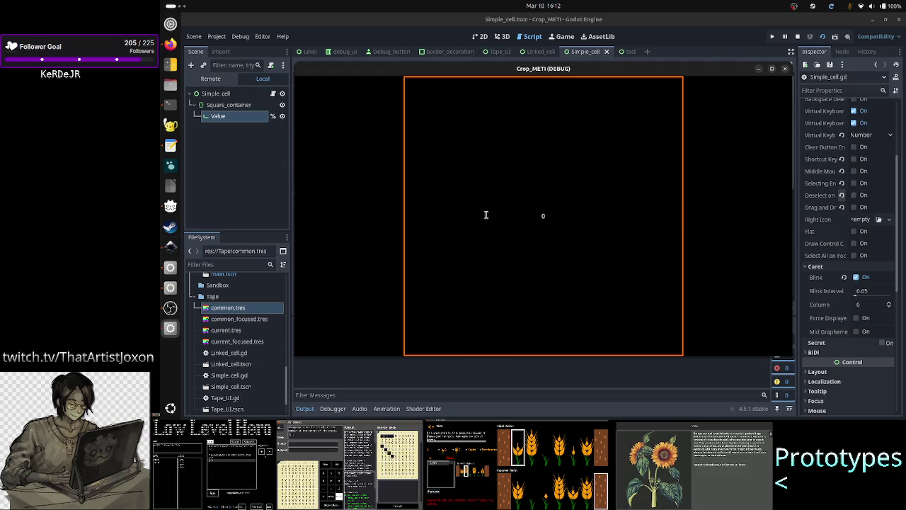
{"action": "left_click", "coordinate": [785, 69]}
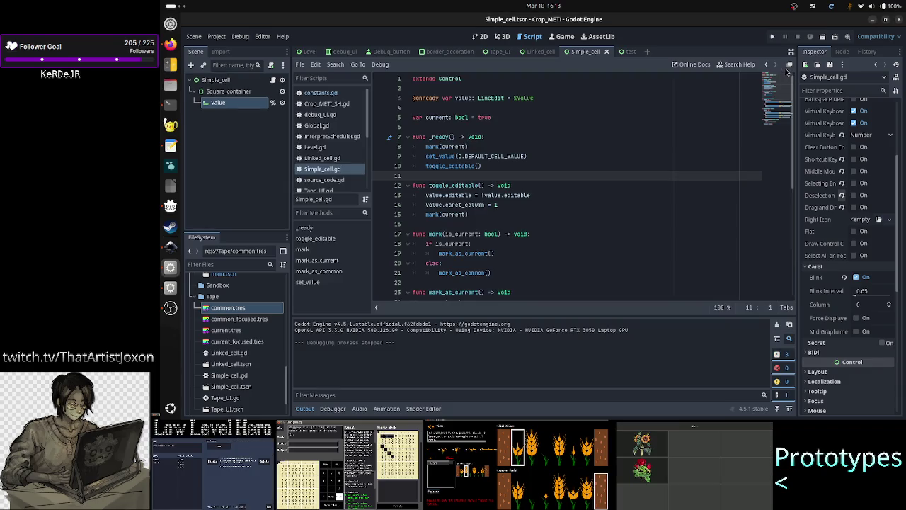
{"action": "left_click", "coordinate": [822, 38]}
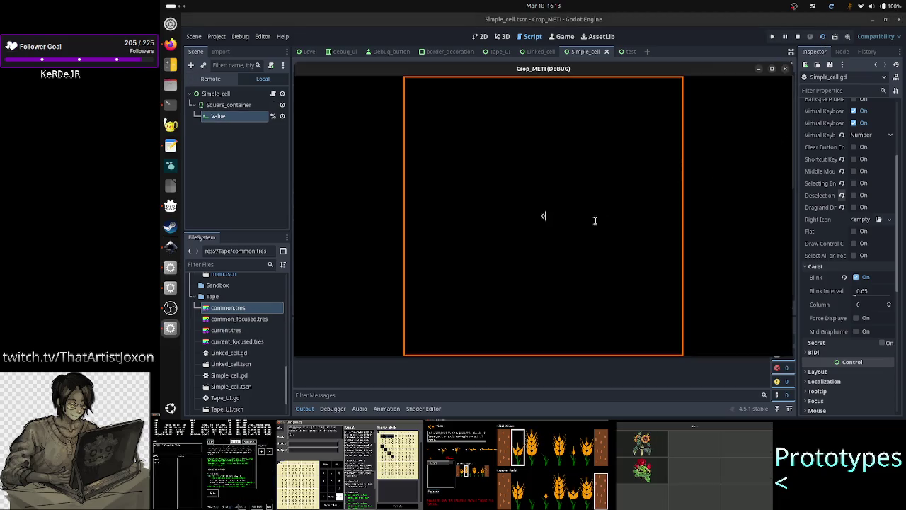
{"action": "type", "text": "0"}
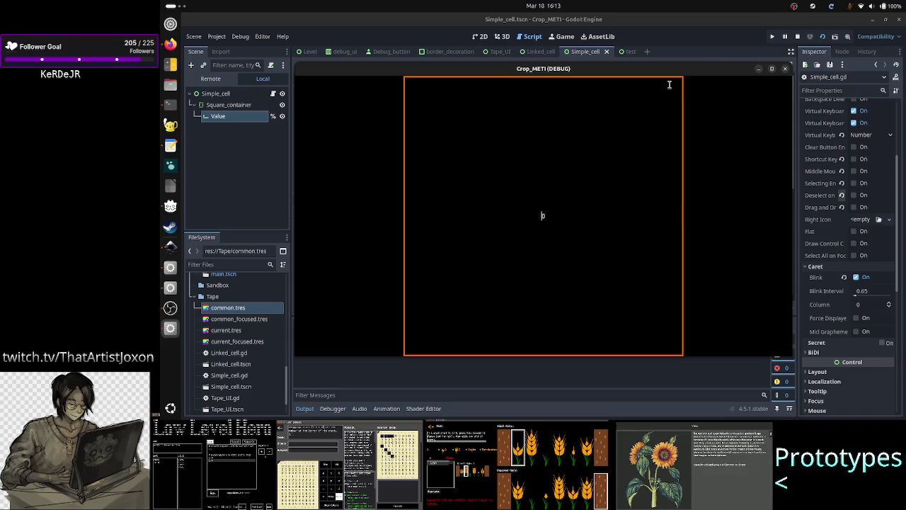
{"action": "left_click", "coordinate": [784, 68]}
{"action": "scroll", "coordinate": [551, 158], "scroll_direction": "down", "scroll_amount": 3}
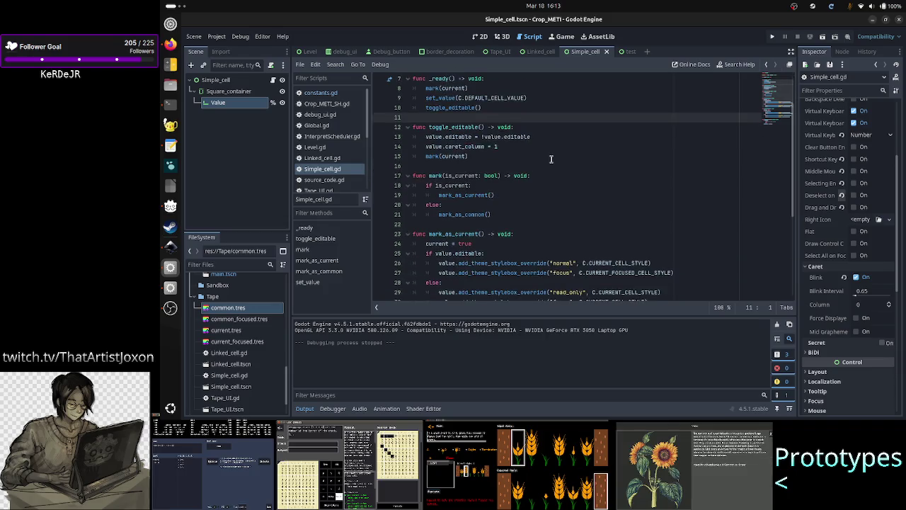
Change line 5's true to false, comment out toggle_editable() in _ready, save, and test-run the scene.
{"action": "scroll", "coordinate": [550, 159], "scroll_direction": "up", "scroll_amount": 3}
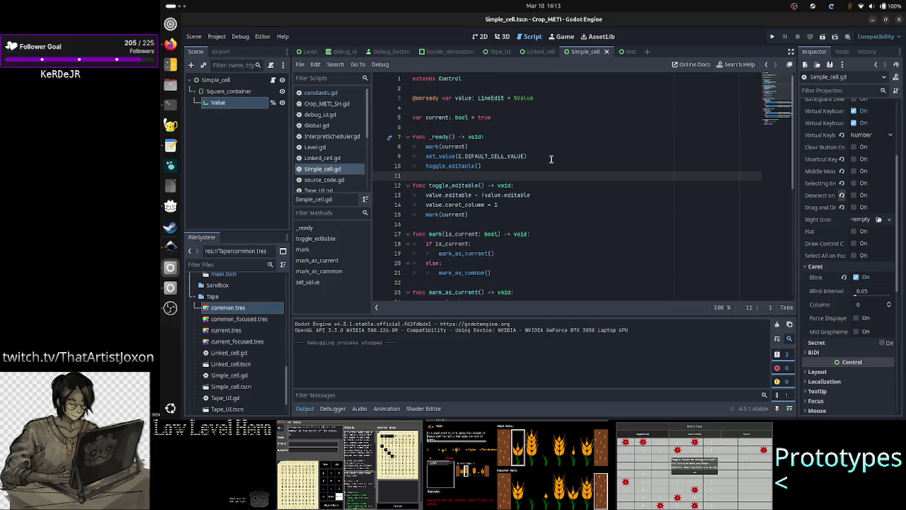
{"action": "double_click", "coordinate": [494, 119]}
{"action": "type", "text": "false"}
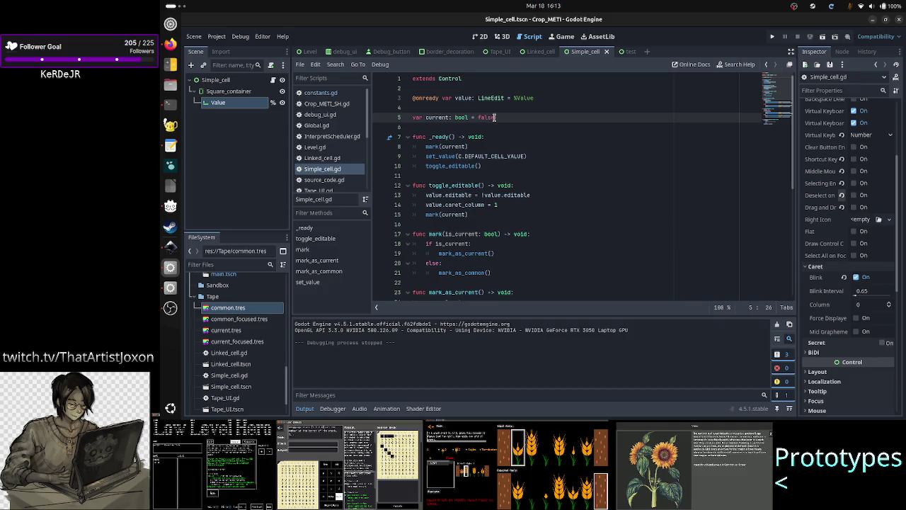
{"action": "key", "text": "Down"}
{"action": "key", "text": "Down"}
{"action": "key", "text": "Down"}
{"action": "key", "text": "Home"}
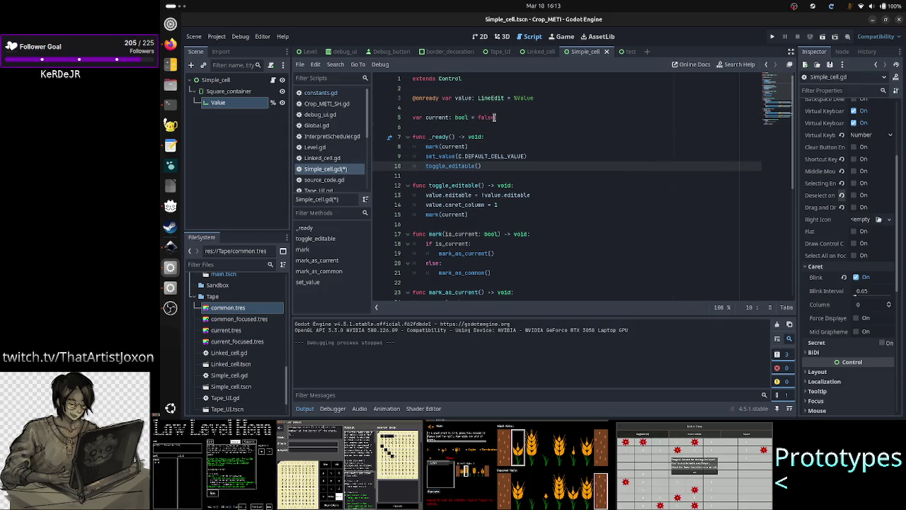
{"action": "type", "text": "#"}
{"action": "key", "text": "ctrl+s"}
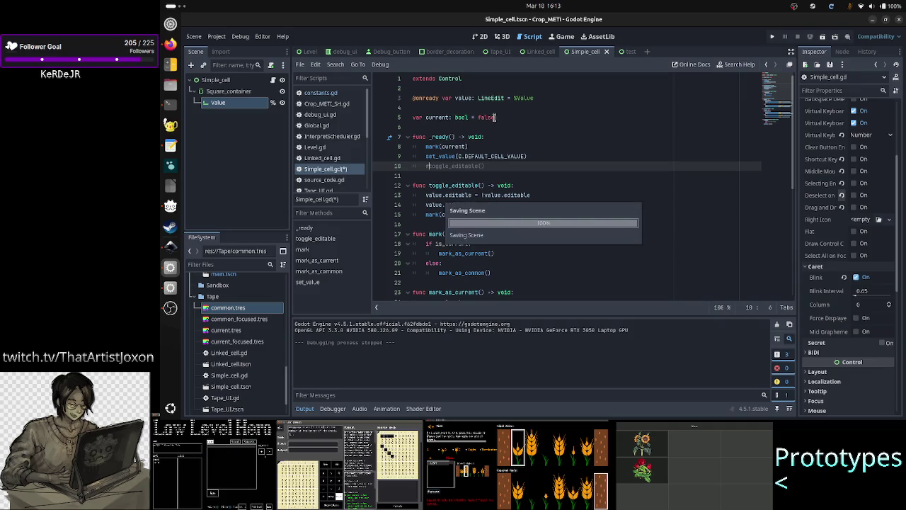
{"action": "left_click", "coordinate": [823, 37]}
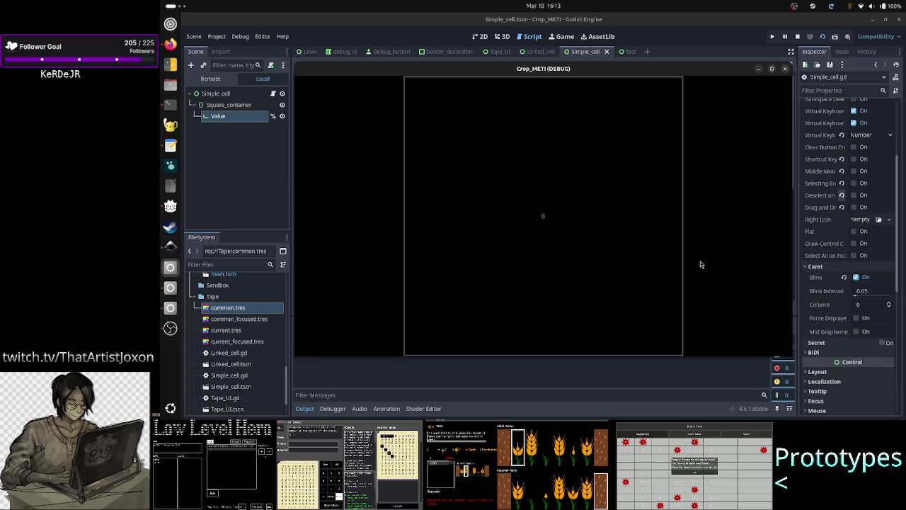
{"action": "left_click", "coordinate": [784, 68]}
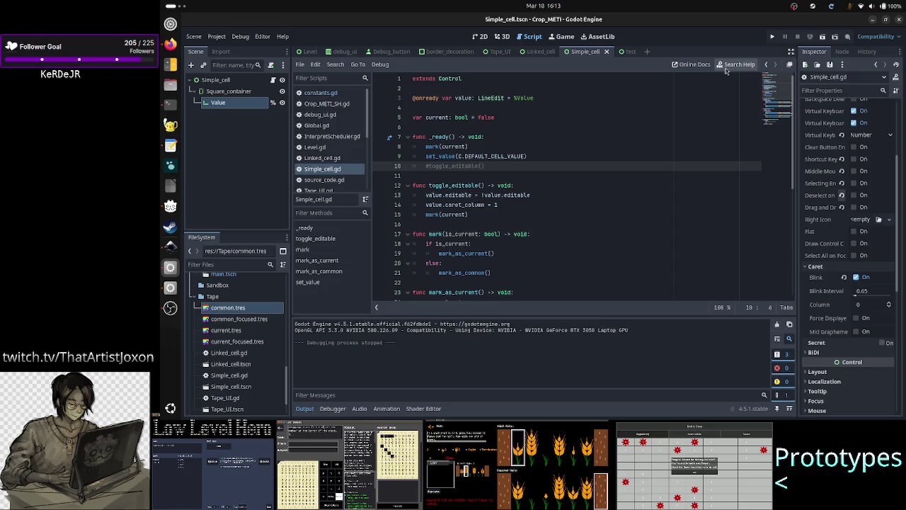
In the 2D view, set the Value field's Text to 0 and collapse the Output panel.
{"action": "left_click", "coordinate": [487, 41]}
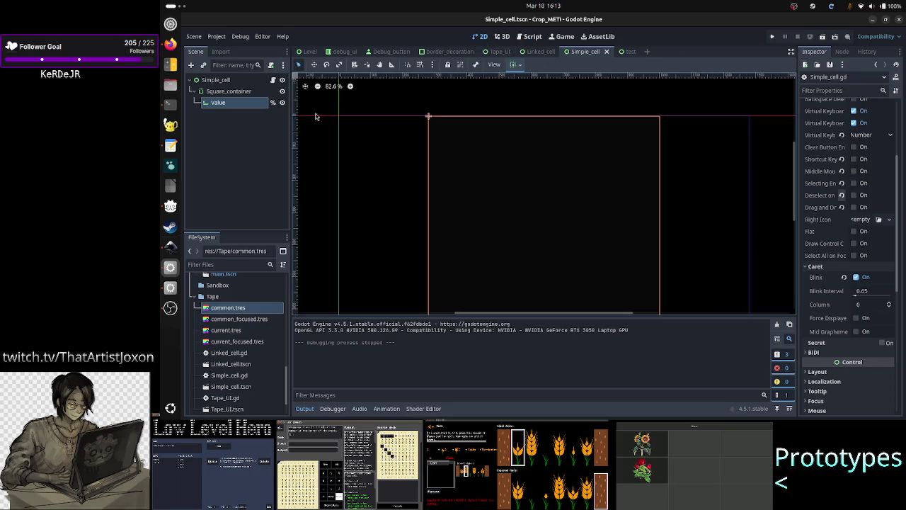
{"action": "scroll", "coordinate": [832, 143], "scroll_direction": "up", "scroll_amount": 5}
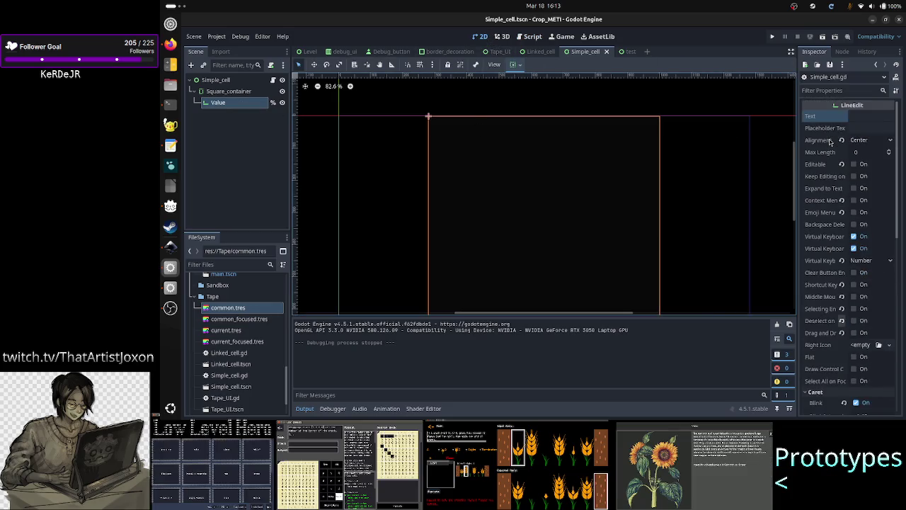
{"action": "left_click", "coordinate": [864, 115]}
{"action": "type", "text": "0"}
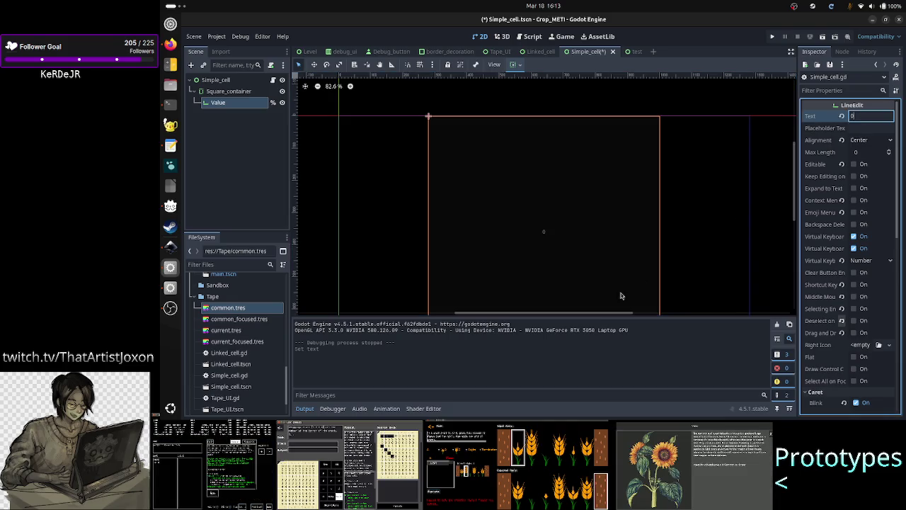
{"action": "left_click", "coordinate": [304, 409]}
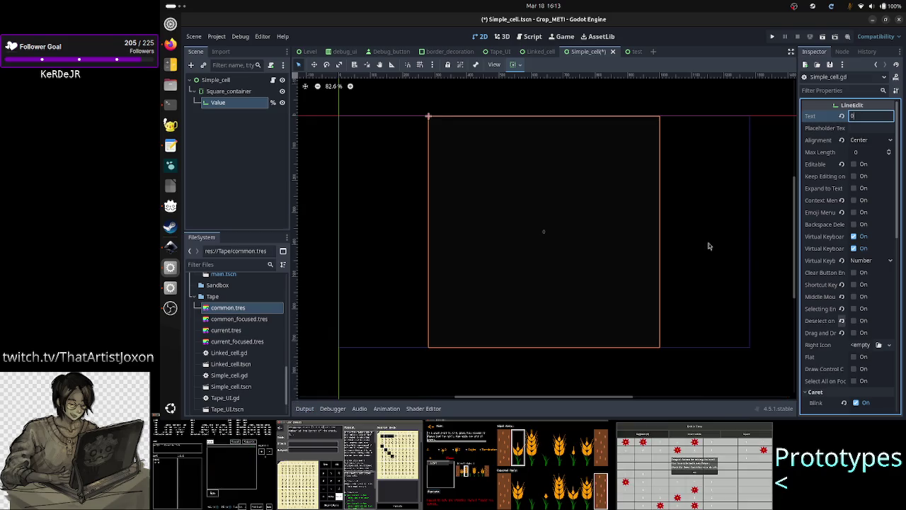
Toggle the Value node's Editable checkbox several times, leaving it off.
{"action": "left_click", "coordinate": [853, 165]}
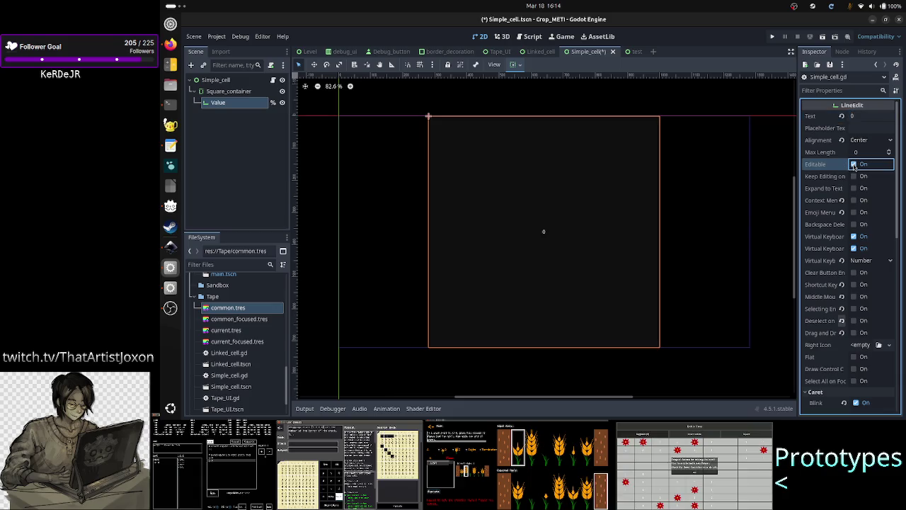
{"action": "left_click", "coordinate": [853, 165]}
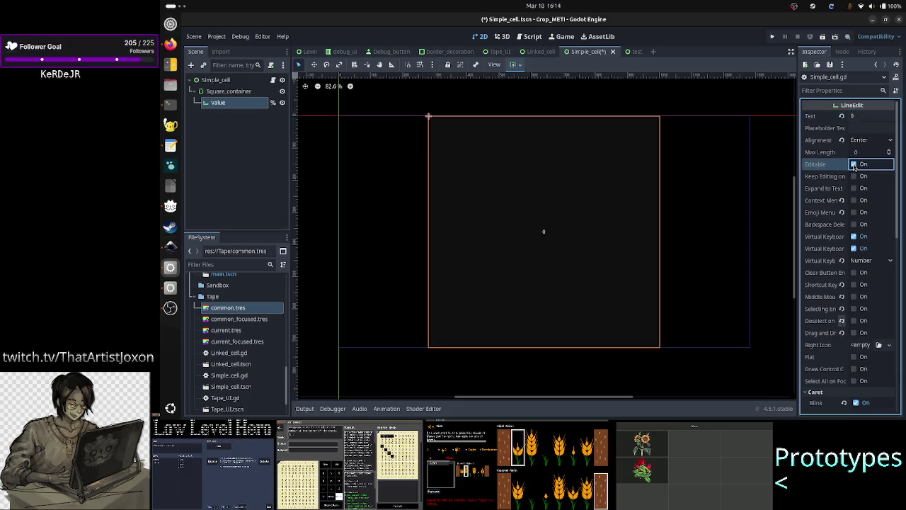
{"action": "left_click", "coordinate": [853, 165]}
{"action": "left_click", "coordinate": [853, 165]}
{"action": "left_click", "coordinate": [854, 165]}
{"action": "left_click", "coordinate": [853, 165]}
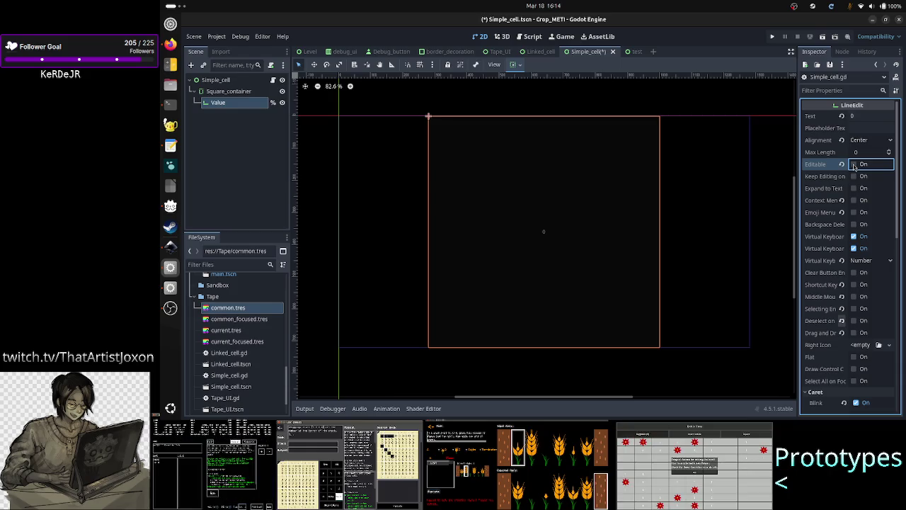
{"action": "mouse_move", "coordinate": [827, 170]}
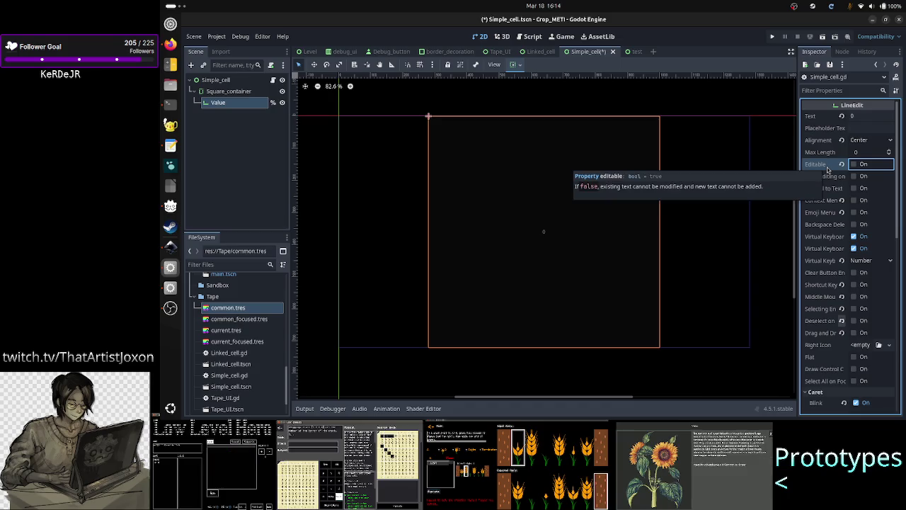
Expand the Value node's Theme Overrides Font Sizes (16 px) and Colors sections in the Inspector.
{"action": "scroll", "coordinate": [828, 252], "scroll_direction": "down", "scroll_amount": 5}
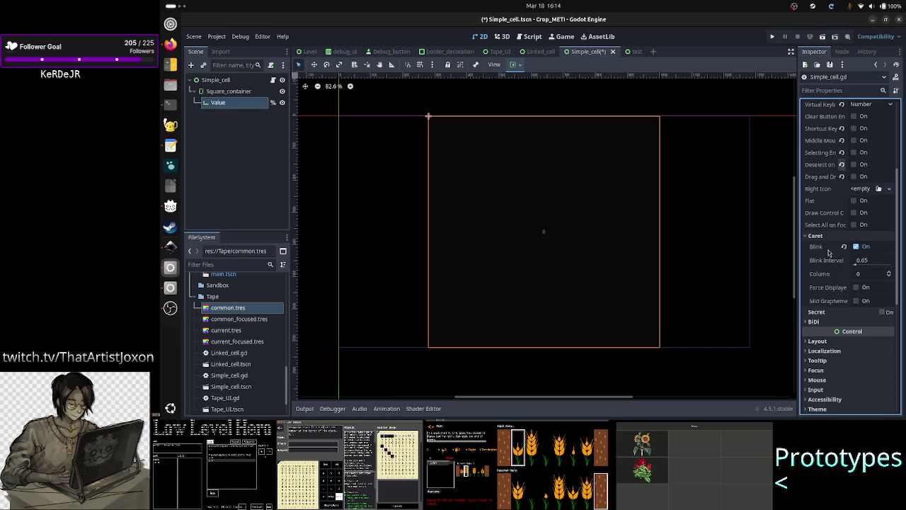
{"action": "scroll", "coordinate": [828, 276], "scroll_direction": "down", "scroll_amount": 1}
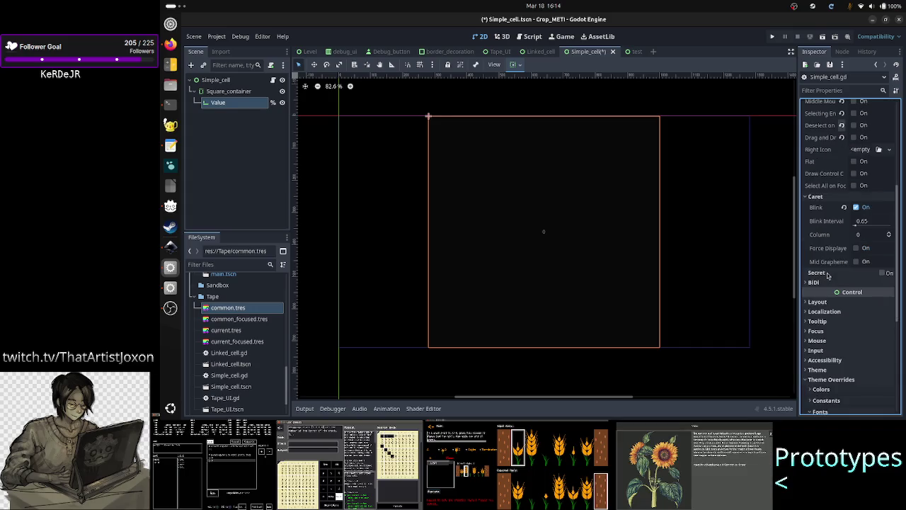
{"action": "scroll", "coordinate": [827, 275], "scroll_direction": "down", "scroll_amount": 4}
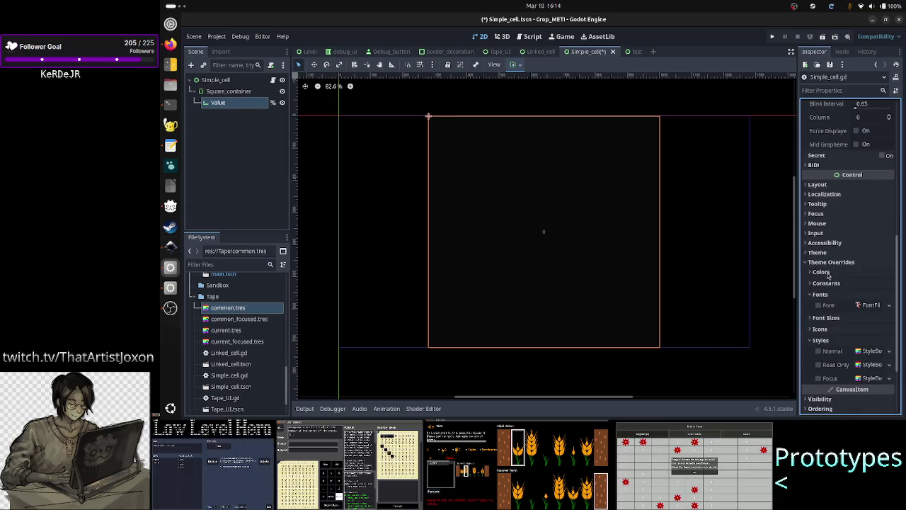
{"action": "left_click", "coordinate": [825, 318]}
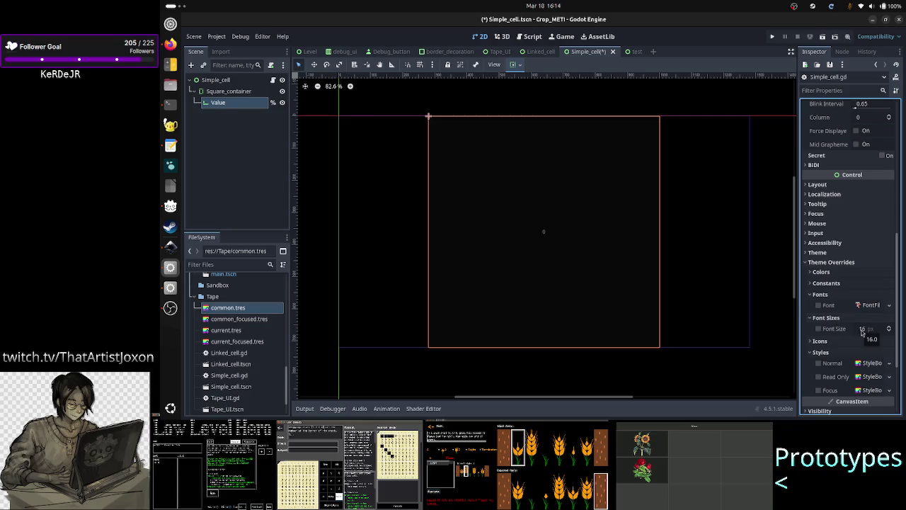
{"action": "left_click", "coordinate": [846, 274]}
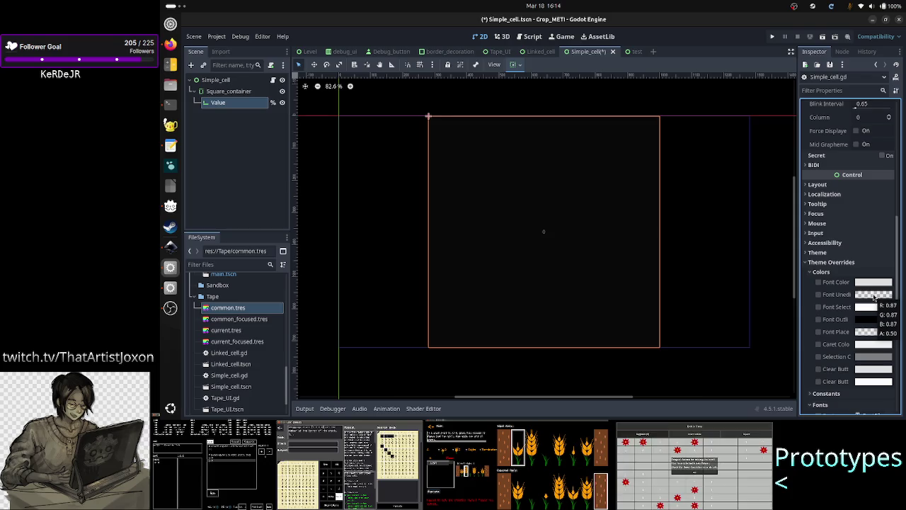
Set the Font Uneditable colour override to opaque white ffffff, with R, G, B and A all 255.
{"action": "left_click", "coordinate": [873, 294]}
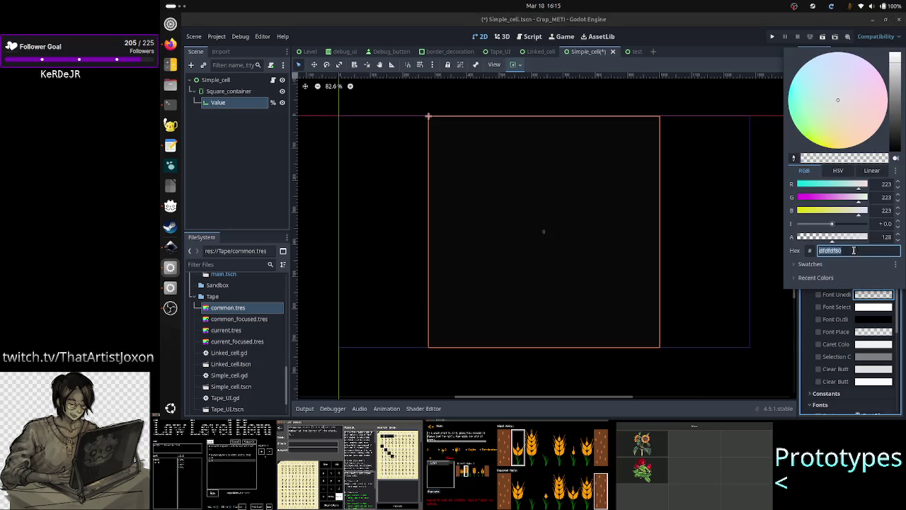
{"action": "left_click", "coordinate": [882, 185]}
{"action": "type", "text": "255"}
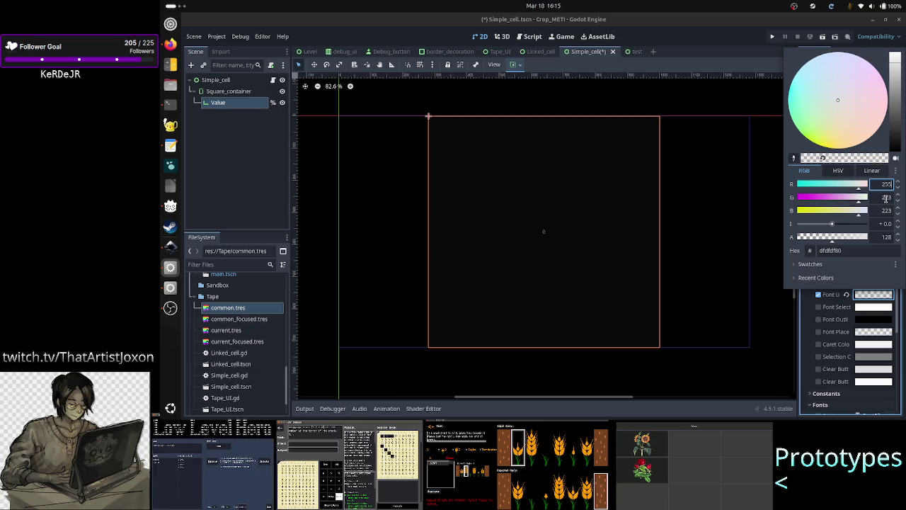
{"action": "left_click", "coordinate": [886, 198]}
{"action": "type", "text": "255"}
{"action": "left_click", "coordinate": [886, 211]}
{"action": "type", "text": "255"}
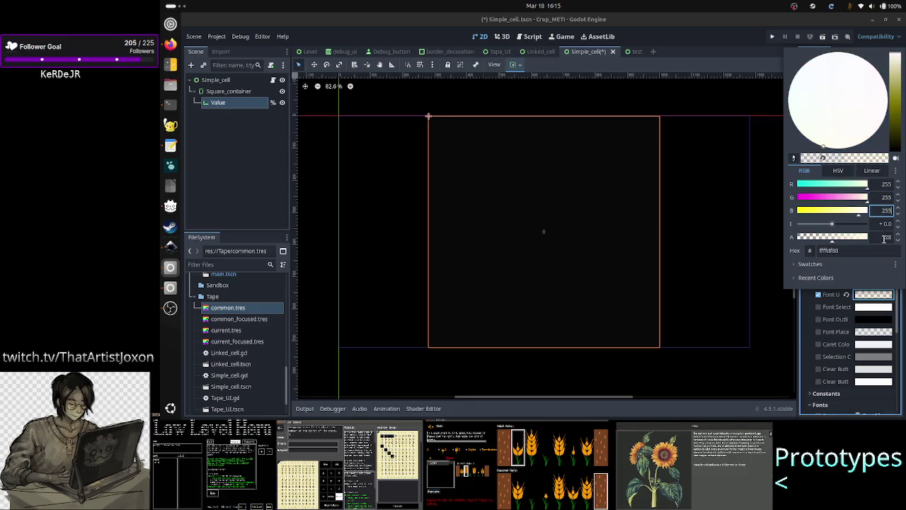
{"action": "left_click", "coordinate": [885, 237]}
{"action": "type", "text": "255"}
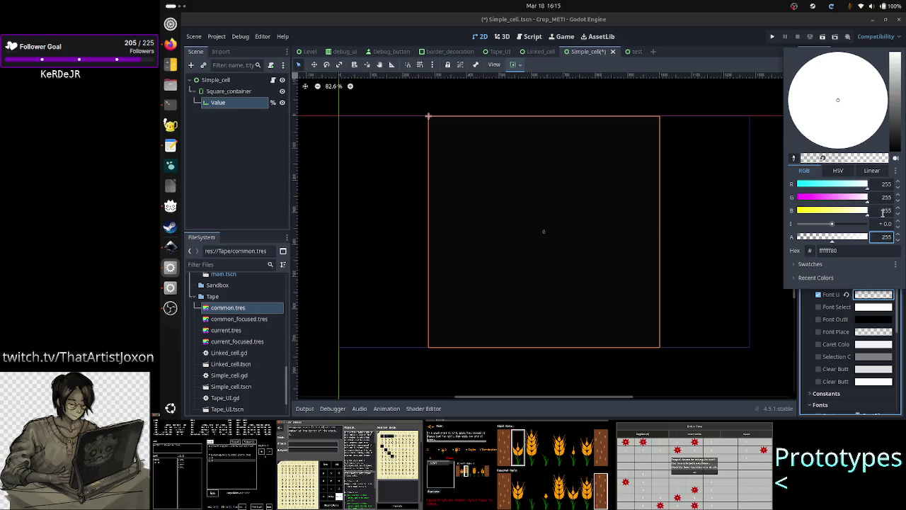
{"action": "left_click", "coordinate": [882, 211]}
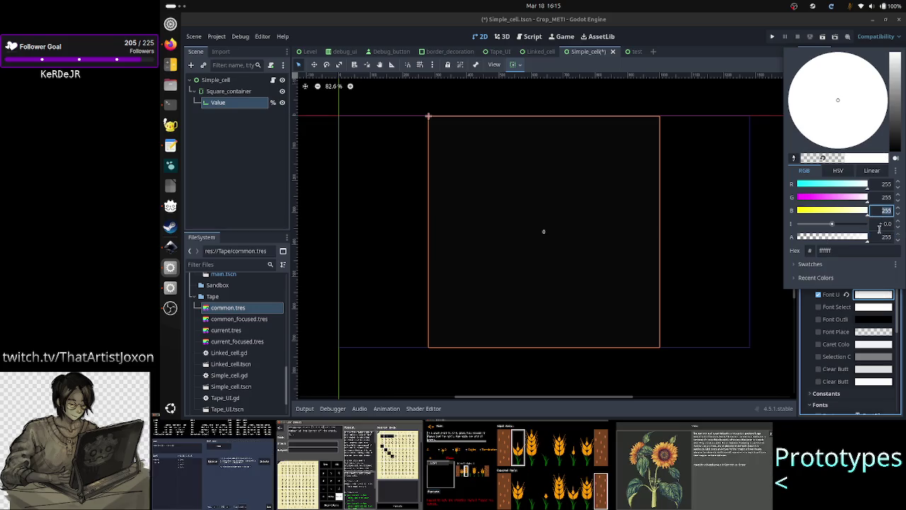
{"action": "left_click", "coordinate": [885, 198]}
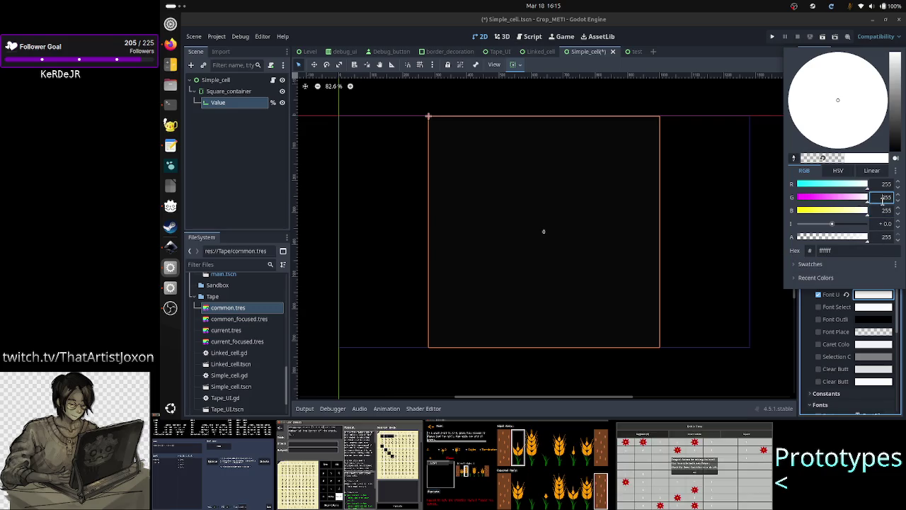
{"action": "left_click", "coordinate": [818, 303]}
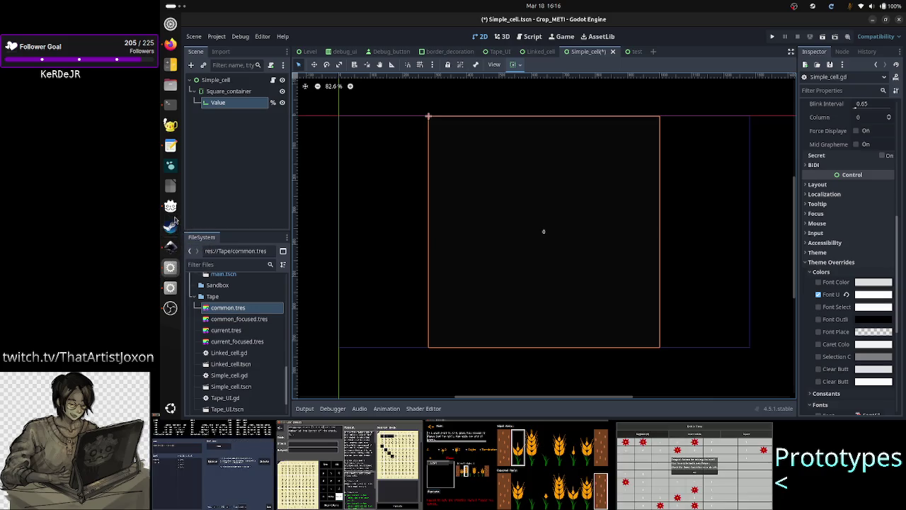
{"action": "left_click", "coordinate": [170, 247]}
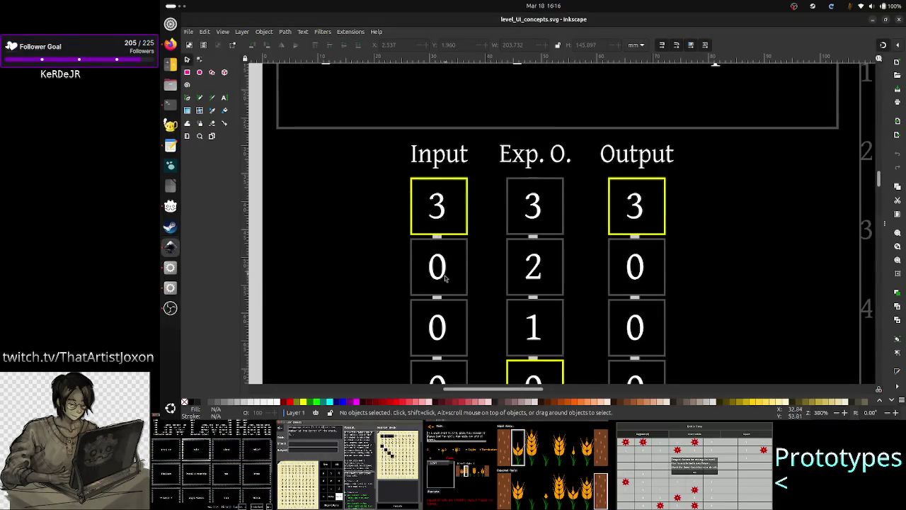
{"action": "scroll", "coordinate": [445, 285], "scroll_direction": "down", "scroll_amount": 1}
{"action": "scroll", "coordinate": [445, 285], "scroll_direction": "down", "scroll_amount": 8}
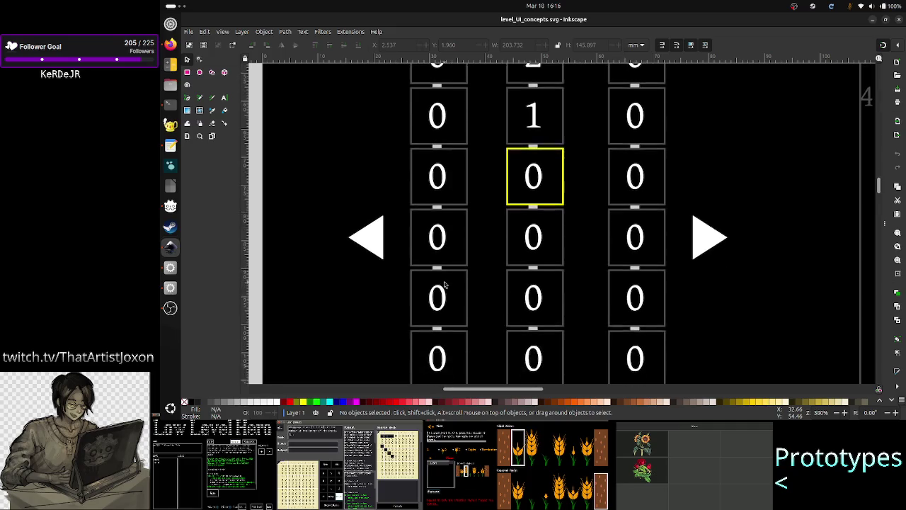
{"action": "scroll", "coordinate": [445, 284], "scroll_direction": "up", "scroll_amount": 10}
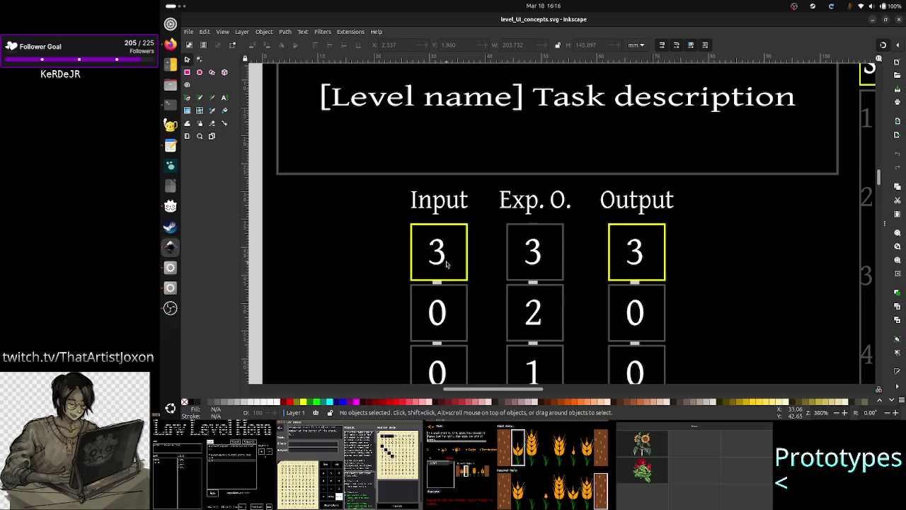
{"action": "key", "text": "alt+Tab"}
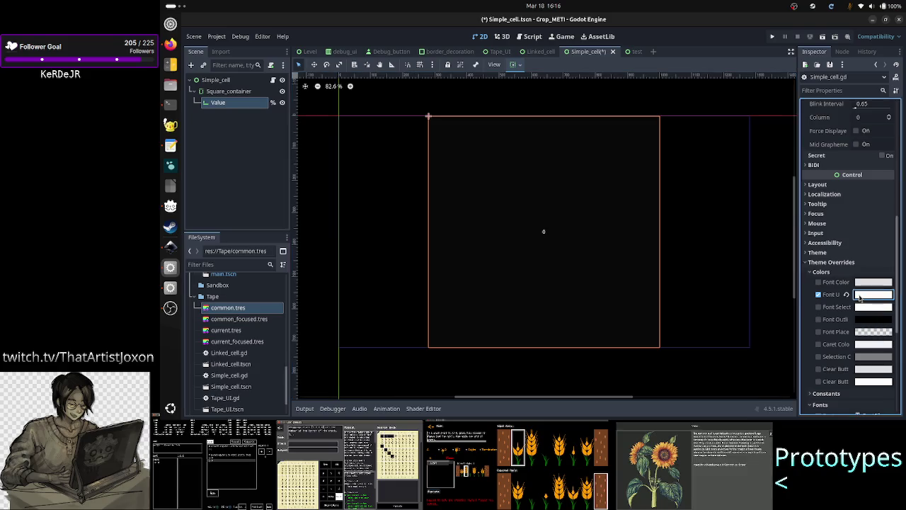
{"action": "left_click", "coordinate": [858, 298]}
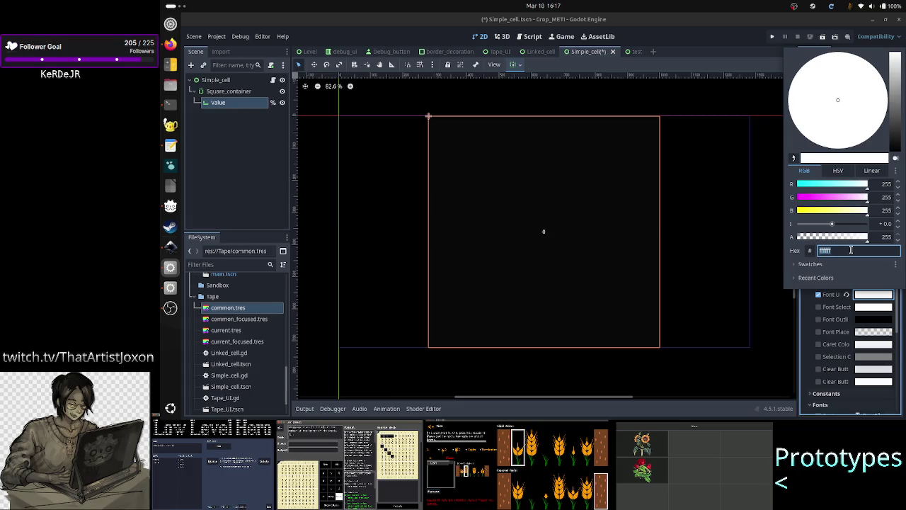
{"action": "key", "text": "Escape"}
{"action": "left_click", "coordinate": [875, 283]}
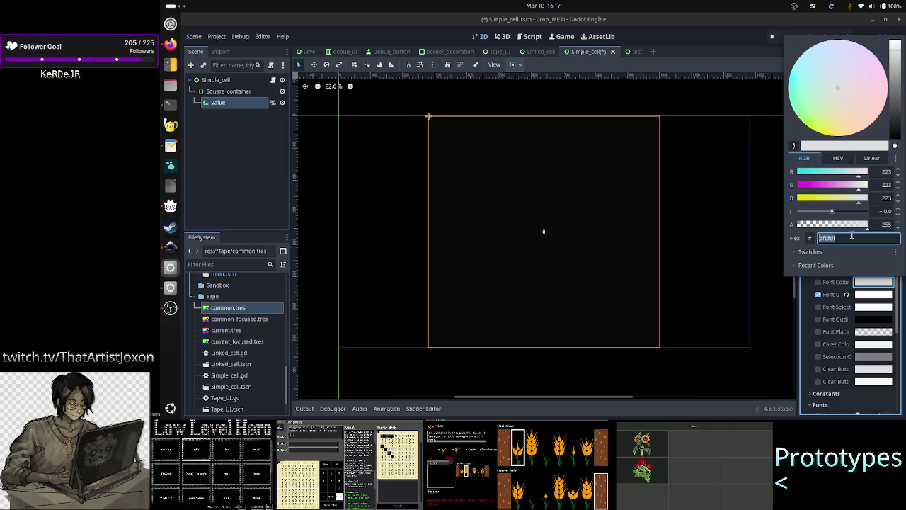
{"action": "type", "text": "ffffff"}
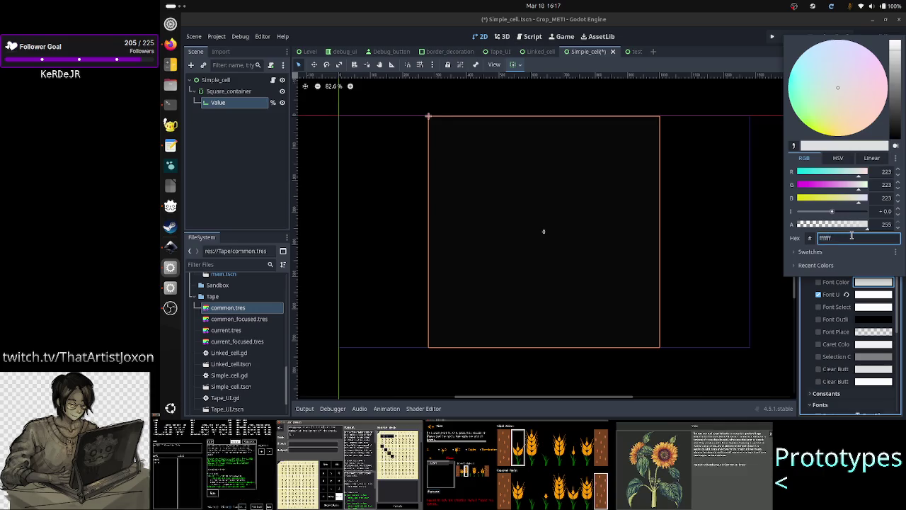
{"action": "key", "text": "Return"}
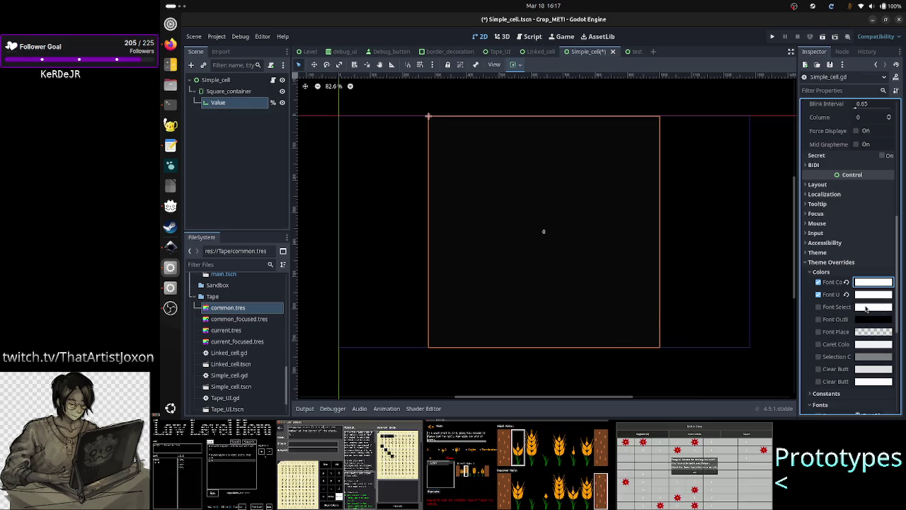
{"action": "left_click", "coordinate": [867, 306]}
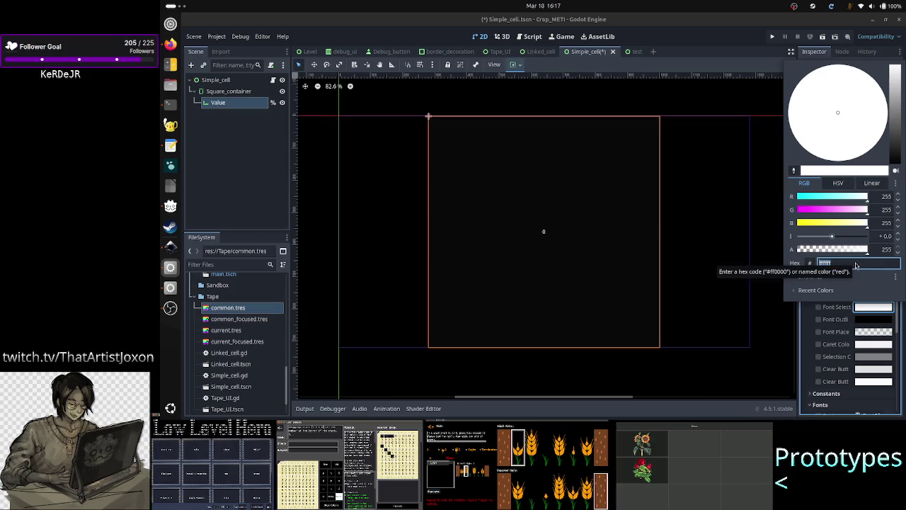
{"action": "key", "text": "Escape"}
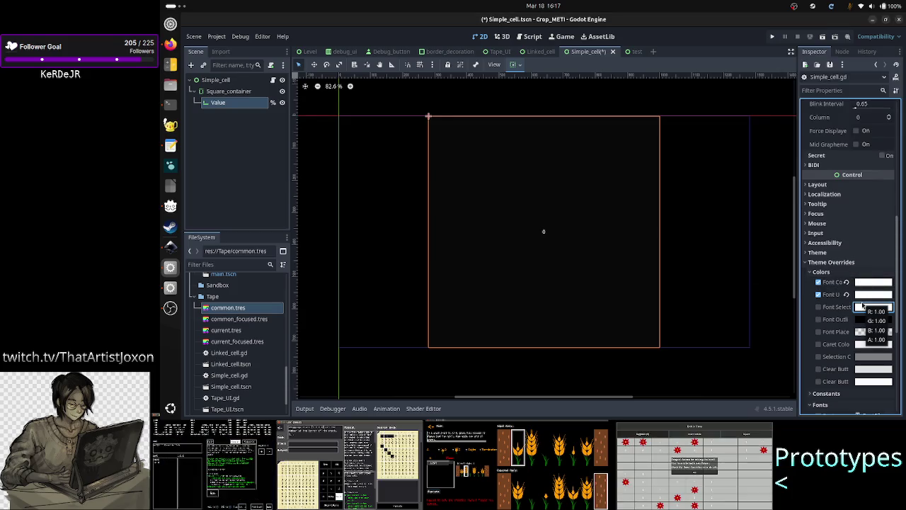
{"action": "left_click", "coordinate": [862, 306]}
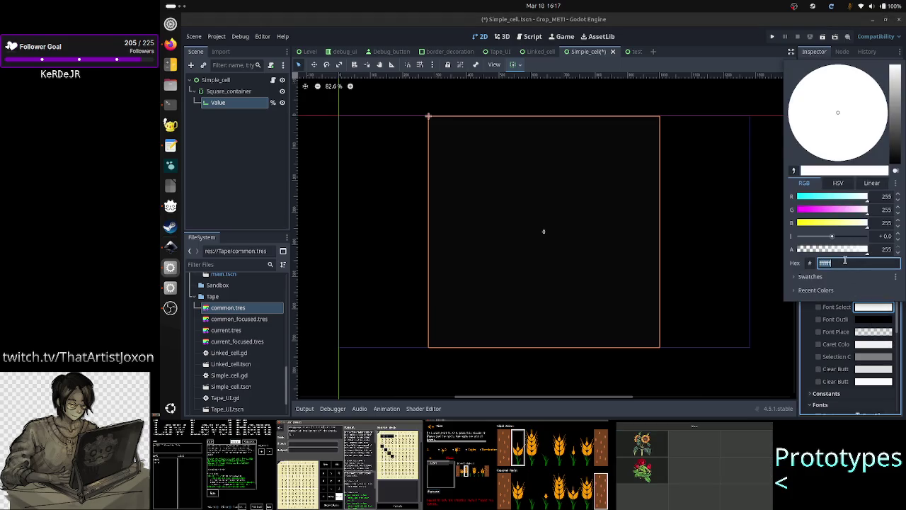
{"action": "key", "text": "Escape"}
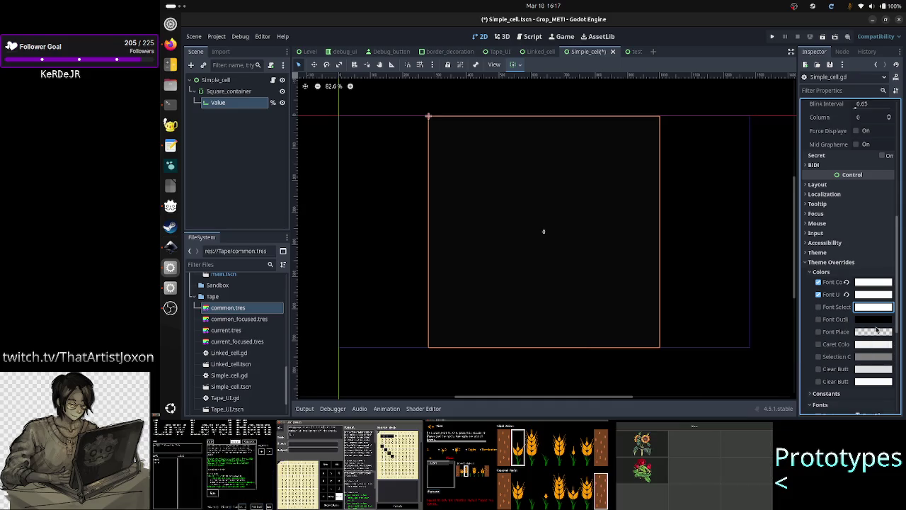
{"action": "mouse_move", "coordinate": [876, 330]}
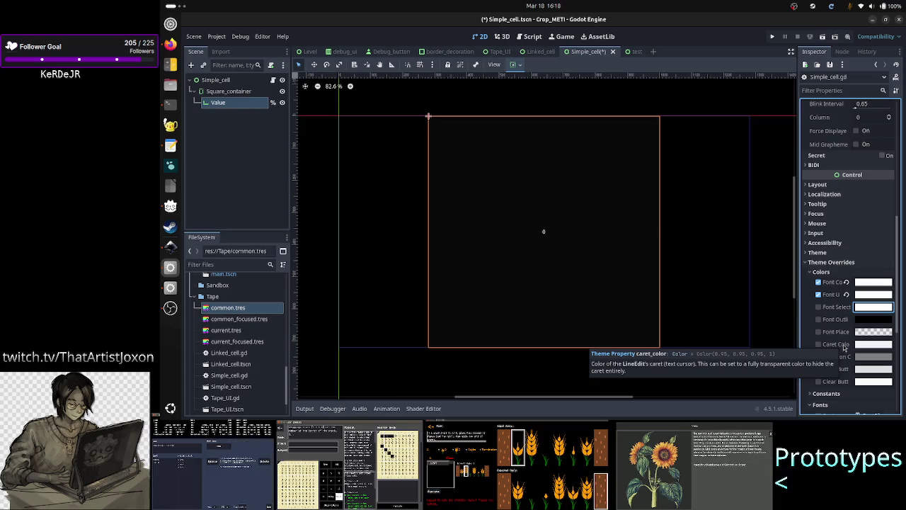
{"action": "left_click", "coordinate": [871, 345]}
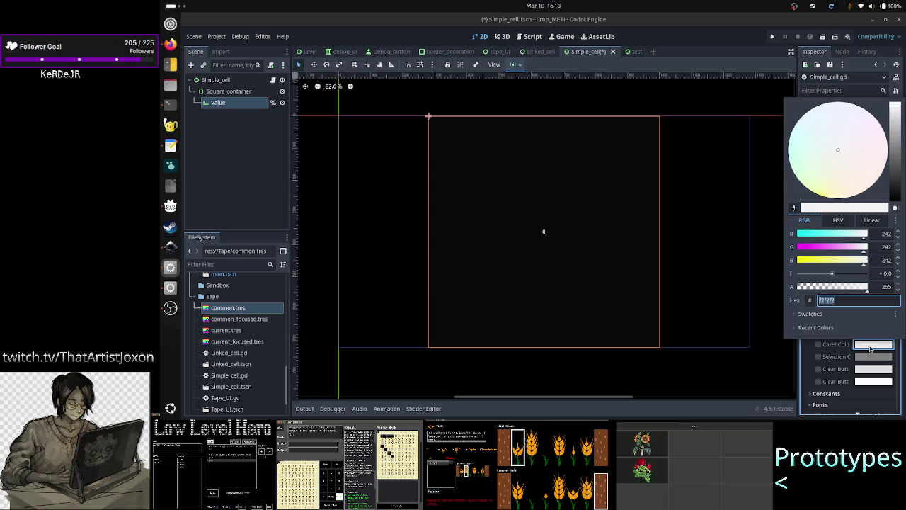
{"action": "left_click", "coordinate": [870, 347]}
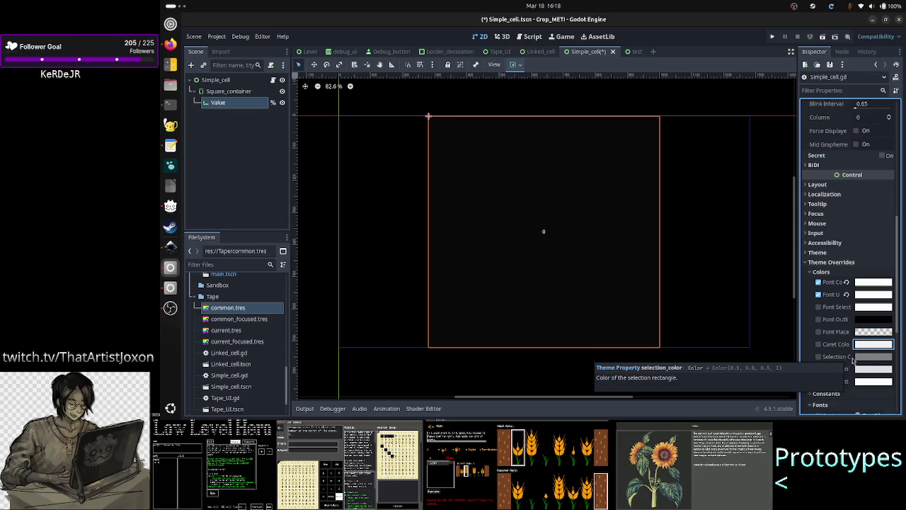
{"action": "left_click", "coordinate": [873, 356]}
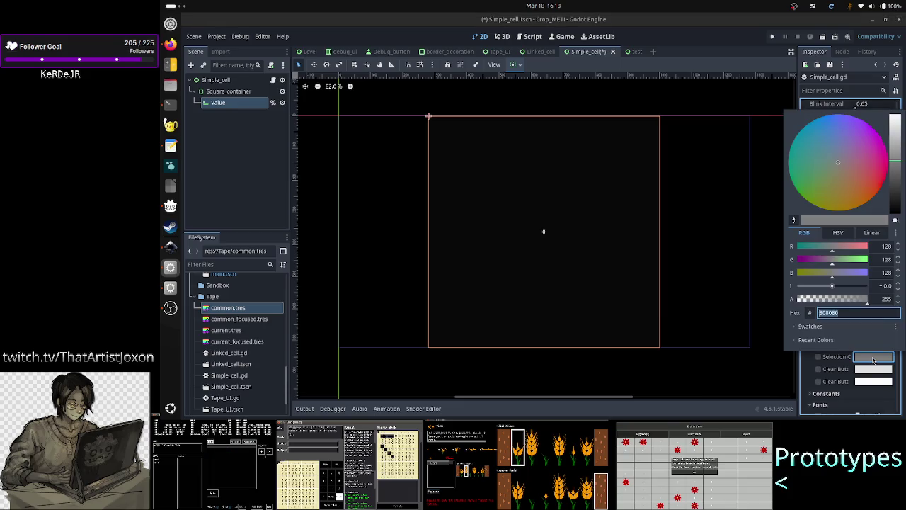
{"action": "left_click", "coordinate": [873, 359]}
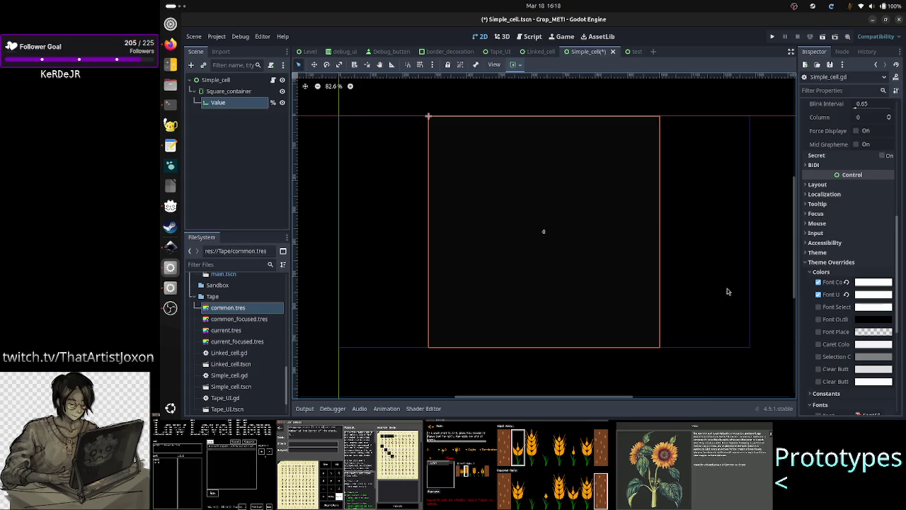
{"action": "left_click", "coordinate": [775, 306]}
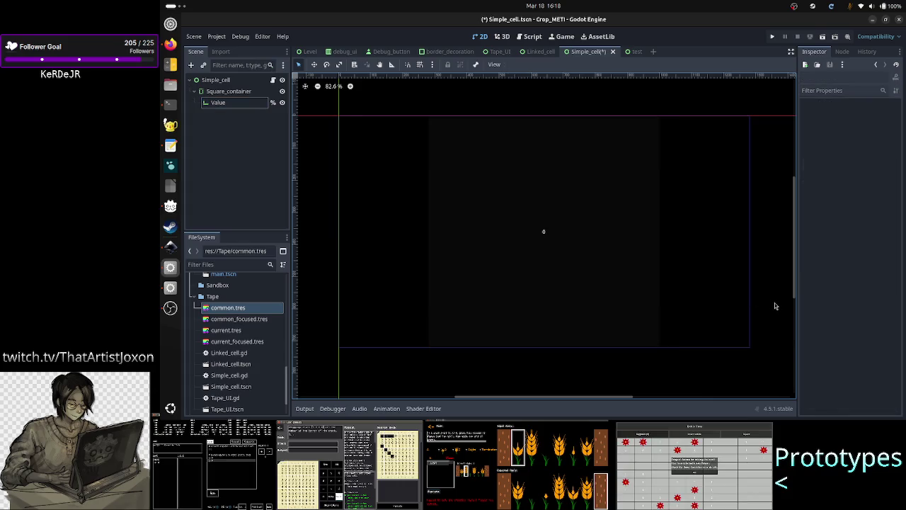
Save the Simple_cell scene, switch the Value node's Editable on, and open the Normal stylebox options.
{"action": "left_click", "coordinate": [223, 104]}
{"action": "key", "text": "ctrl+s"}
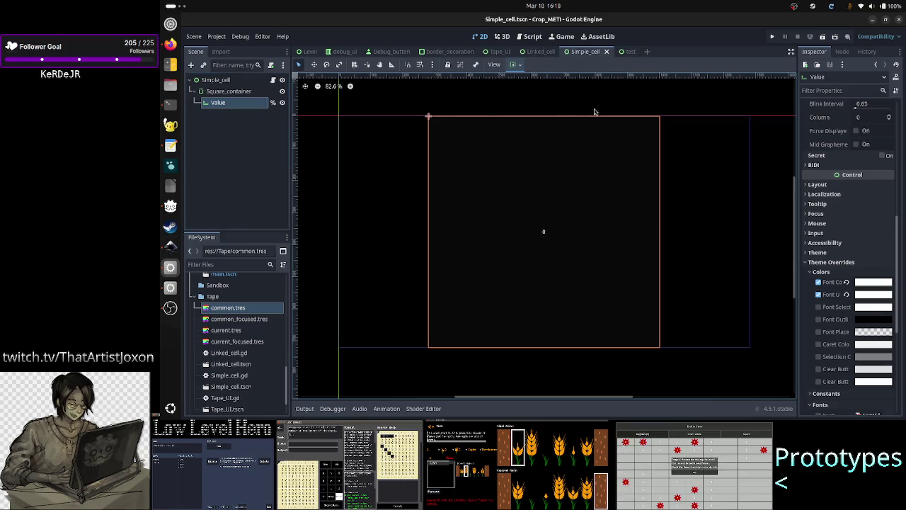
{"action": "scroll", "coordinate": [847, 153], "scroll_direction": "up", "scroll_amount": 10}
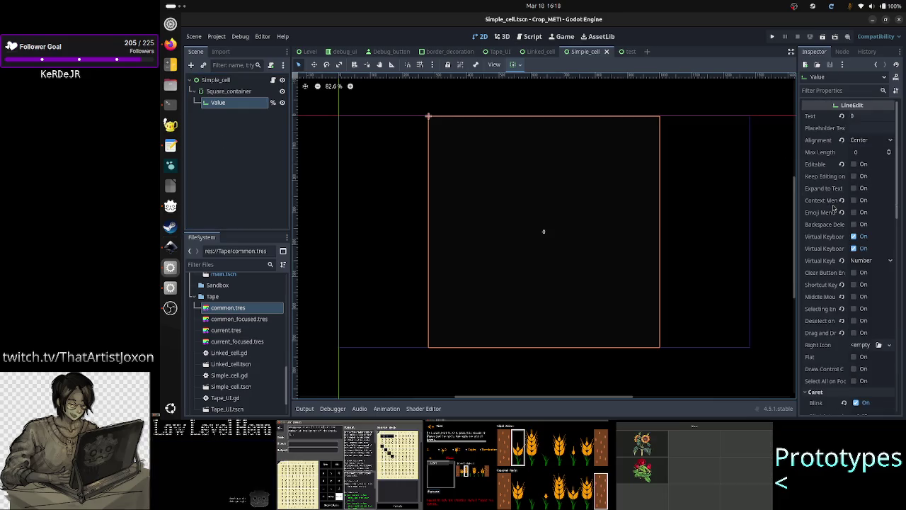
{"action": "left_click", "coordinate": [841, 165]}
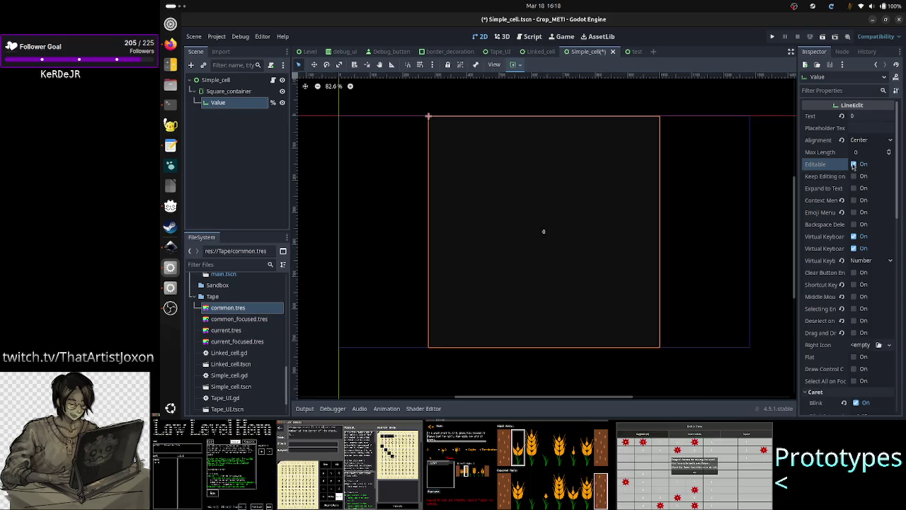
{"action": "left_click", "coordinate": [853, 165]}
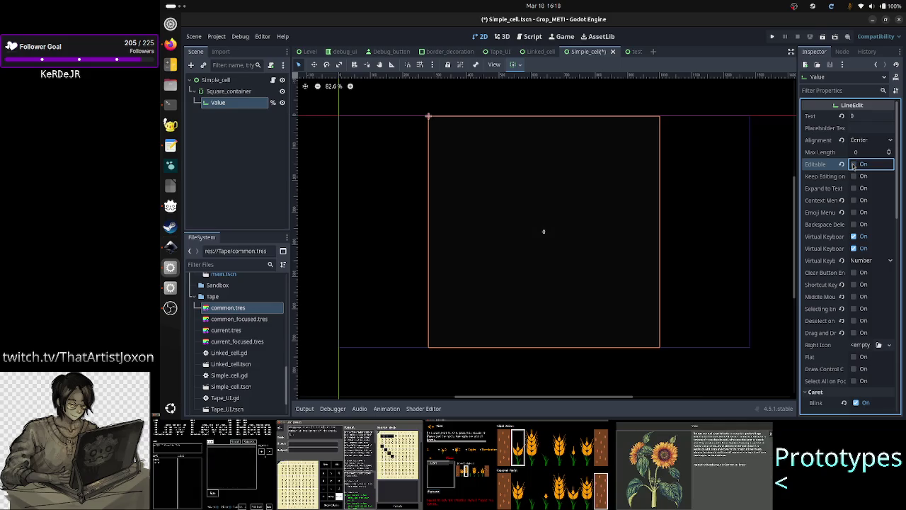
{"action": "left_click", "coordinate": [853, 164]}
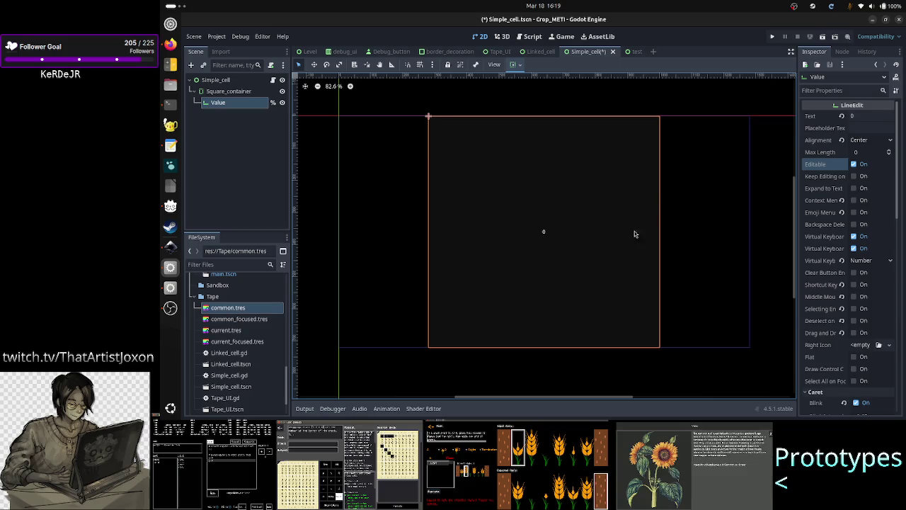
{"action": "left_click", "coordinate": [854, 164]}
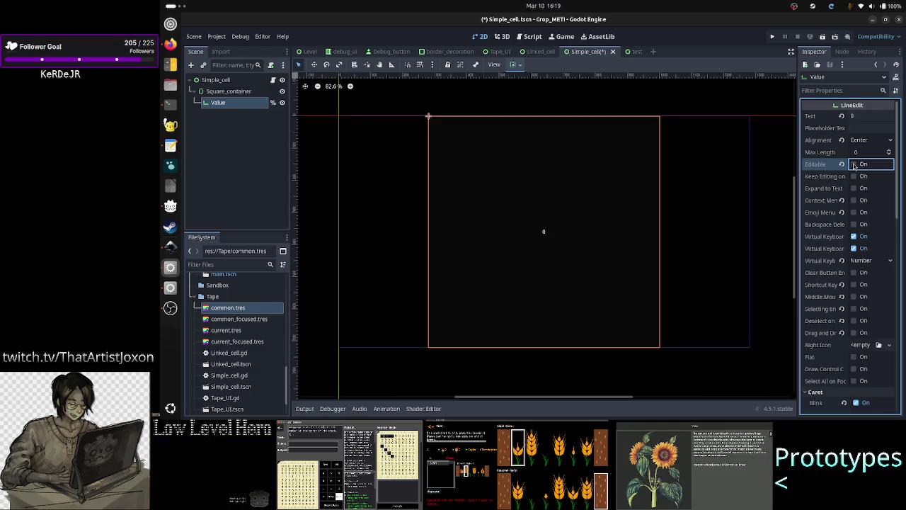
{"action": "left_click", "coordinate": [854, 164]}
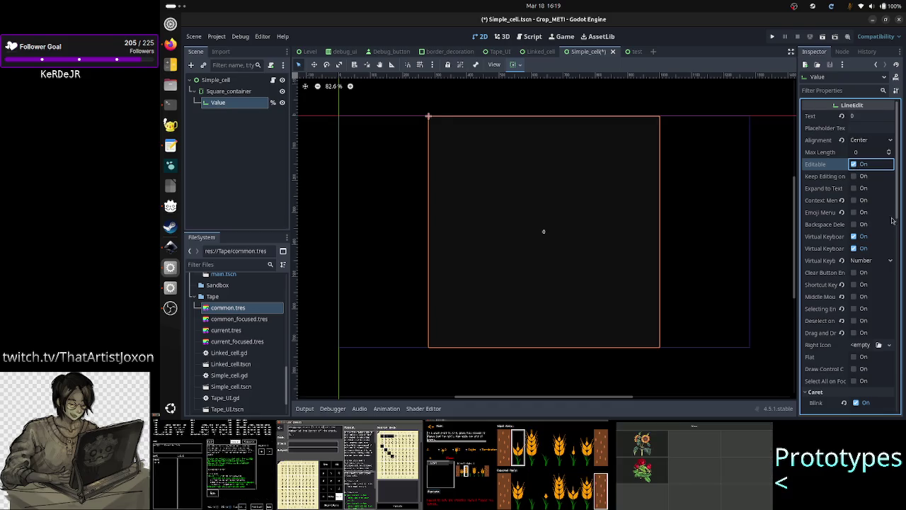
{"action": "left_click_drag", "start_coordinate": [896, 220], "coordinate": [901, 382]}
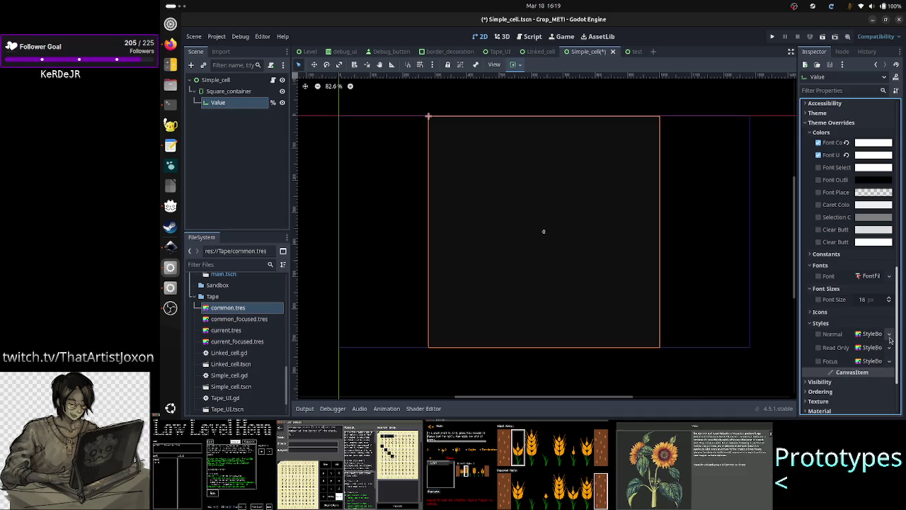
{"action": "left_click", "coordinate": [889, 333]}
Assign common.tres to the Value LineEdit's Normal style override and a common stylebox to its Focus style.
{"action": "left_click", "coordinate": [862, 333]}
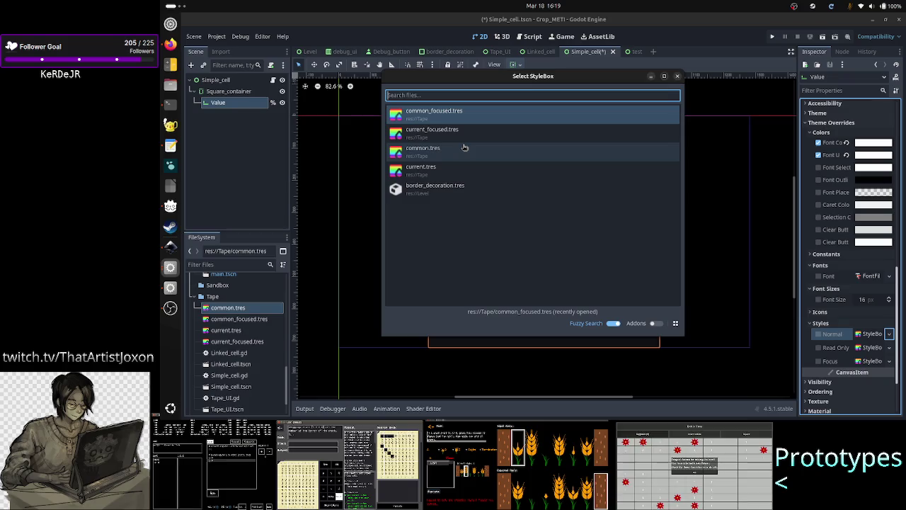
{"action": "left_click", "coordinate": [456, 152]}
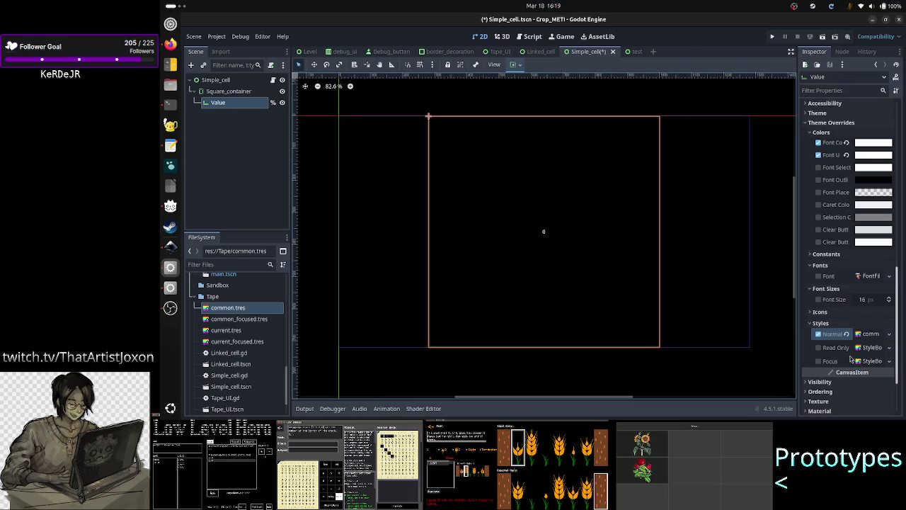
{"action": "left_click", "coordinate": [889, 362]}
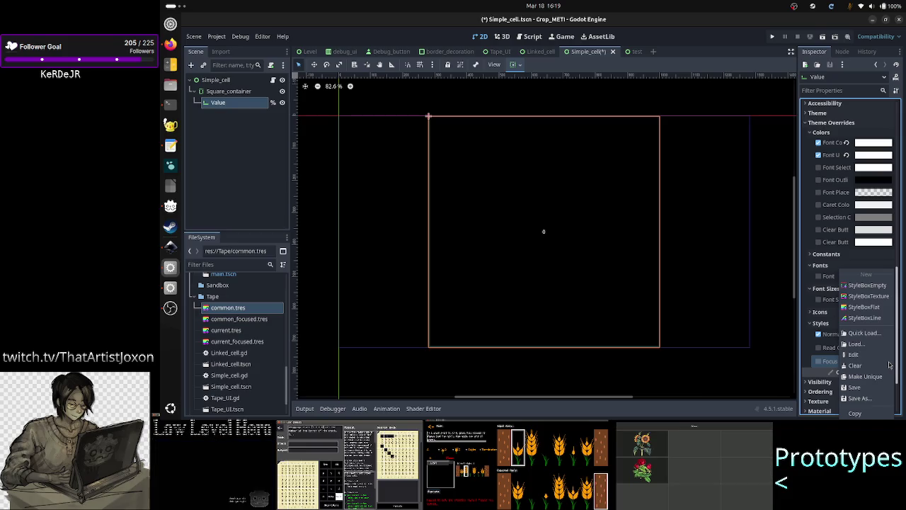
{"action": "left_click", "coordinate": [864, 332]}
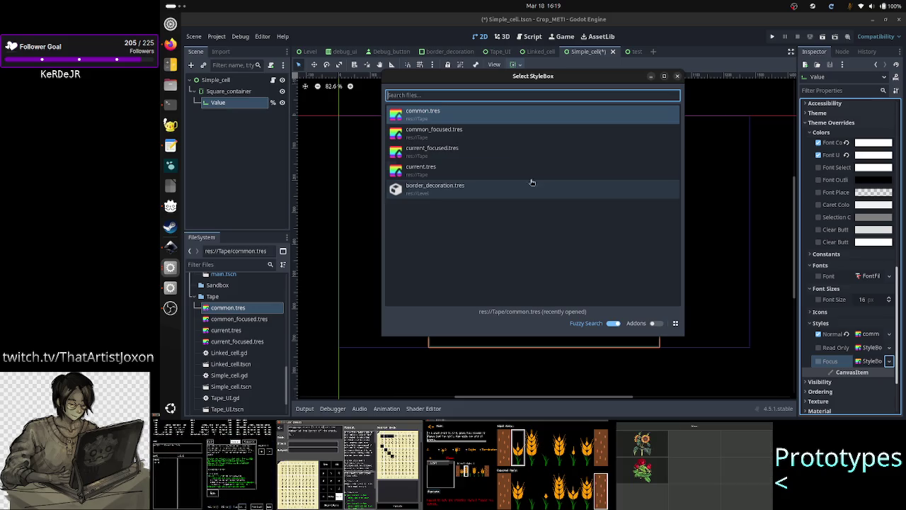
{"action": "double_click", "coordinate": [485, 135]}
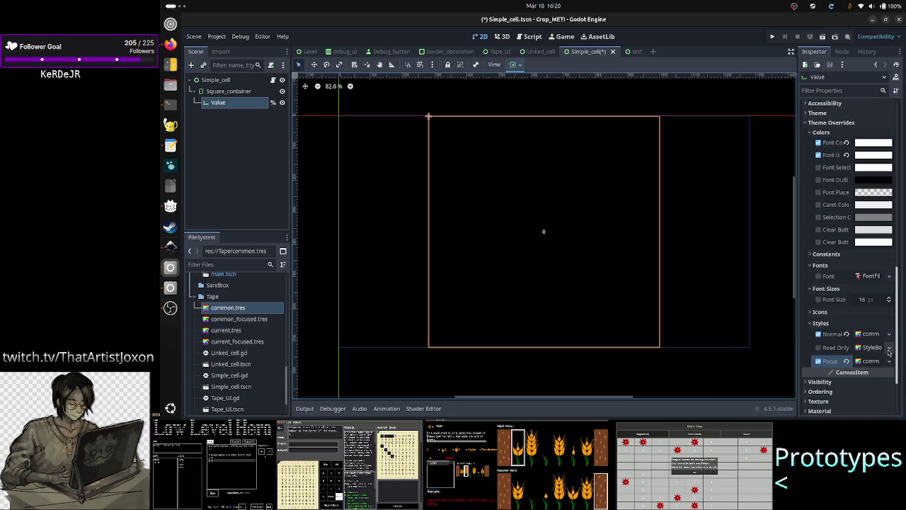
{"action": "left_click_drag", "start_coordinate": [899, 347], "coordinate": [882, 157]}
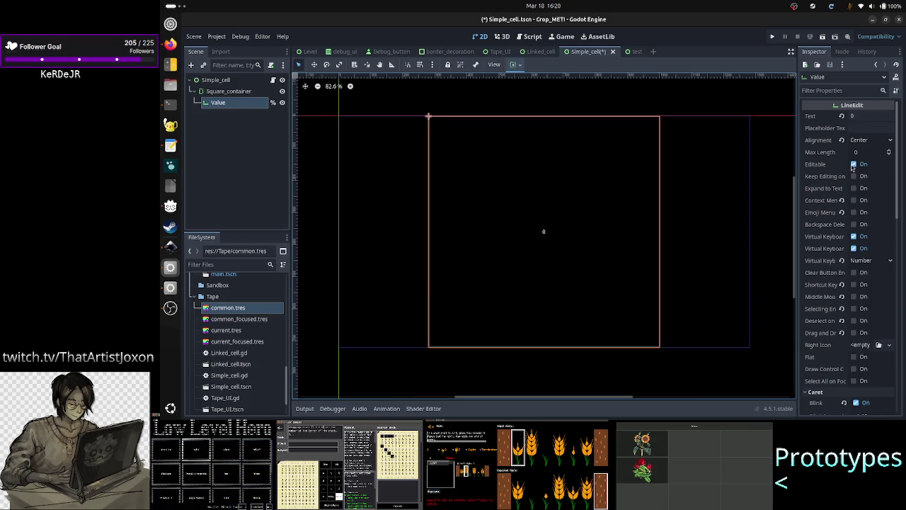
{"action": "left_click", "coordinate": [853, 164]}
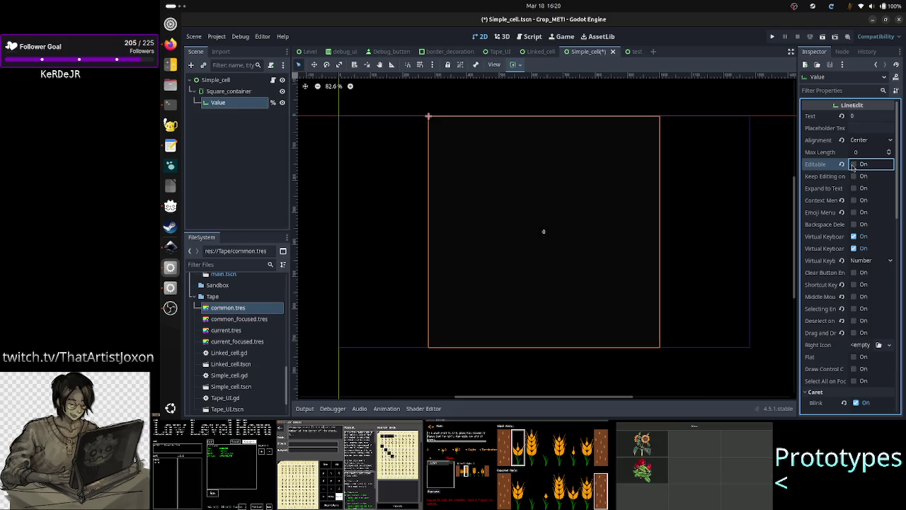
{"action": "left_click", "coordinate": [853, 164]}
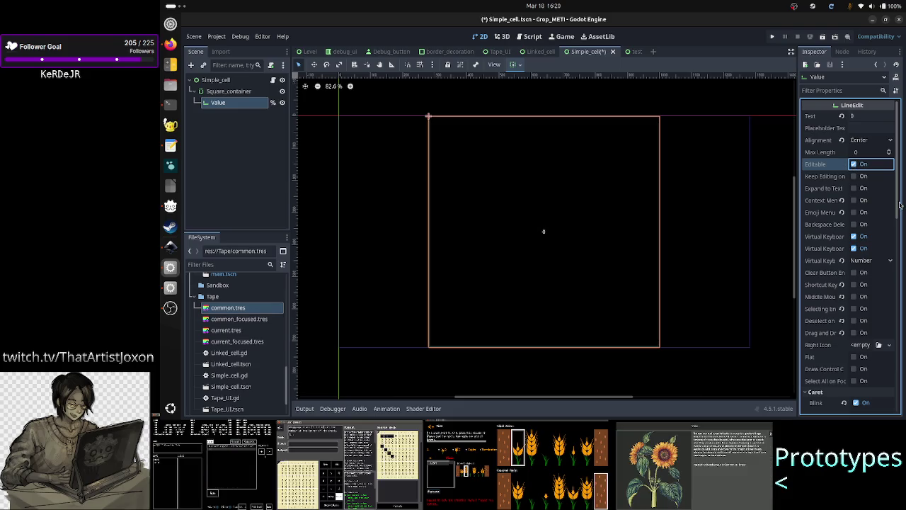
{"action": "left_click_drag", "start_coordinate": [899, 205], "coordinate": [904, 368]}
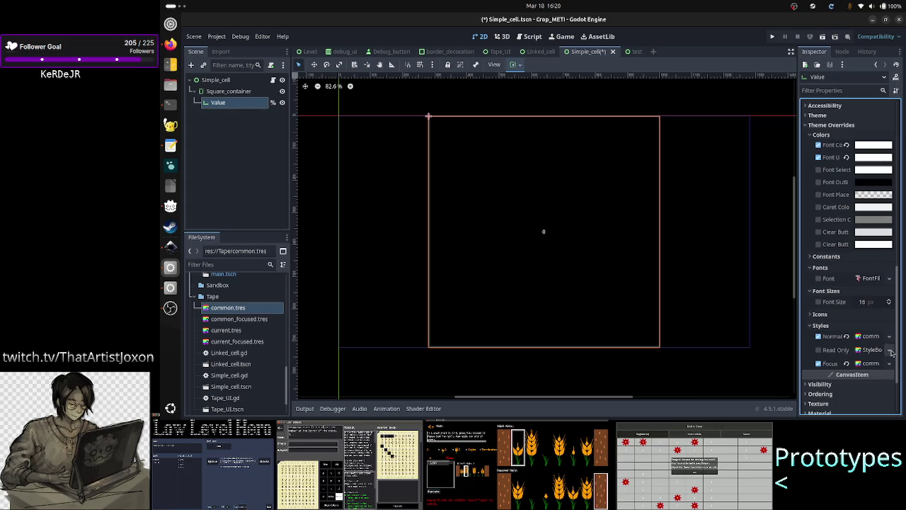
Quick Load common.tres into the Value LineEdit's Read Only style override.
{"action": "left_click", "coordinate": [891, 351]}
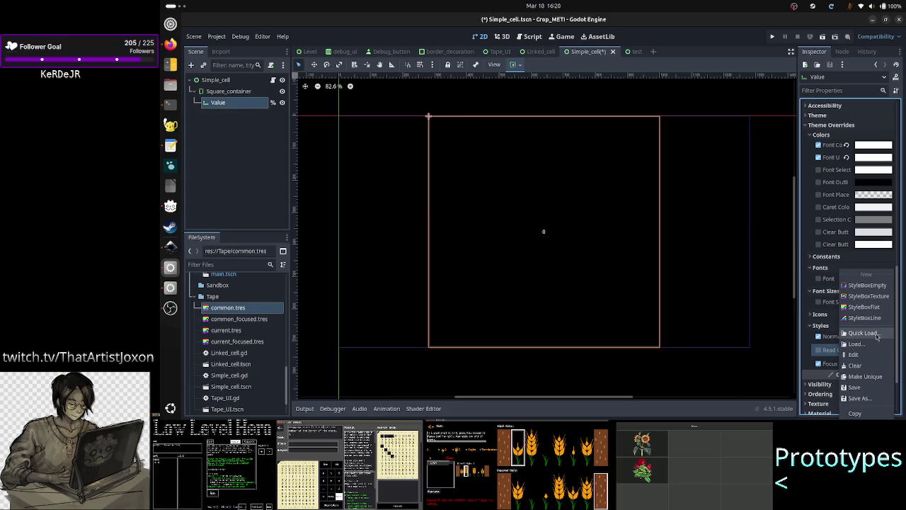
{"action": "left_click", "coordinate": [874, 334]}
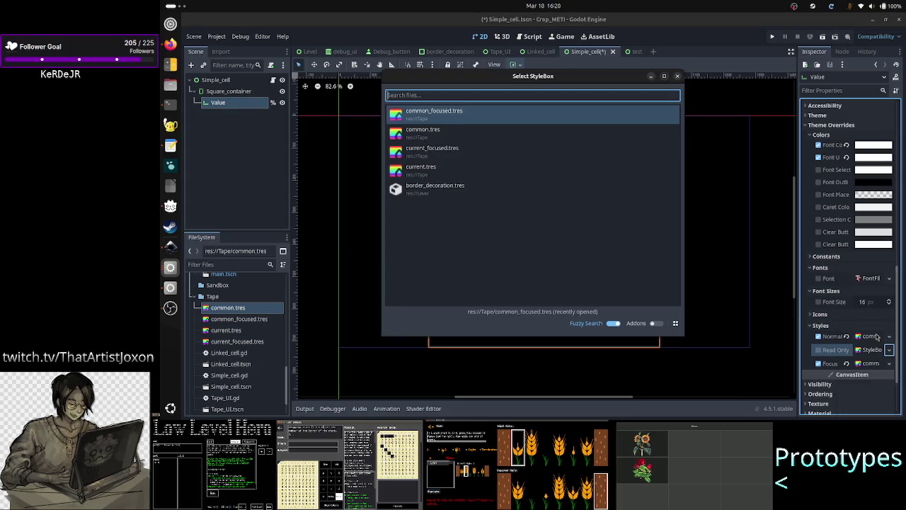
{"action": "double_click", "coordinate": [447, 138]}
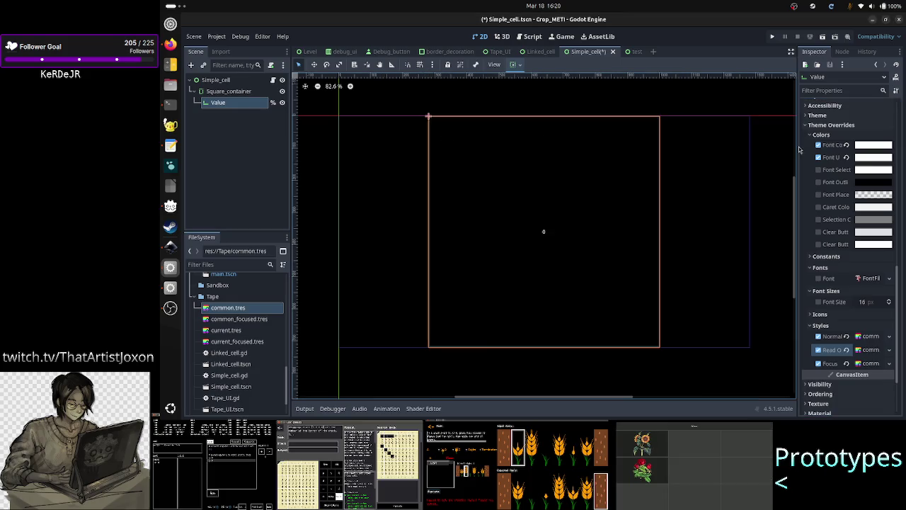
{"action": "left_click_drag", "start_coordinate": [899, 278], "coordinate": [893, 122]}
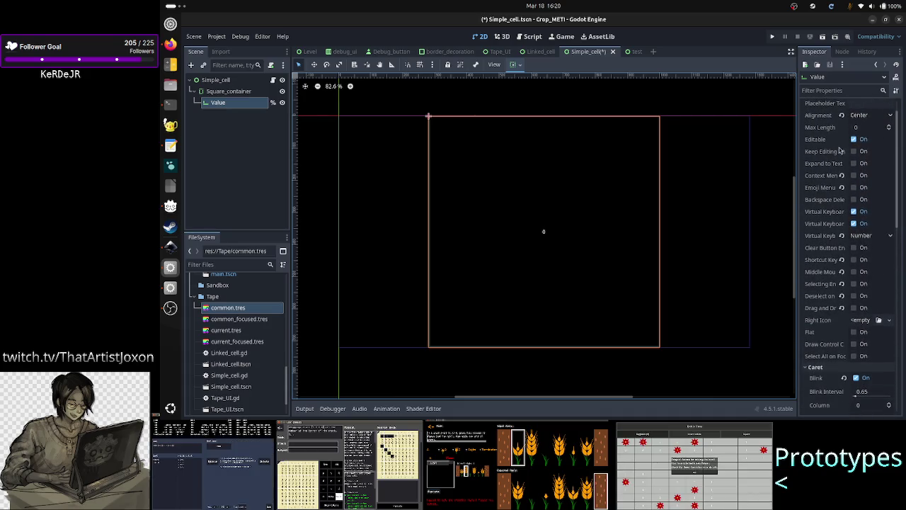
Turn off the Value LineEdit's Editable property in the Inspector.
{"action": "scroll", "coordinate": [839, 159], "scroll_direction": "up", "scroll_amount": 1}
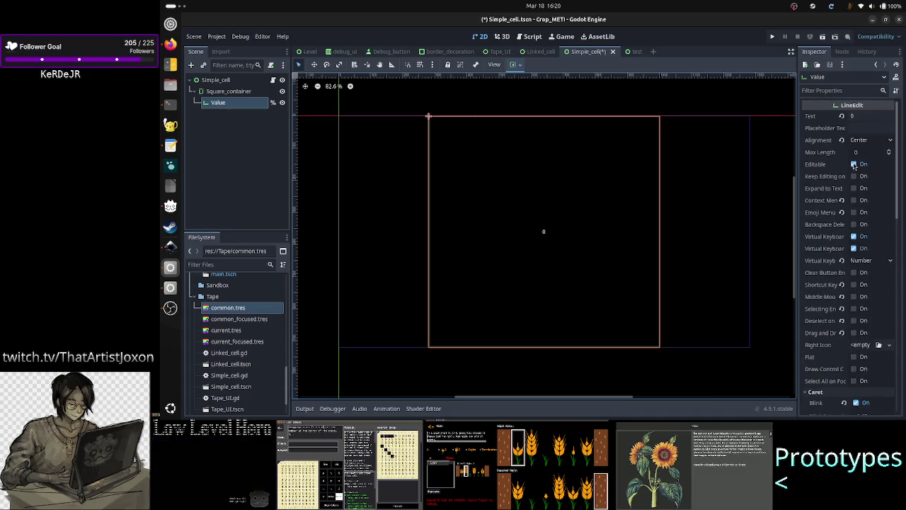
{"action": "left_click", "coordinate": [854, 164]}
{"action": "left_click", "coordinate": [854, 164]}
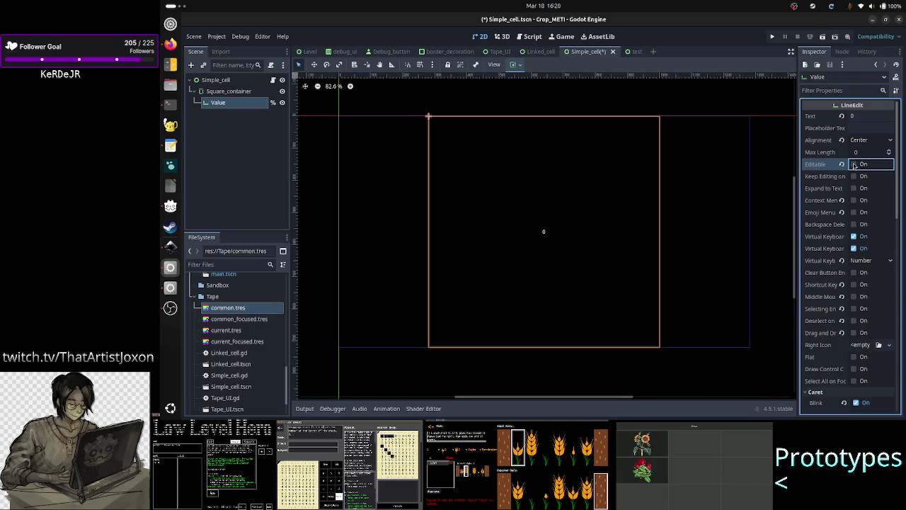
{"action": "left_click", "coordinate": [854, 164]}
{"action": "left_click", "coordinate": [855, 164]}
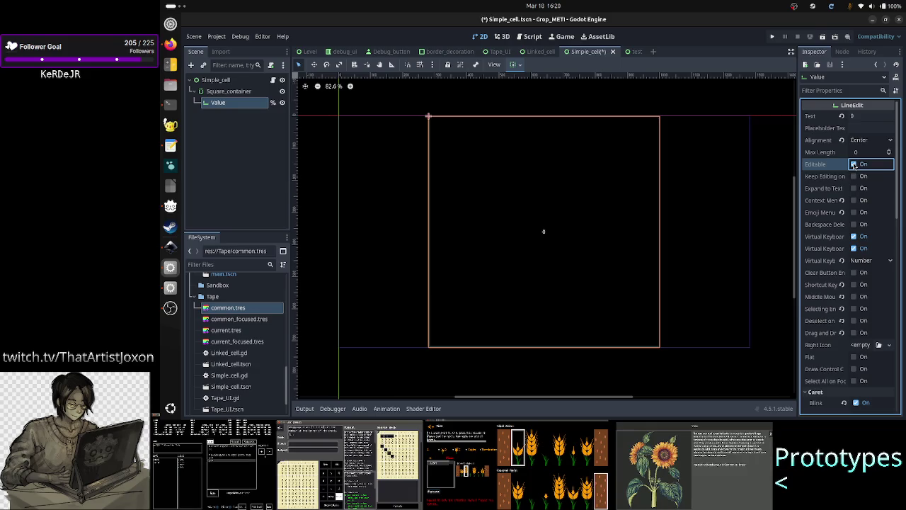
{"action": "left_click", "coordinate": [855, 165]}
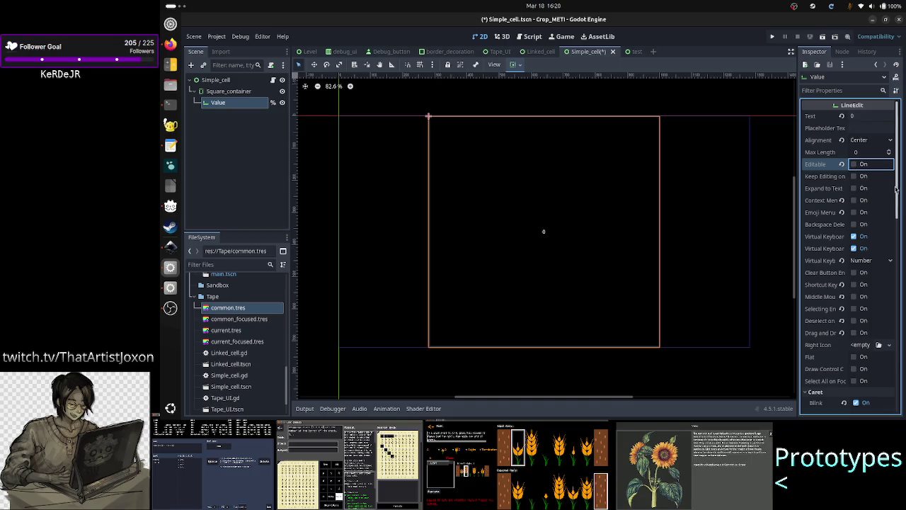
Leave Value non-editable, save the Simple_cell scene, and show Simple_cell.gd.
{"action": "left_click_drag", "start_coordinate": [897, 191], "coordinate": [903, 358]}
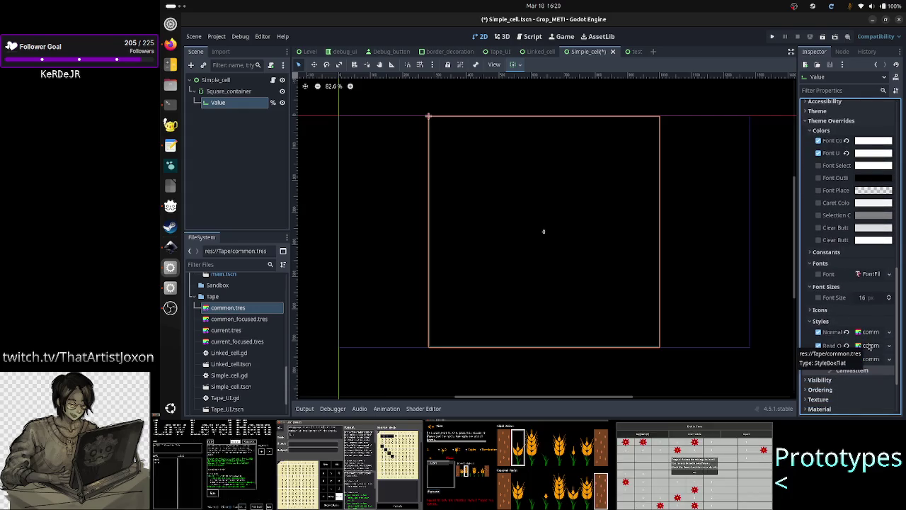
{"action": "left_click_drag", "start_coordinate": [896, 345], "coordinate": [896, 240]}
{"action": "scroll", "coordinate": [894, 205], "scroll_direction": "up", "scroll_amount": 3}
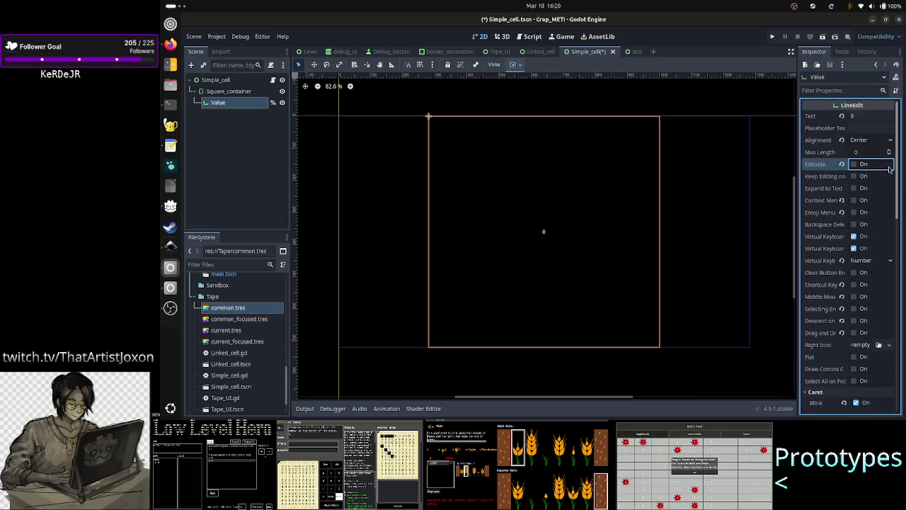
{"action": "left_click", "coordinate": [854, 167]}
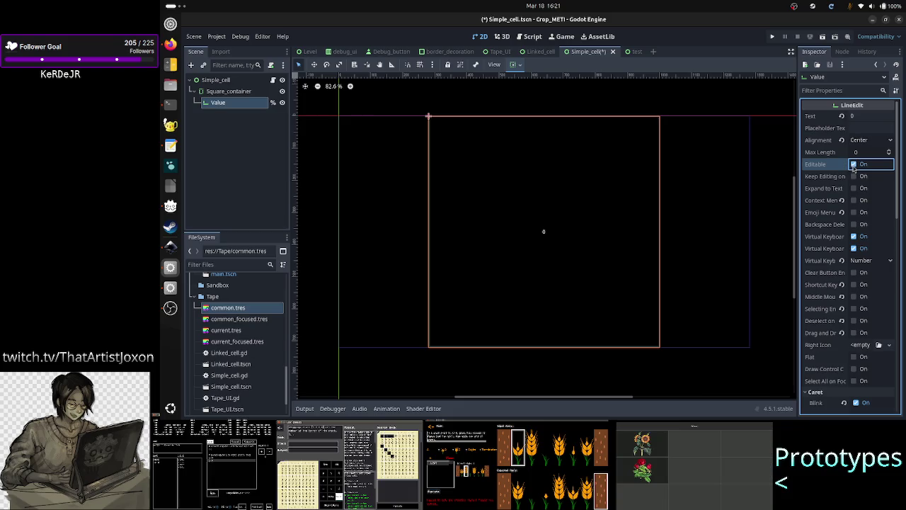
{"action": "left_click", "coordinate": [853, 167]}
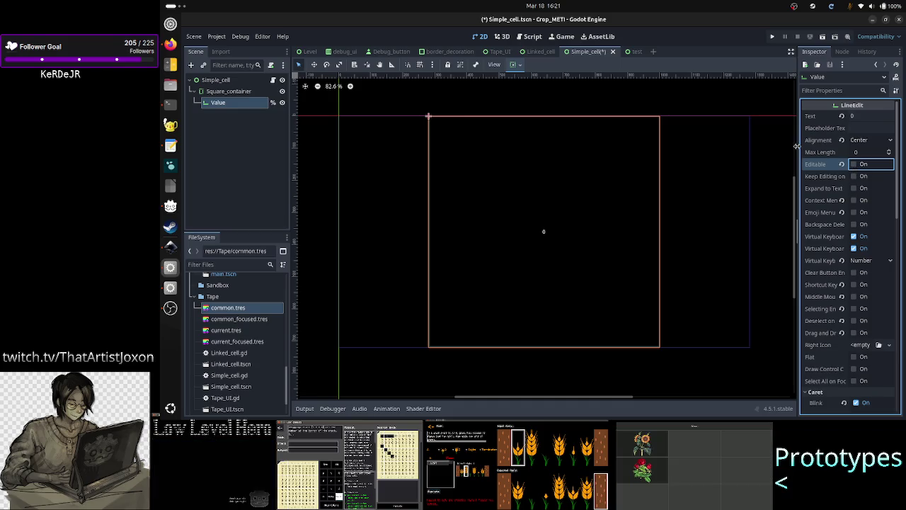
{"action": "key", "text": "ctrl+s"}
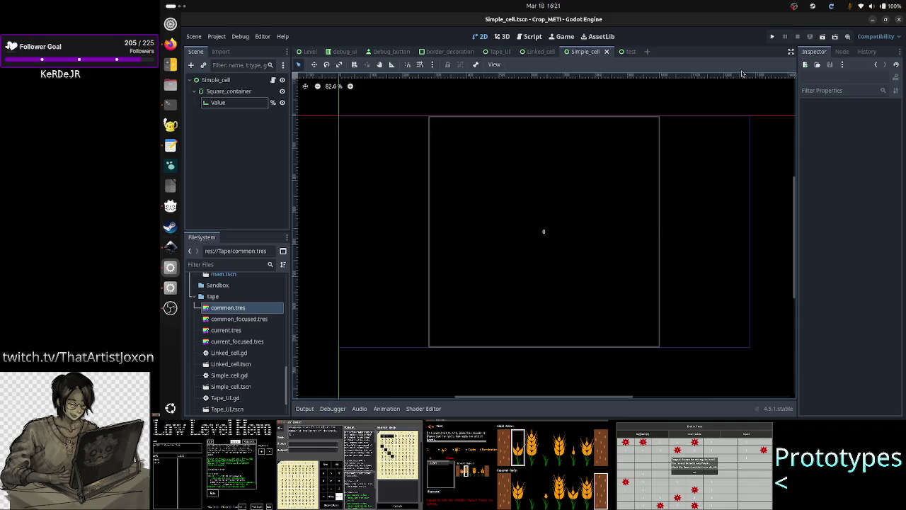
{"action": "left_click", "coordinate": [528, 36]}
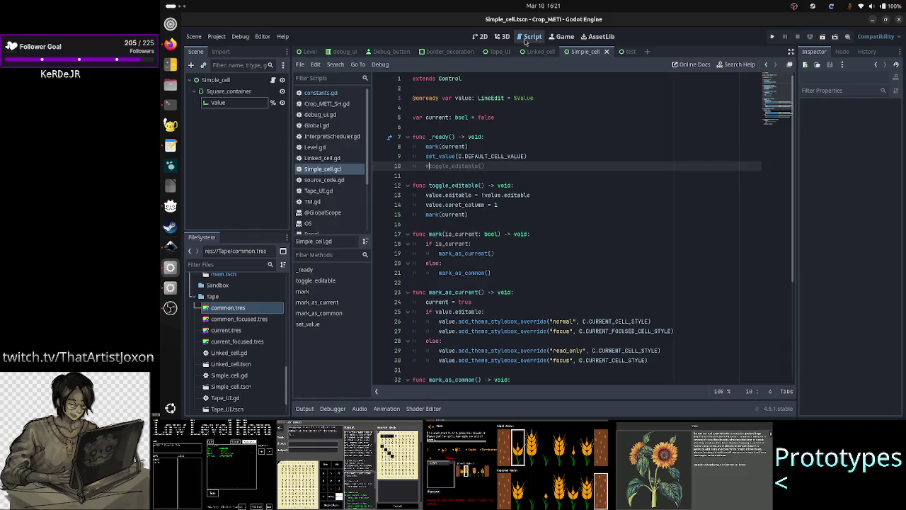
Review the editable, read_only and focus style override lines in Simple_cell.gd.
{"action": "scroll", "coordinate": [522, 239], "scroll_direction": "down", "scroll_amount": 1}
{"action": "scroll", "coordinate": [521, 239], "scroll_direction": "down", "scroll_amount": 1}
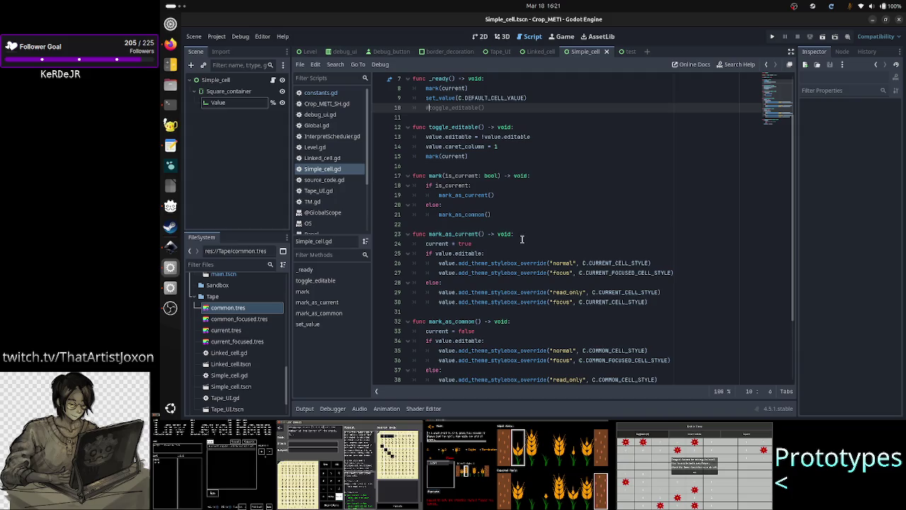
{"action": "double_click", "coordinate": [470, 253]}
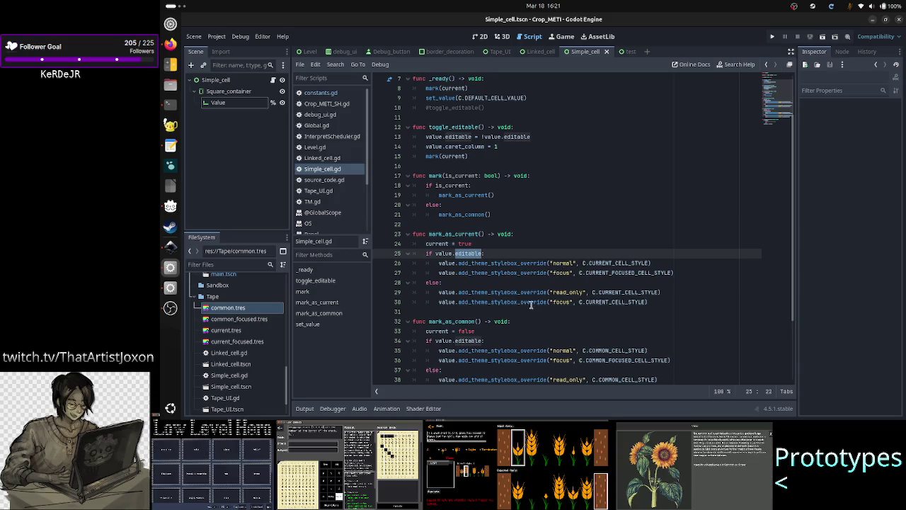
{"action": "left_click", "coordinate": [571, 292]}
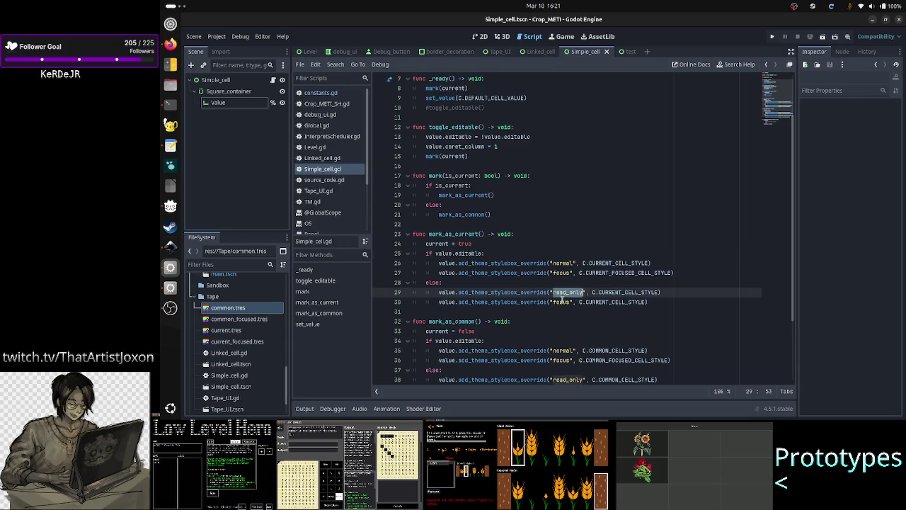
{"action": "left_click", "coordinate": [561, 301]}
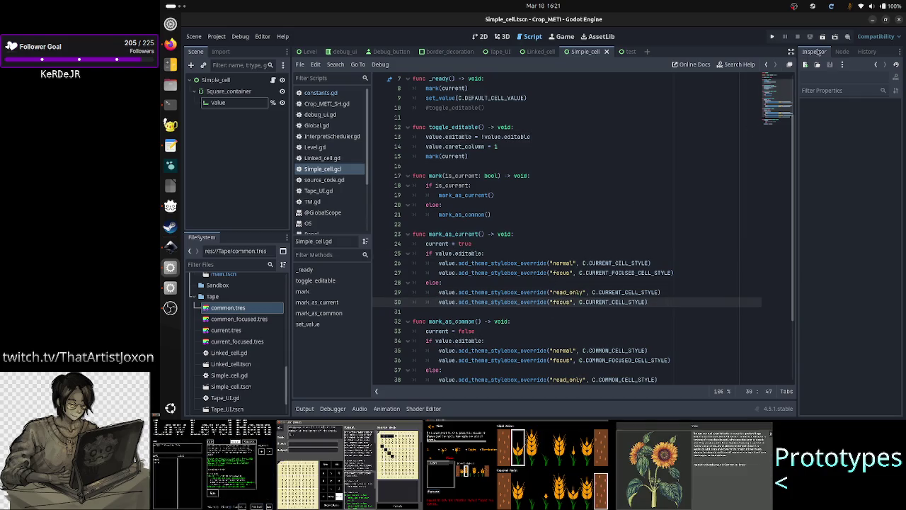
{"action": "scroll", "coordinate": [515, 210], "scroll_direction": "up", "scroll_amount": 2}
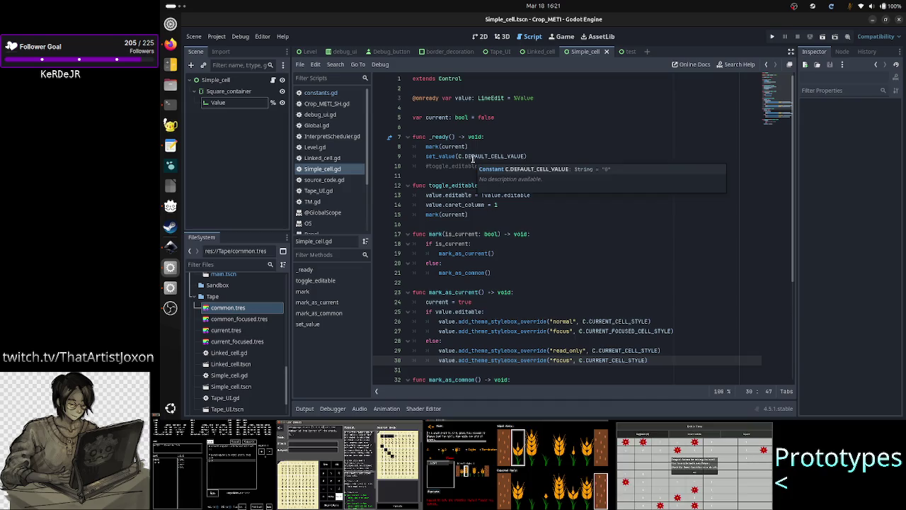
Inspect the Value node's properties, then run the Simple_cell scene.
{"action": "left_click", "coordinate": [480, 37]}
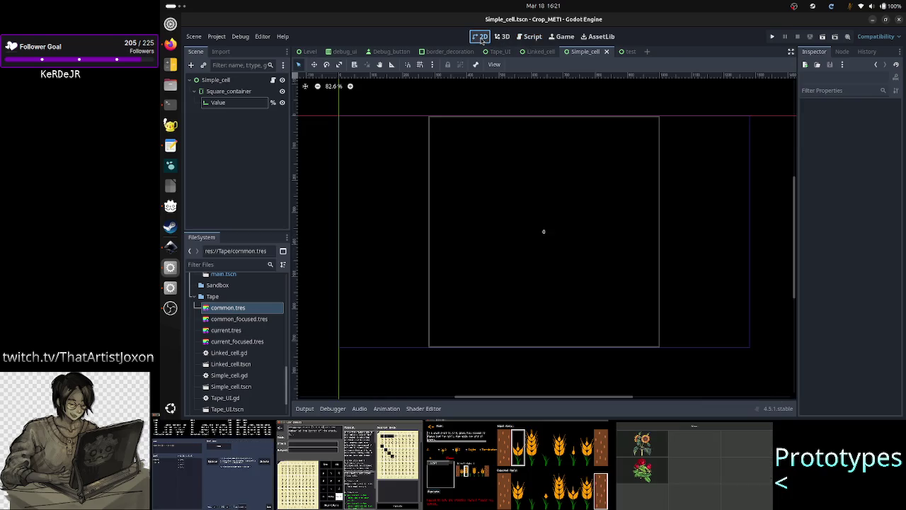
{"action": "left_click", "coordinate": [228, 103]}
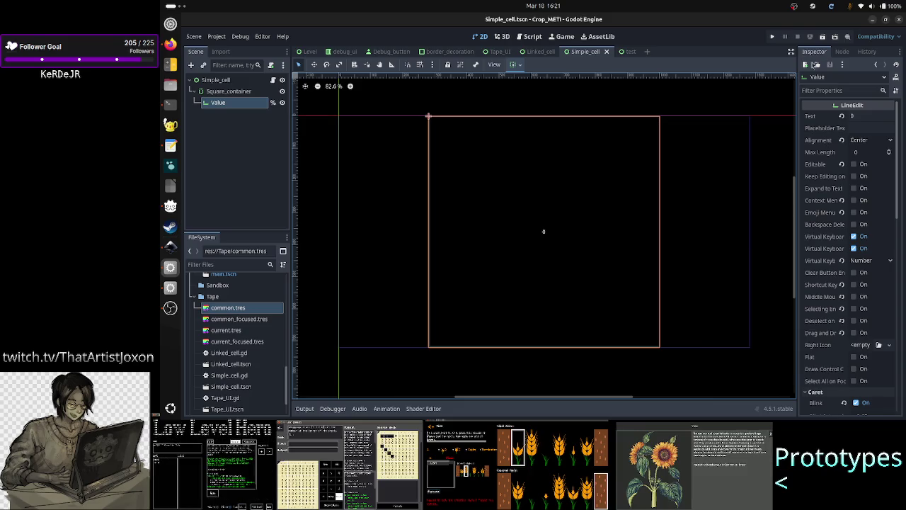
{"action": "left_click", "coordinate": [533, 36]}
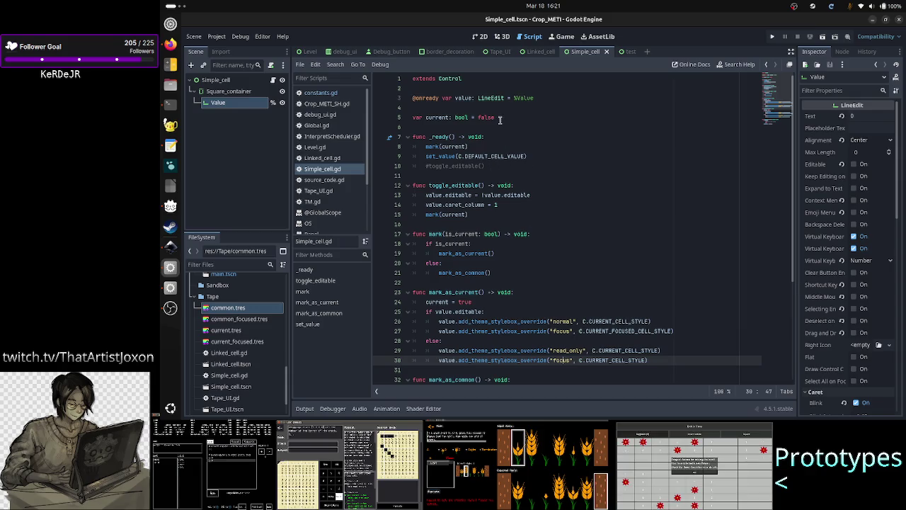
{"action": "left_click", "coordinate": [821, 39]}
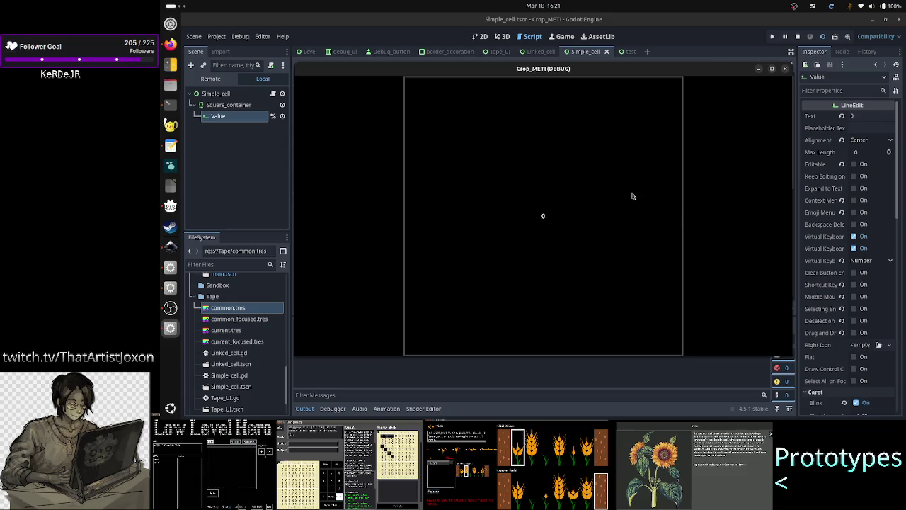
Stop the game and uncomment the toggle_editable() call on line 10.
{"action": "left_click", "coordinate": [785, 69]}
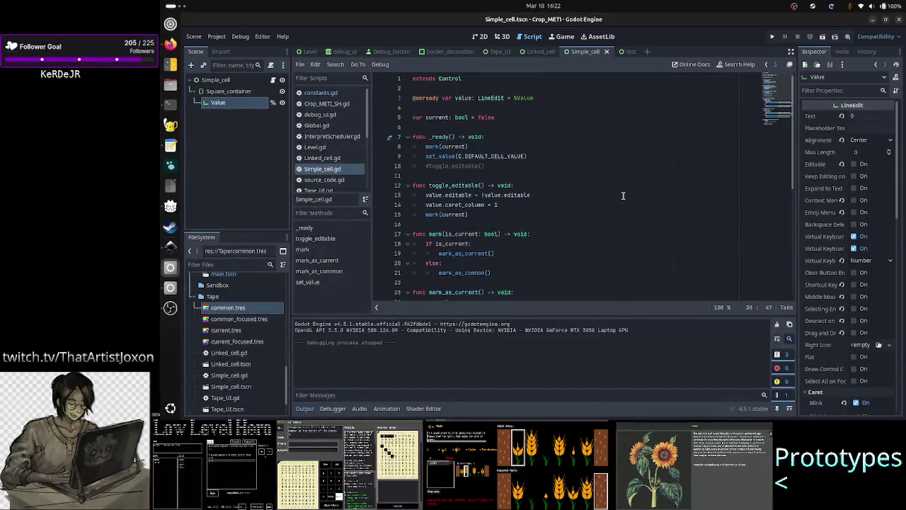
{"action": "left_click", "coordinate": [516, 165]}
{"action": "key", "text": "Home"}
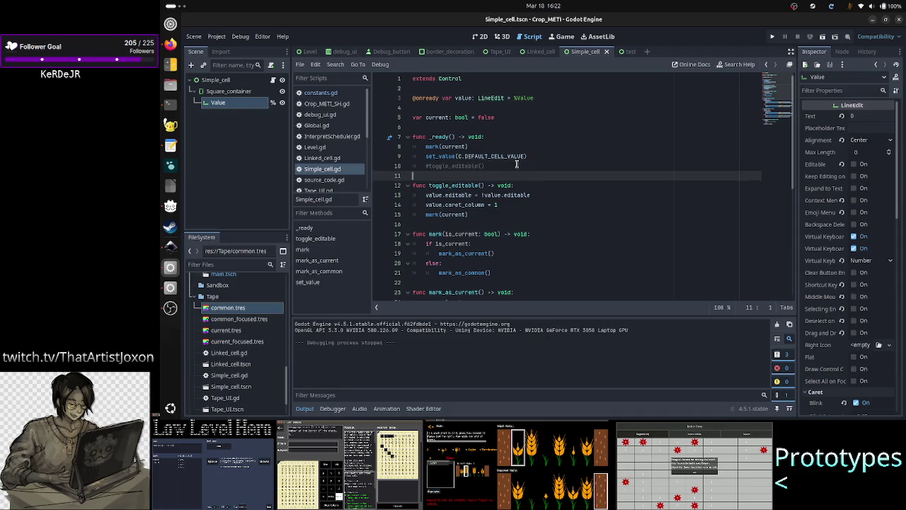
{"action": "key", "text": "BackSpace"}
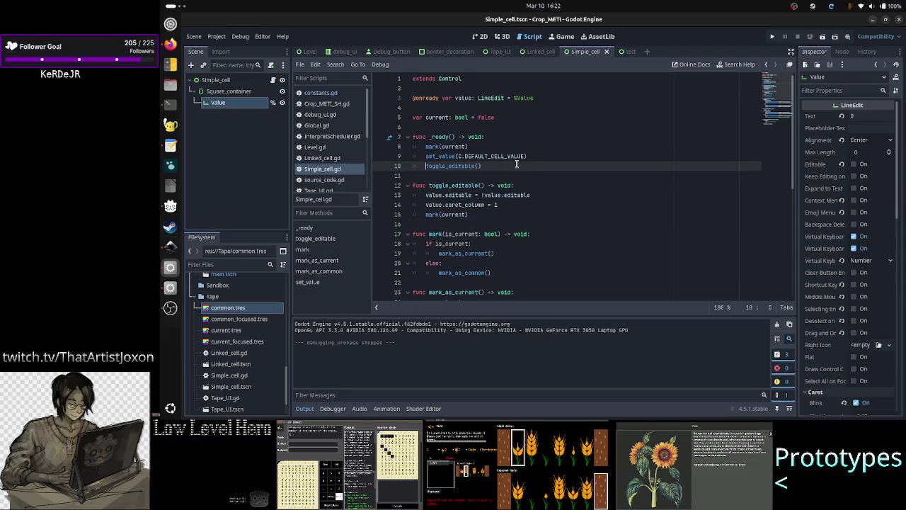
Run the scene twice, clicking into the cell to test editing, then close it.
{"action": "left_click", "coordinate": [822, 36]}
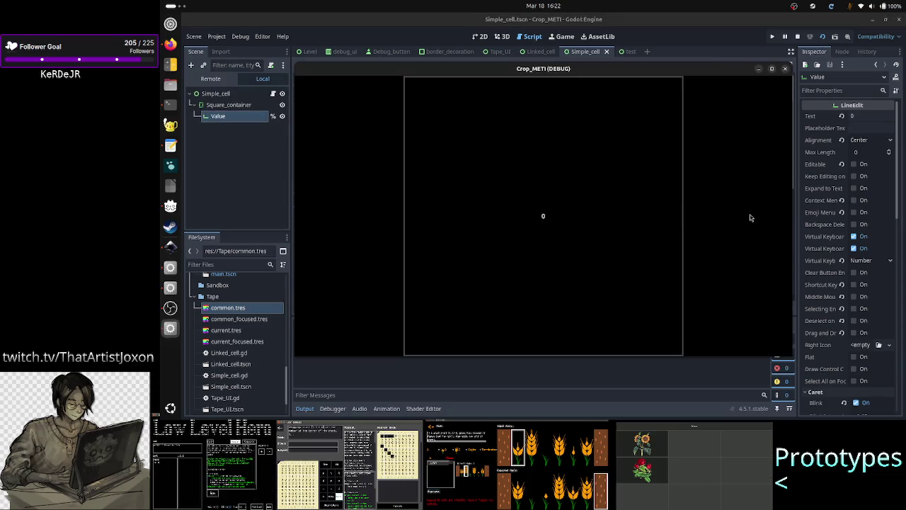
{"action": "left_click", "coordinate": [751, 217]}
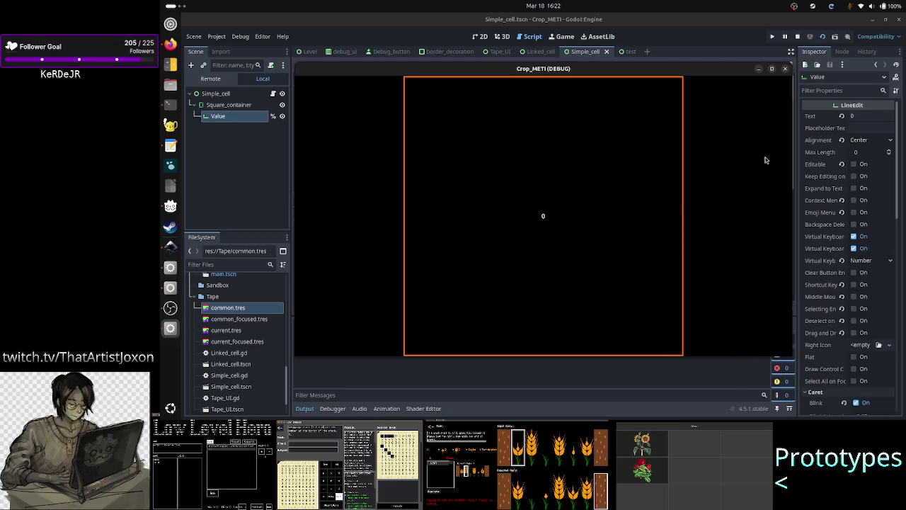
{"action": "left_click", "coordinate": [785, 70]}
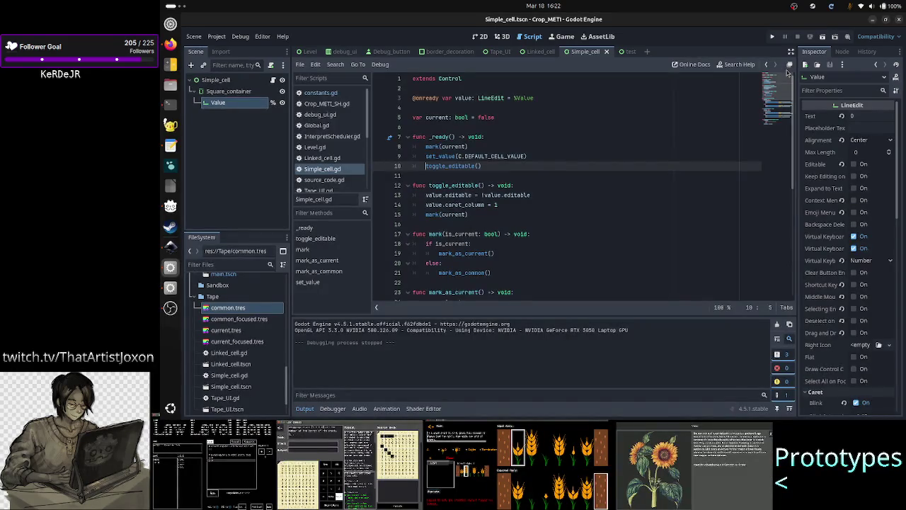
{"action": "left_click", "coordinate": [822, 37]}
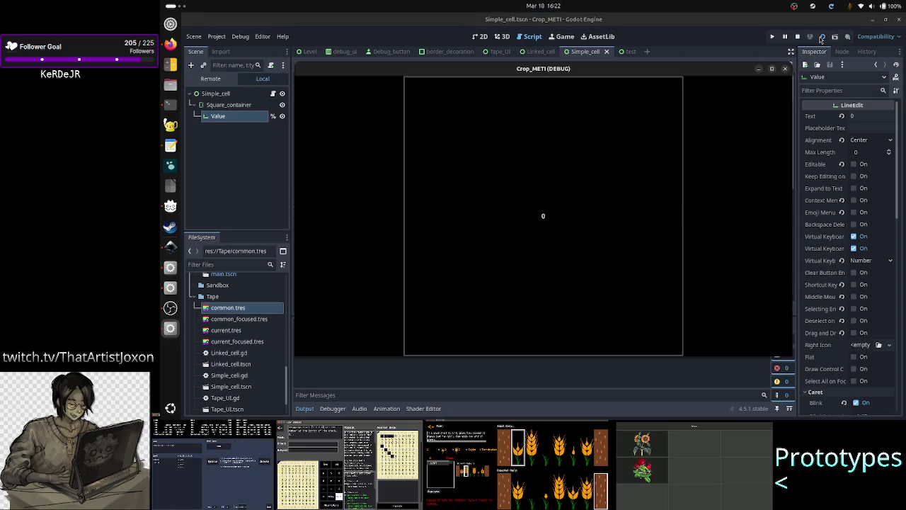
{"action": "left_click", "coordinate": [722, 210]}
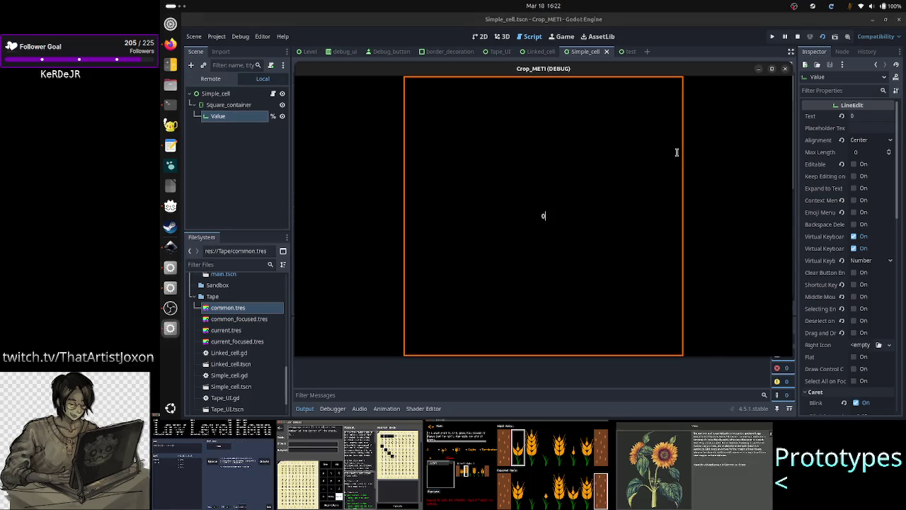
{"action": "left_click", "coordinate": [783, 69]}
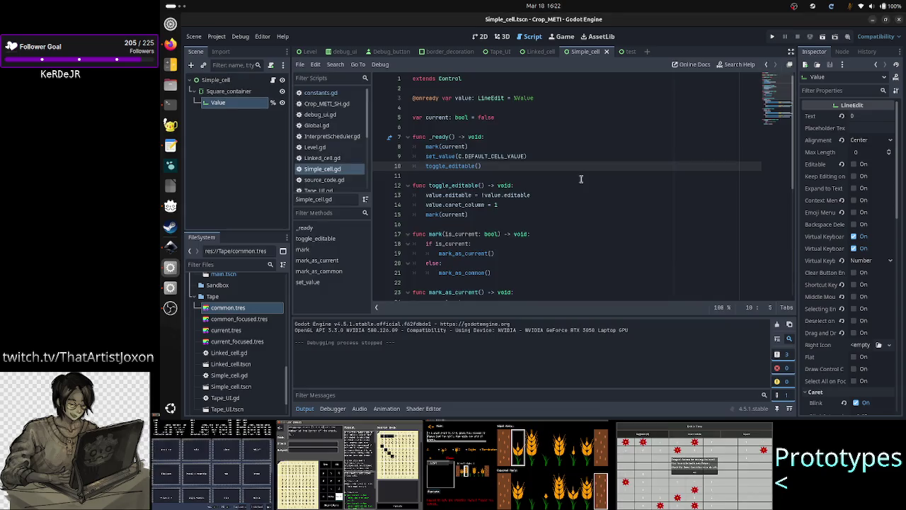
Re-comment toggle_editable(), add a '#debugging:' line above it, and save Simple_cell.gd.
{"action": "type", "text": "#"}
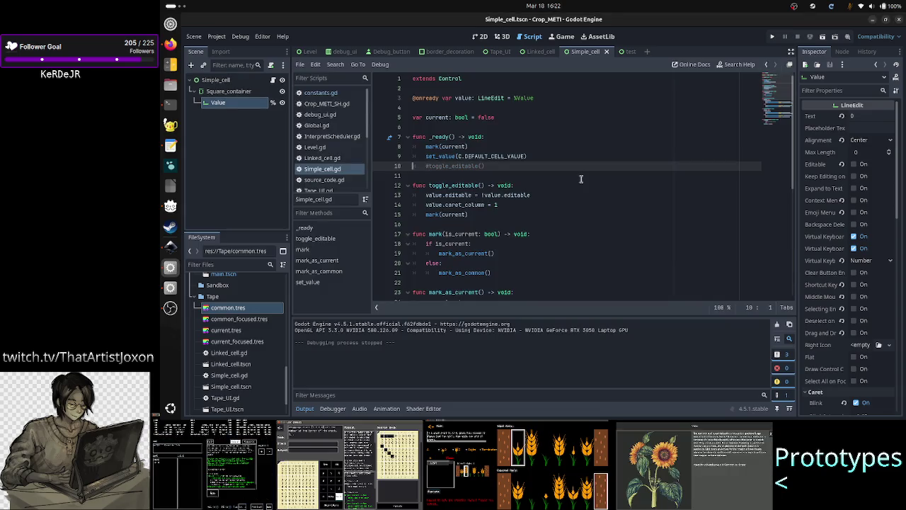
{"action": "key", "text": "Up"}
{"action": "key", "text": "End"}
{"action": "key", "text": "Return"}
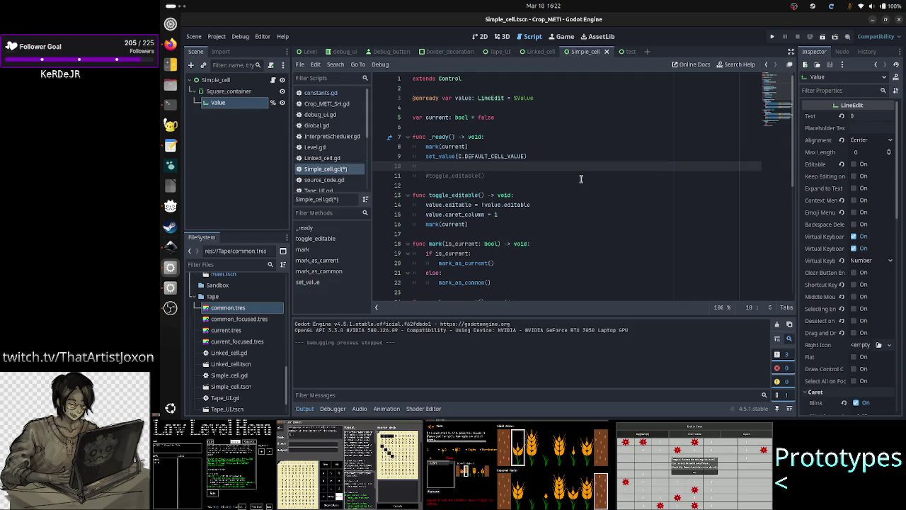
{"action": "type", "text": "gging:"}
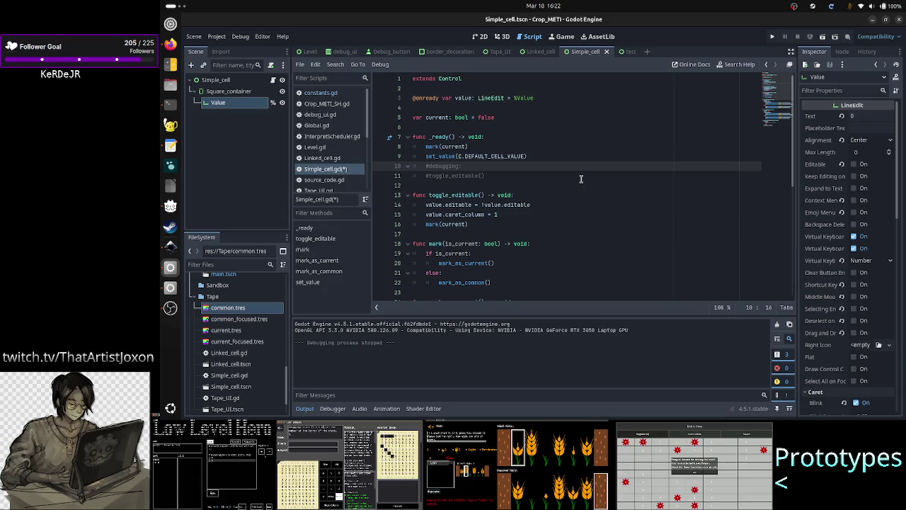
{"action": "key", "text": "ctrl+s"}
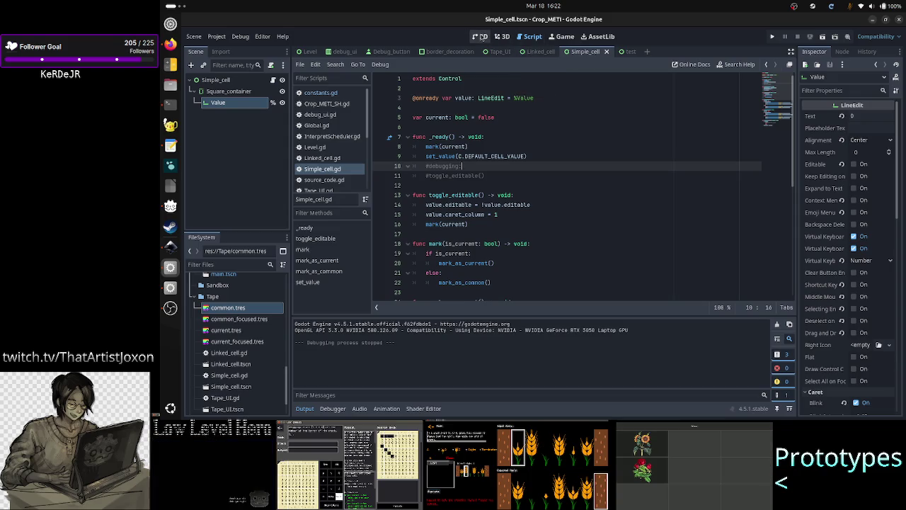
{"action": "left_click", "coordinate": [480, 36]}
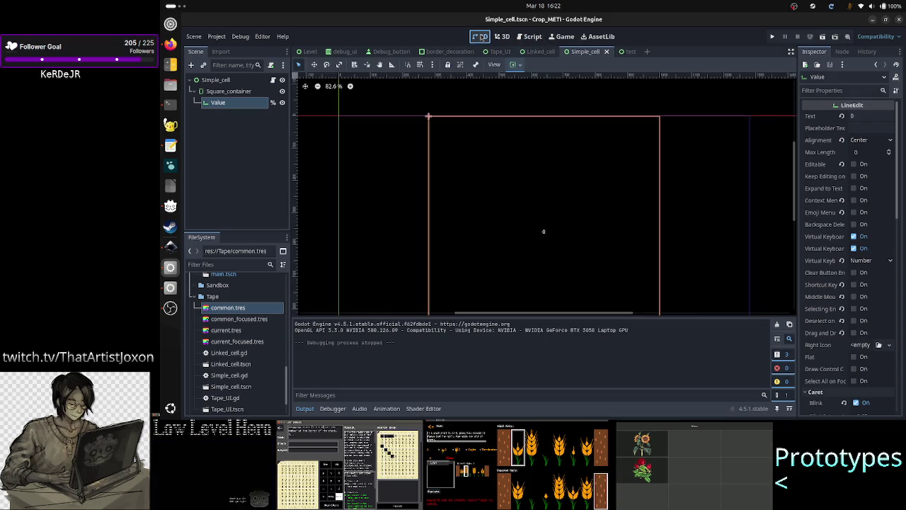
Hide Godot's output log and bring the Inkscape level_UI_concepts.svg mockup forward.
{"action": "left_click", "coordinate": [304, 408]}
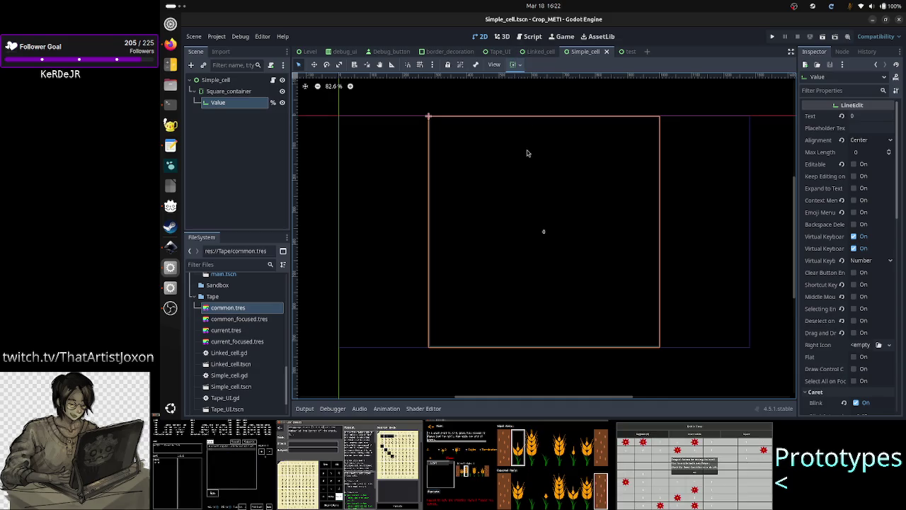
{"action": "left_click", "coordinate": [170, 245]}
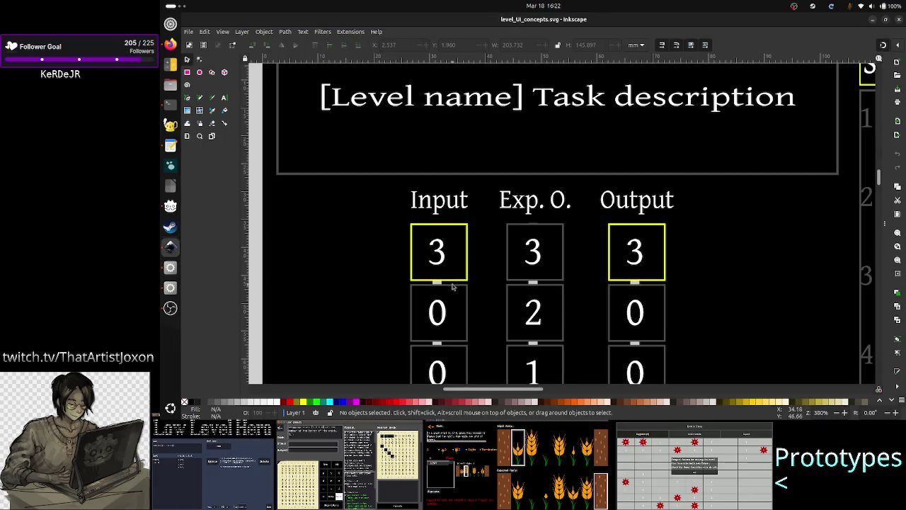
Zoom around the Input and Exp. O. cell boxes to study the design, then Alt+Tab toward Godot.
{"action": "scroll", "coordinate": [438, 288], "scroll_direction": "up", "scroll_amount": 4}
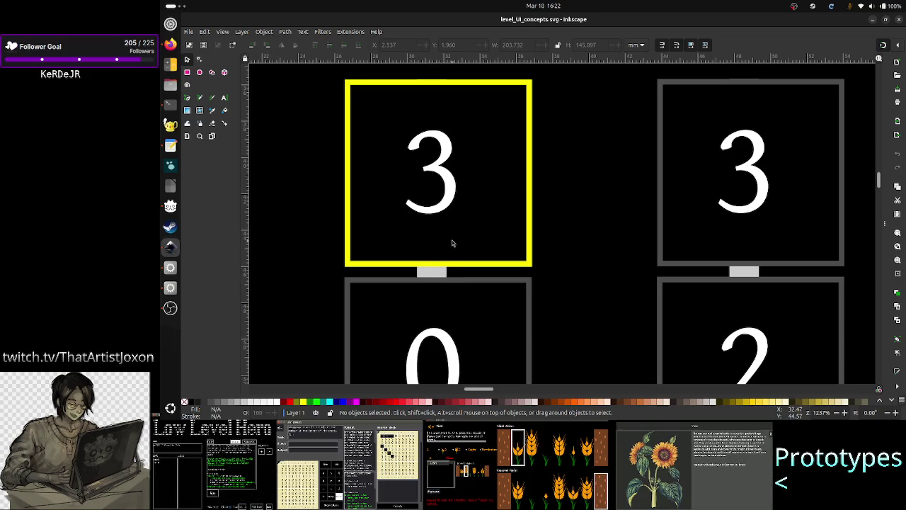
{"action": "scroll", "coordinate": [529, 238], "scroll_direction": "down", "scroll_amount": 3}
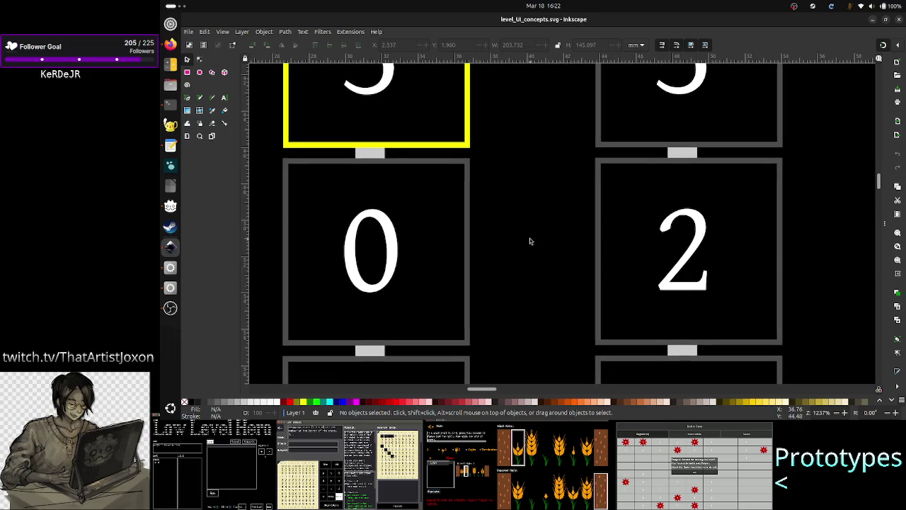
{"action": "scroll", "coordinate": [530, 237], "scroll_direction": "down", "scroll_amount": 5, "text": "ctrl"}
{"action": "scroll", "coordinate": [530, 240], "scroll_direction": "down", "scroll_amount": 2, "text": "ctrl"}
{"action": "scroll", "coordinate": [529, 241], "scroll_direction": "up", "scroll_amount": 7, "text": "ctrl"}
{"action": "scroll", "coordinate": [529, 241], "scroll_direction": "down", "scroll_amount": 2, "text": "ctrl"}
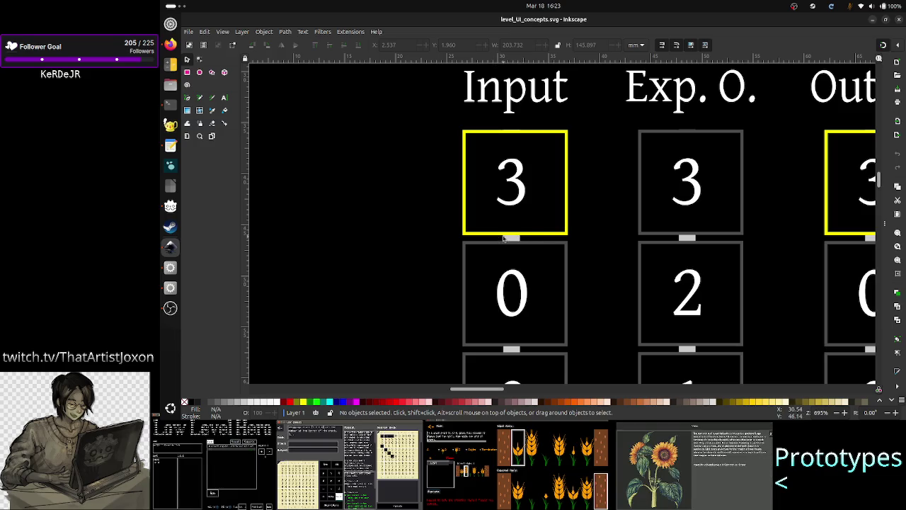
{"action": "scroll", "coordinate": [535, 319], "scroll_direction": "down", "scroll_amount": 5}
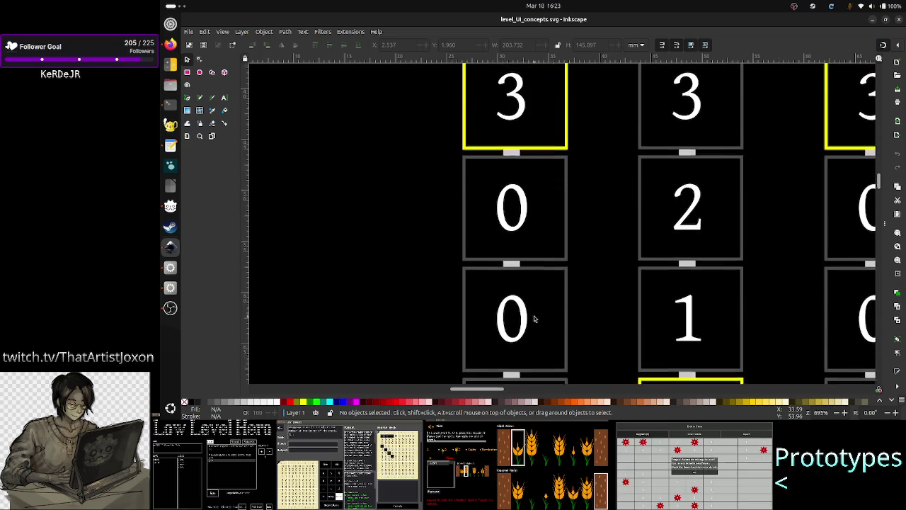
{"action": "scroll", "coordinate": [532, 320], "scroll_direction": "down", "scroll_amount": 2}
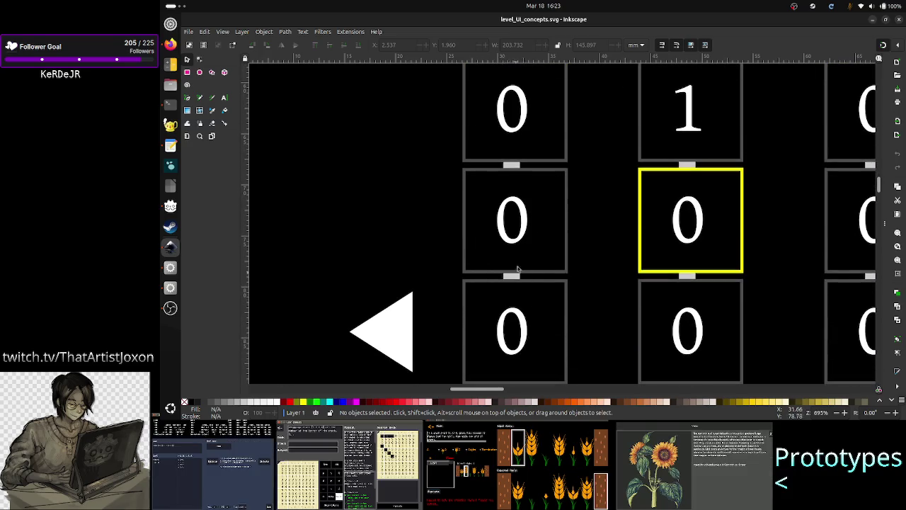
{"action": "scroll", "coordinate": [525, 262], "scroll_direction": "up", "scroll_amount": 3}
{"action": "scroll", "coordinate": [523, 254], "scroll_direction": "up", "scroll_amount": 7}
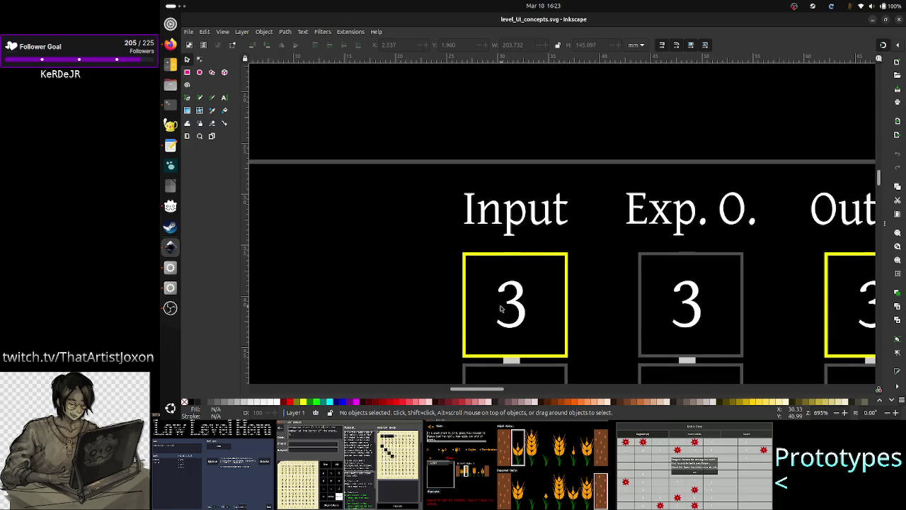
{"action": "scroll", "coordinate": [501, 308], "scroll_direction": "down", "scroll_amount": 3}
{"action": "scroll", "coordinate": [515, 315], "scroll_direction": "down", "scroll_amount": 5}
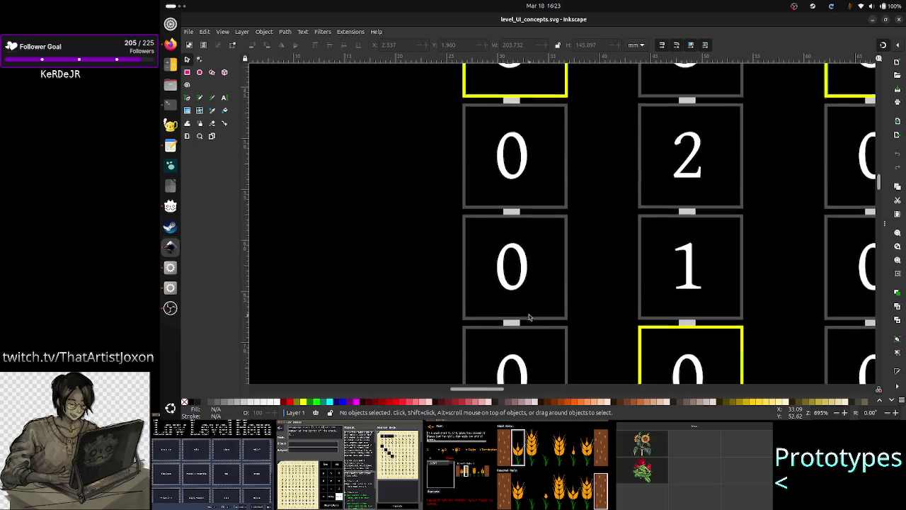
{"action": "scroll", "coordinate": [529, 317], "scroll_direction": "down", "scroll_amount": 6}
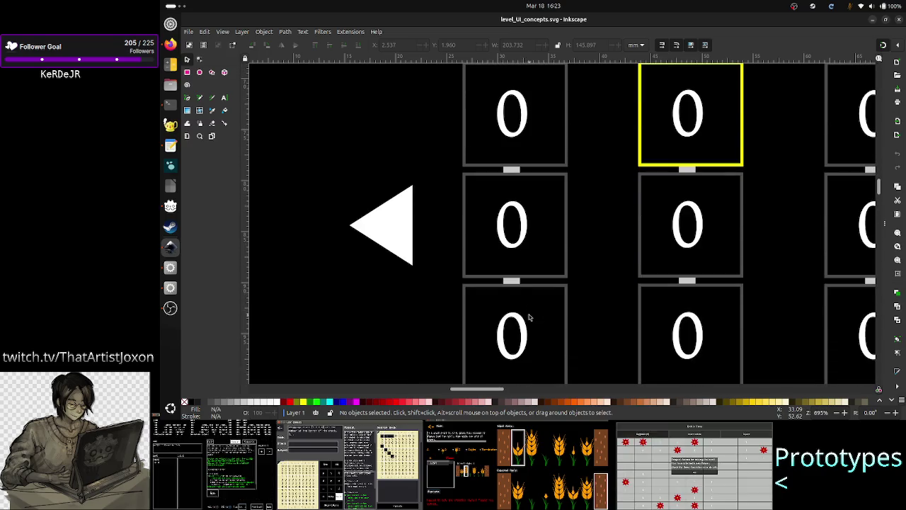
{"action": "scroll", "coordinate": [529, 317], "scroll_direction": "down", "scroll_amount": 3}
{"action": "scroll", "coordinate": [530, 317], "scroll_direction": "down", "scroll_amount": 6}
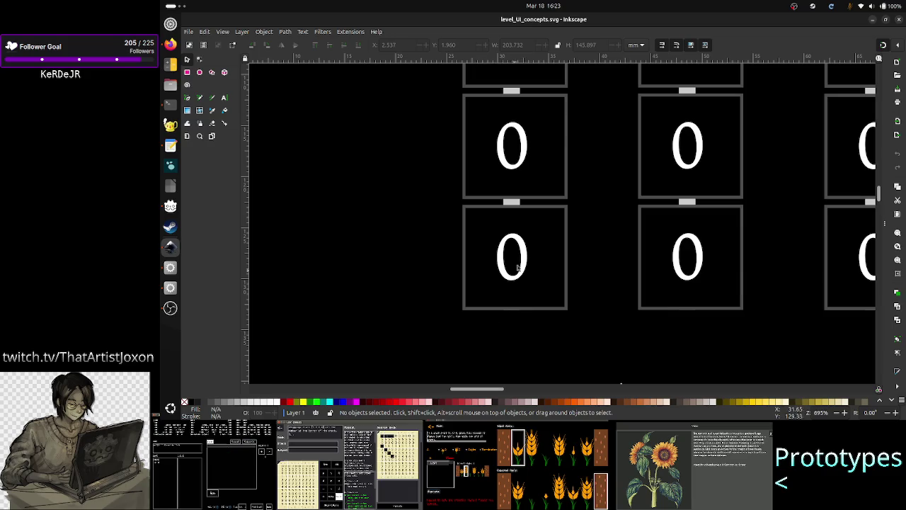
{"action": "scroll", "coordinate": [530, 245], "scroll_direction": "up", "scroll_amount": 5}
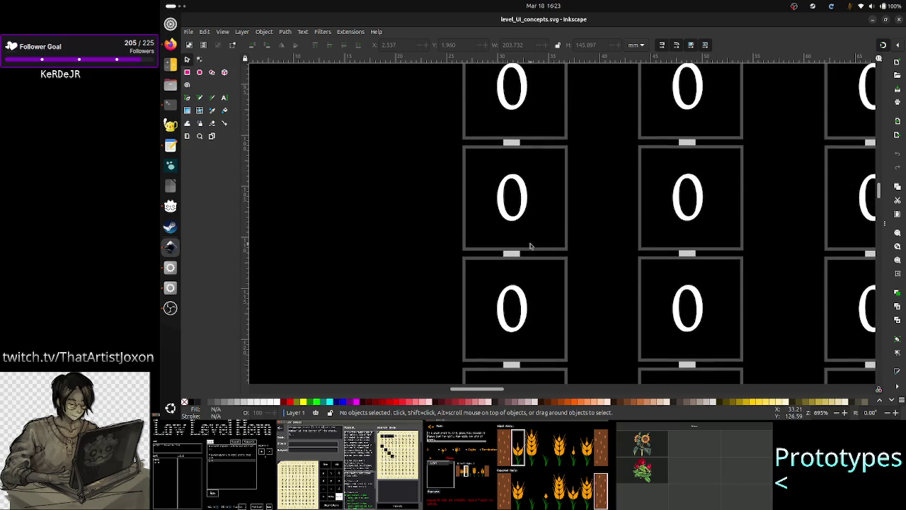
{"action": "scroll", "coordinate": [530, 245], "scroll_direction": "up", "scroll_amount": 15}
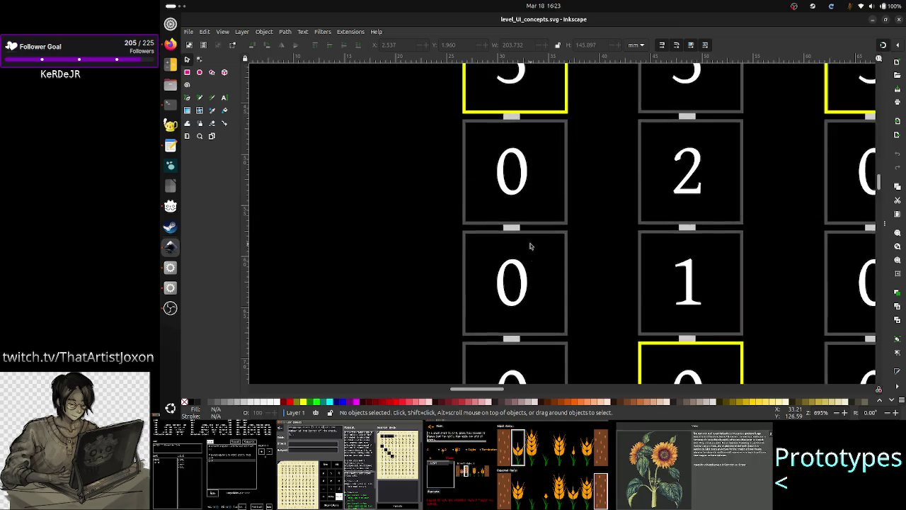
{"action": "scroll", "coordinate": [529, 246], "scroll_direction": "up", "scroll_amount": 3}
{"action": "scroll", "coordinate": [529, 246], "scroll_direction": "down", "scroll_amount": 4}
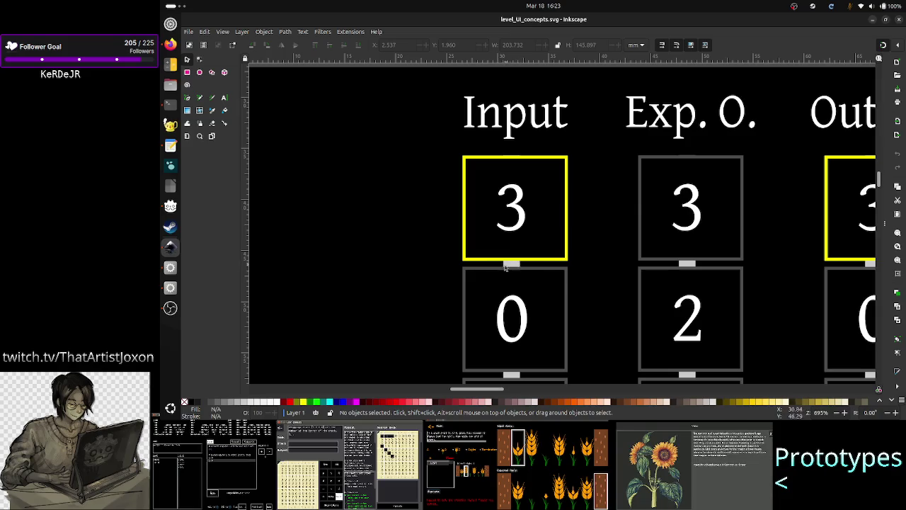
{"action": "scroll", "coordinate": [517, 263], "scroll_direction": "up", "scroll_amount": 4}
{"action": "scroll", "coordinate": [518, 267], "scroll_direction": "down", "scroll_amount": 3}
{"action": "scroll", "coordinate": [515, 289], "scroll_direction": "up", "scroll_amount": 3}
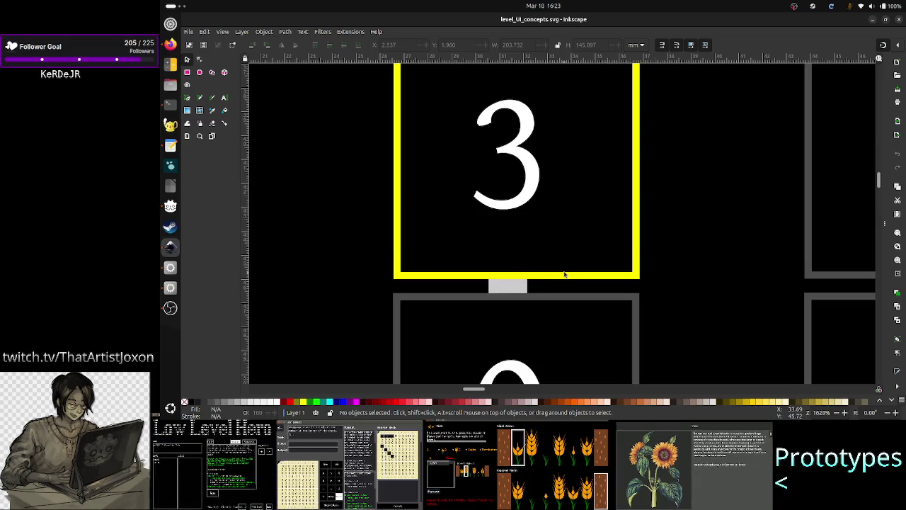
{"action": "key", "text": "alt+Tab"}
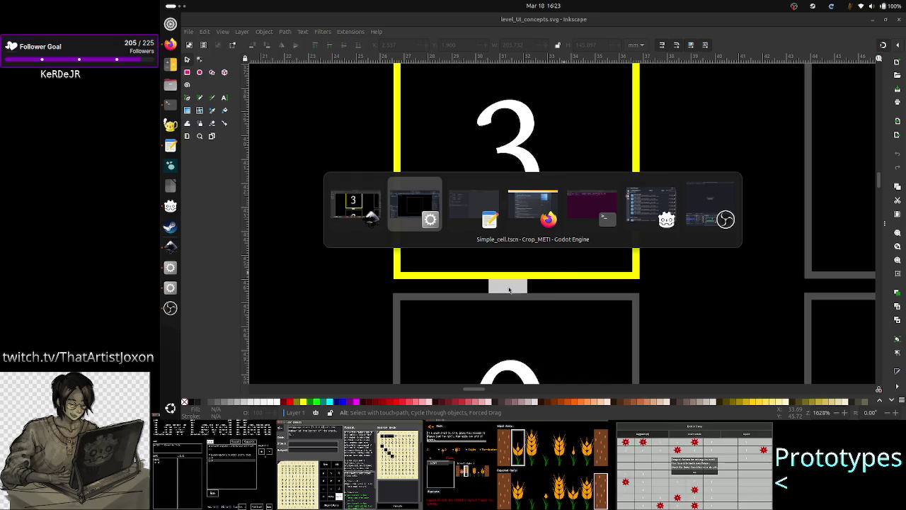
Zoom out until the whole Linked_cell frame and its four link bars fit, then open the root's script.
{"action": "key", "text": "alt"}
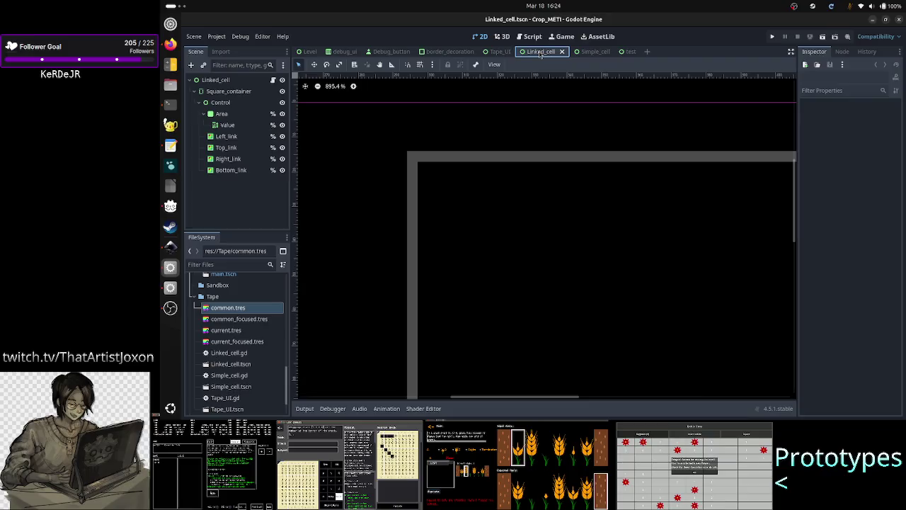
{"action": "mouse_move", "coordinate": [498, 397]}
{"action": "left_mouse_down"}
{"action": "mouse_move", "coordinate": [551, 394]}
{"action": "mouse_move", "coordinate": [542, 394]}
{"action": "left_mouse_up"}
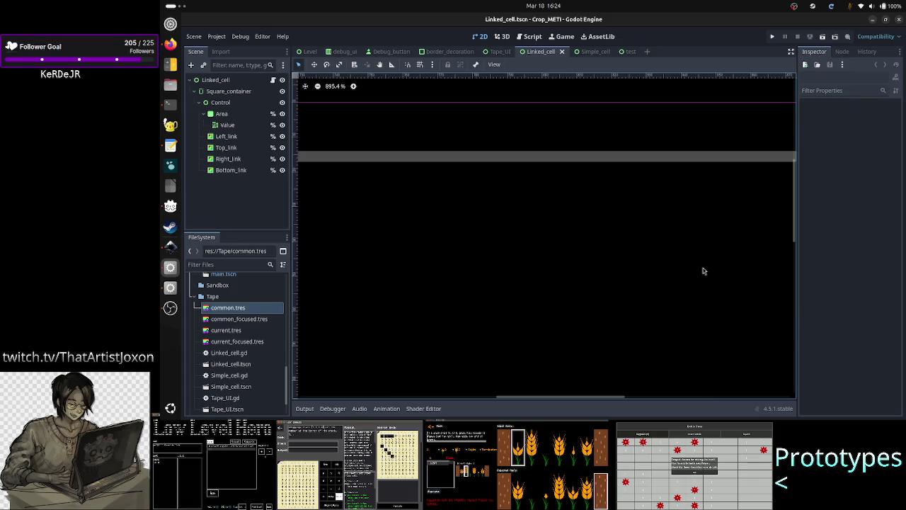
{"action": "scroll", "coordinate": [633, 280], "scroll_direction": "down", "scroll_amount": 1}
{"action": "scroll", "coordinate": [634, 280], "scroll_direction": "down", "scroll_amount": 2}
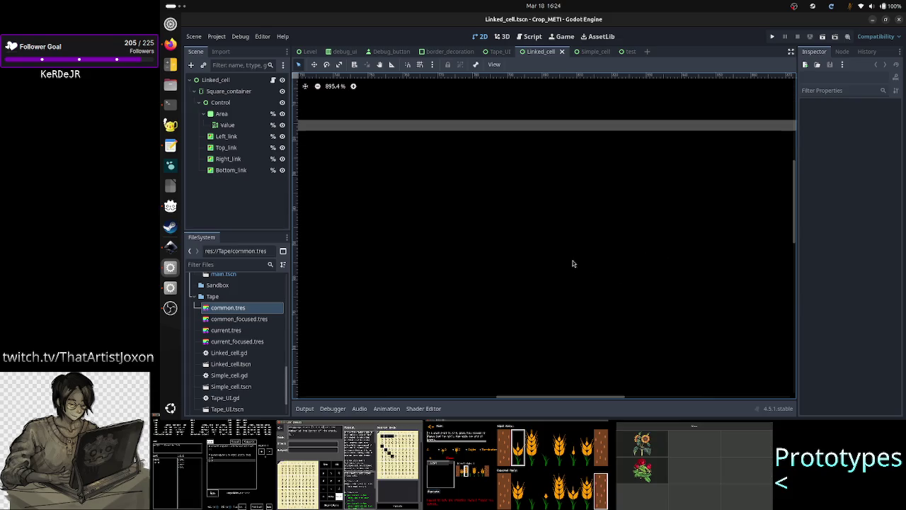
{"action": "scroll", "coordinate": [572, 263], "scroll_direction": "down", "scroll_amount": 2}
{"action": "scroll", "coordinate": [574, 236], "scroll_direction": "down", "scroll_amount": 4}
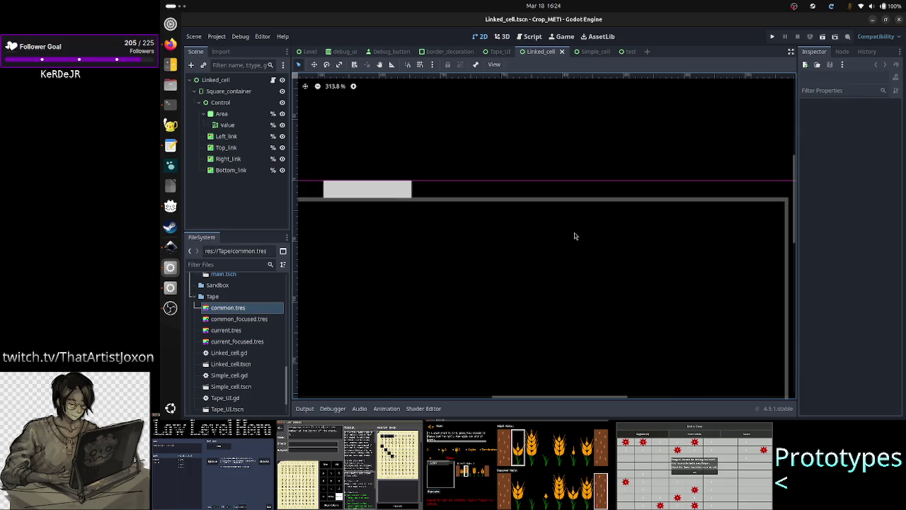
{"action": "scroll", "coordinate": [550, 344], "scroll_direction": "down", "scroll_amount": 2}
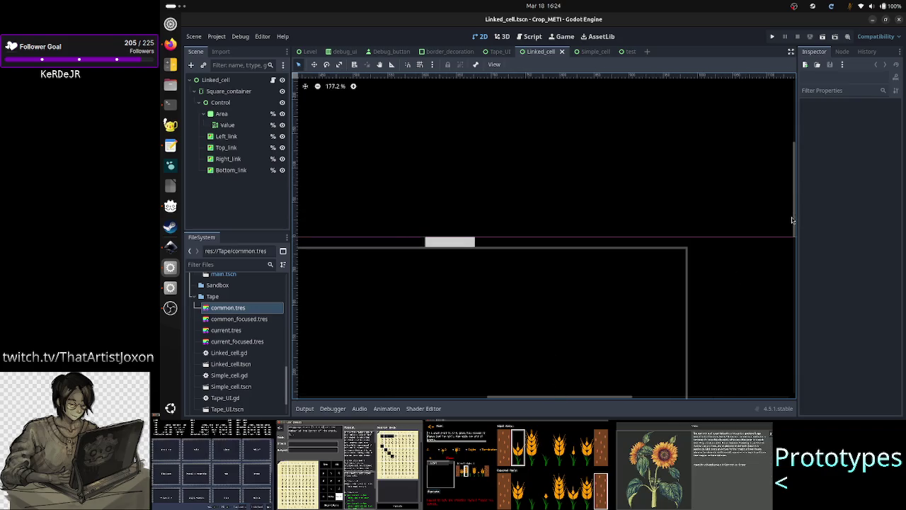
{"action": "mouse_move", "coordinate": [795, 221]}
{"action": "left_mouse_down"}
{"action": "mouse_move", "coordinate": [795, 257]}
{"action": "mouse_move", "coordinate": [795, 240]}
{"action": "left_mouse_up"}
{"action": "scroll", "coordinate": [585, 202], "scroll_direction": "down", "scroll_amount": 4}
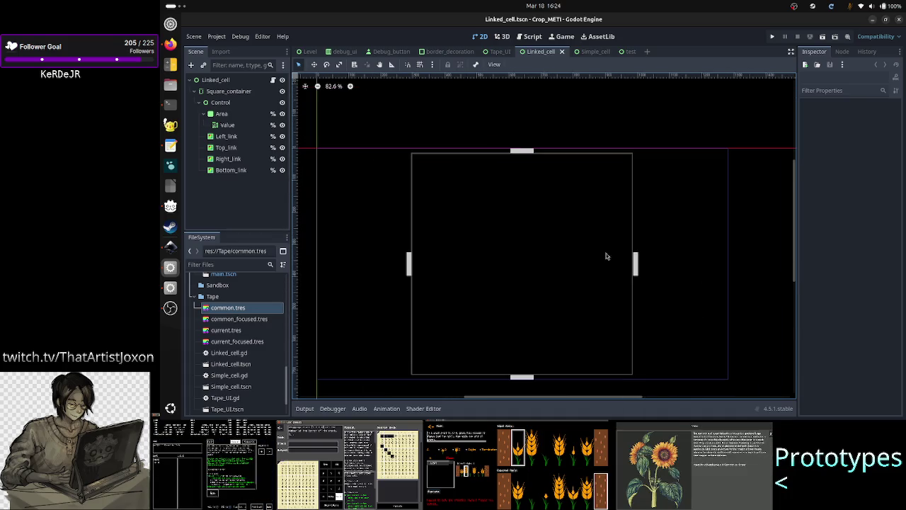
{"action": "scroll", "coordinate": [552, 400], "scroll_direction": "left", "scroll_amount": 2}
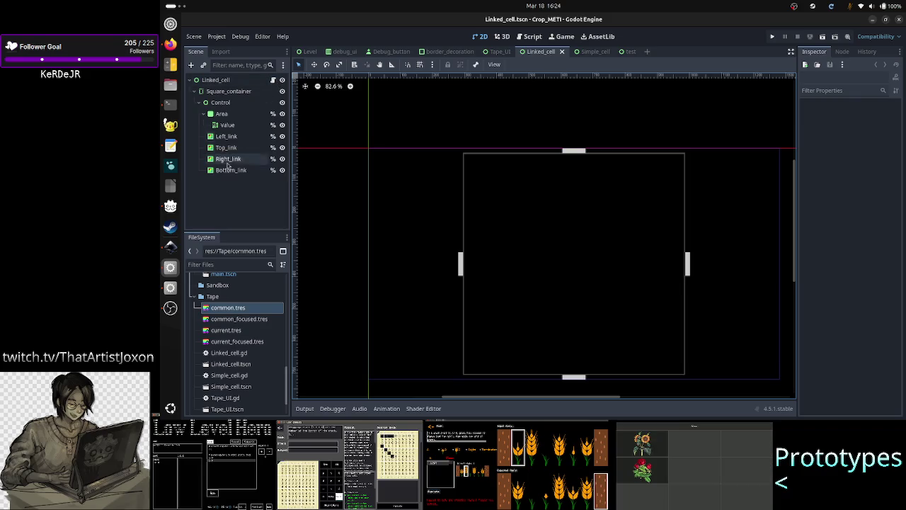
{"action": "left_click", "coordinate": [275, 82]}
{"action": "left_click", "coordinate": [274, 81]}
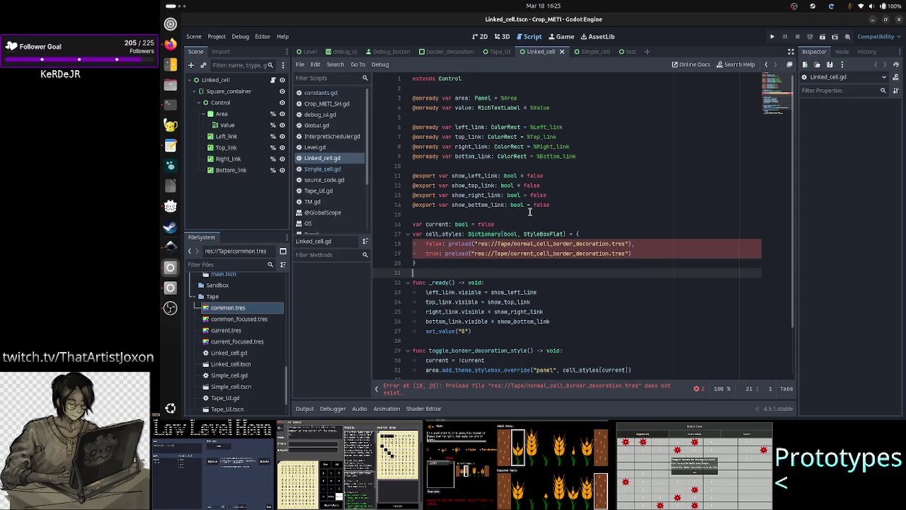
Delete the cell_styles dictionary of preloaded border styles from Linked_cell.gd.
{"action": "left_click", "coordinate": [571, 221]}
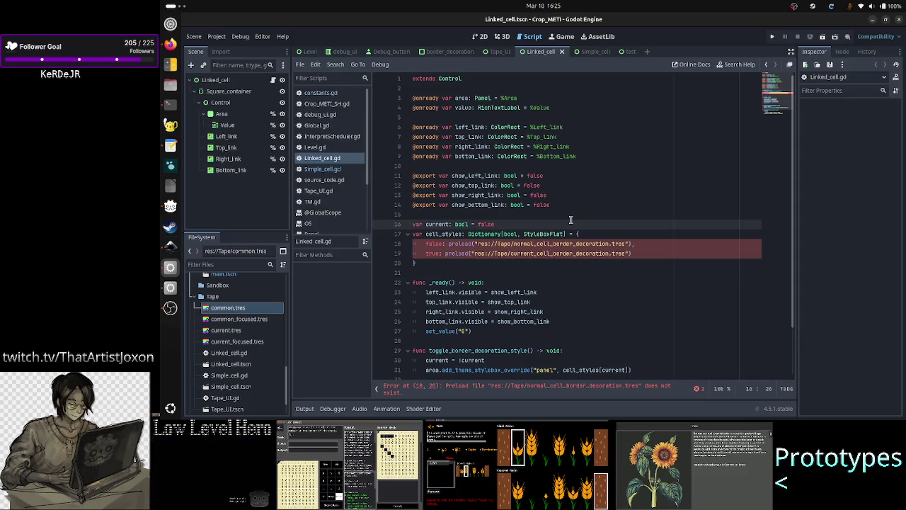
{"action": "key", "text": "Right"}
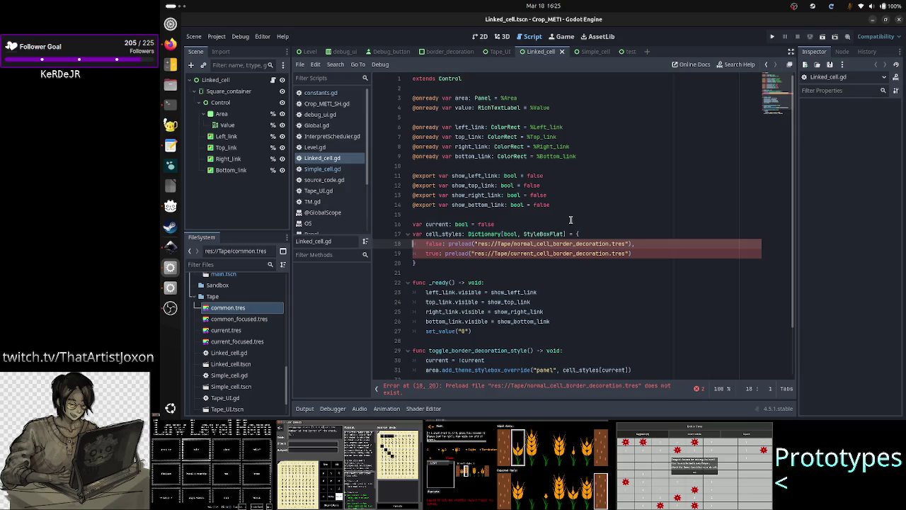
{"action": "key", "text": "shift+Down"}
{"action": "key", "text": "shift+Down"}
{"action": "key", "text": "shift+Down"}
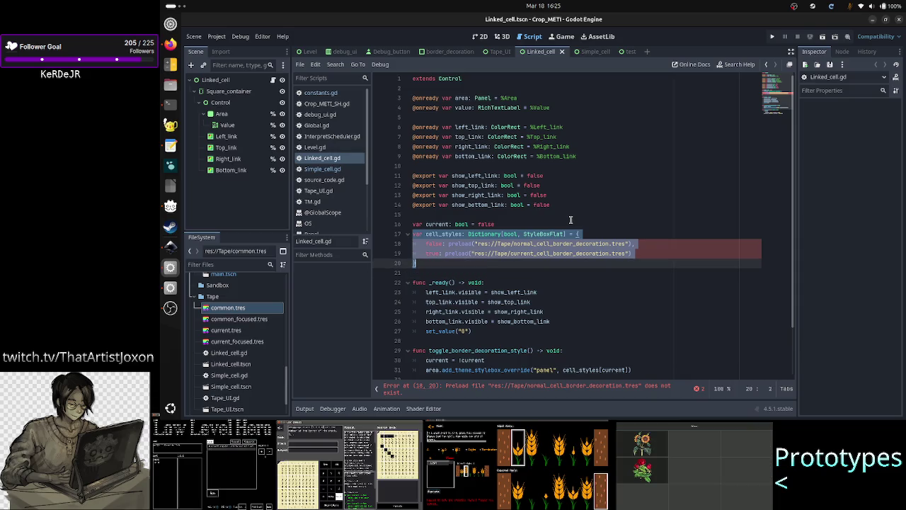
{"action": "key", "text": "Delete"}
{"action": "key", "text": "BackSpace"}
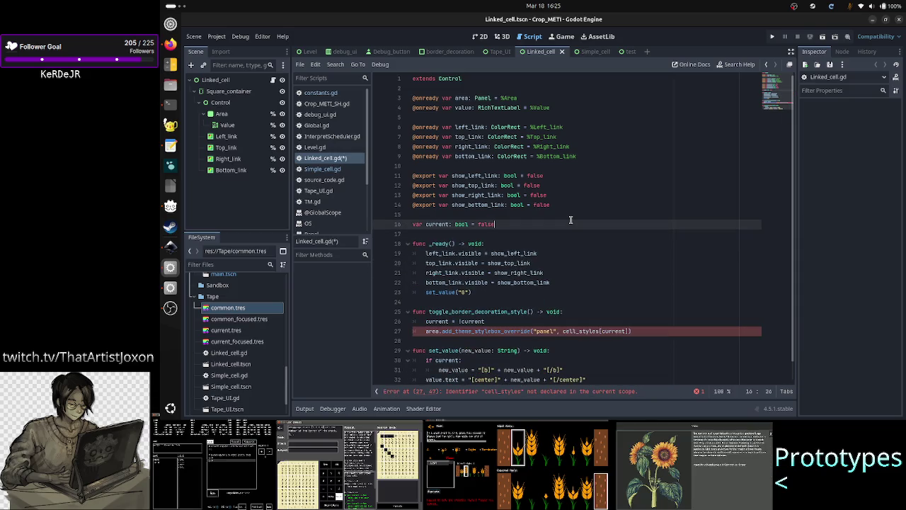
{"action": "key", "text": "Down"}
{"action": "key", "text": "Down"}
{"action": "key", "text": "Down"}
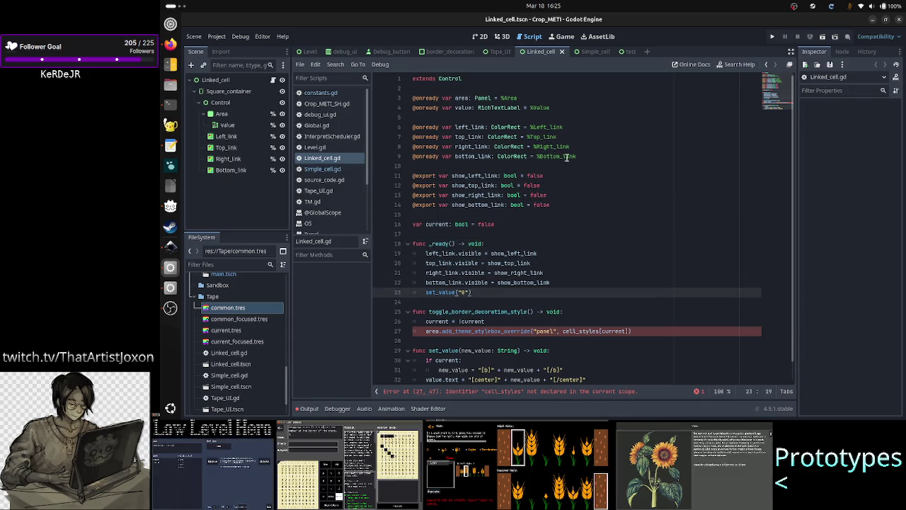
In Simple_cell.gd, select the _ready lines from mark(current) through #toggle_editable() to copy them.
{"action": "left_click", "coordinate": [317, 172]}
{"action": "key", "text": "Up"}
{"action": "key", "text": "Up"}
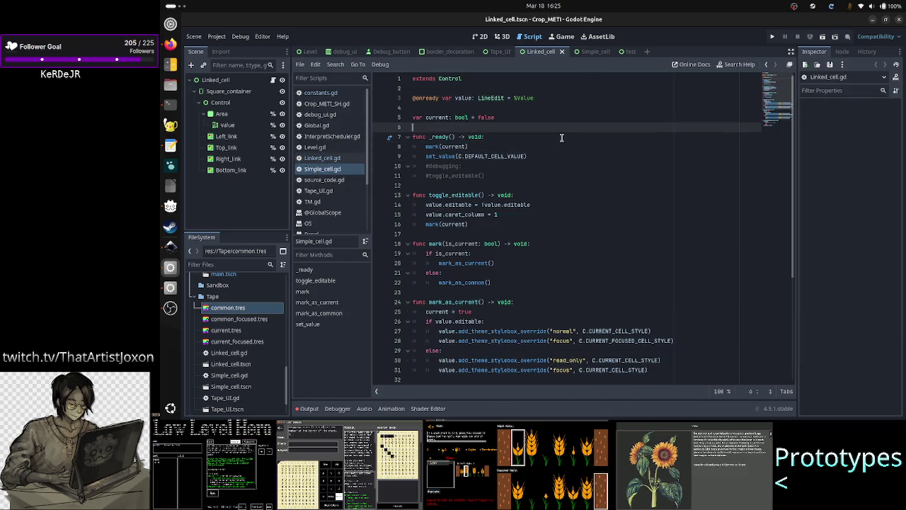
{"action": "key", "text": "Home"}
{"action": "key", "text": "Home"}
{"action": "key", "text": "shift+Down"}
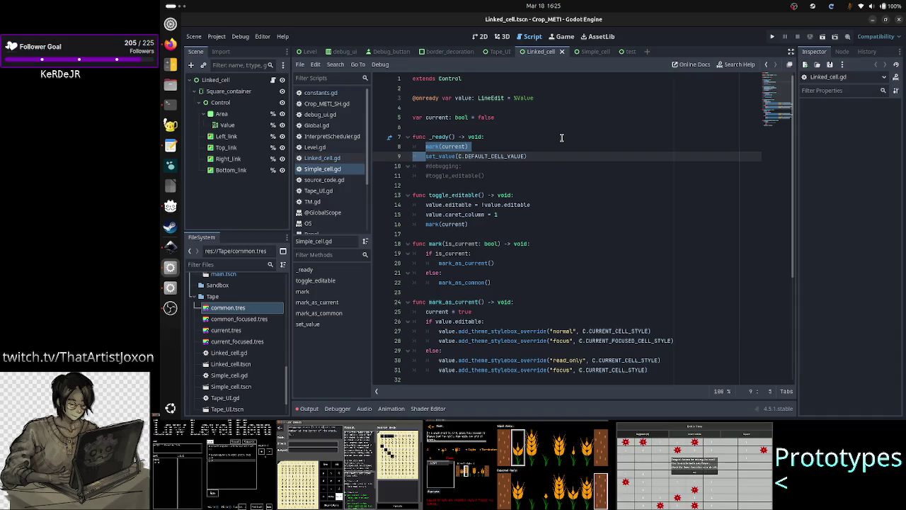
{"action": "key", "text": "shift+Down"}
{"action": "key", "text": "shift+Down"}
{"action": "key", "text": "shift+End"}
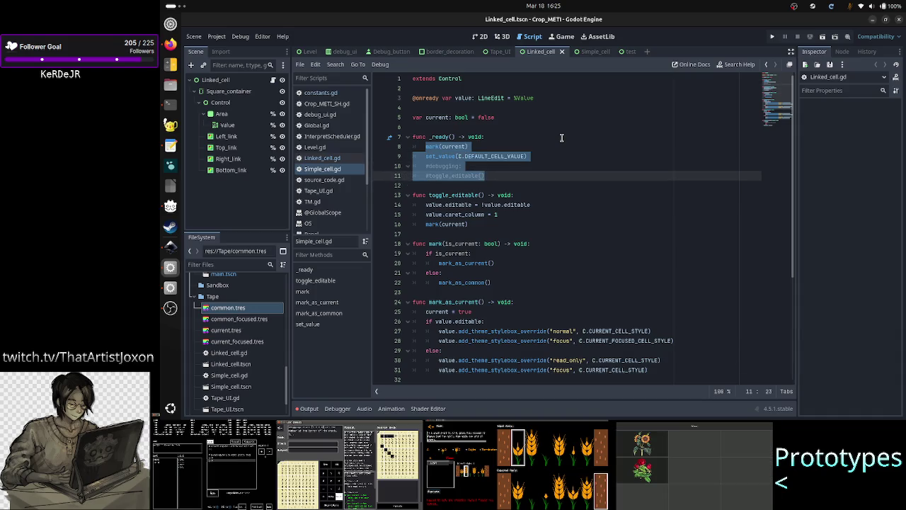
{"action": "left_click", "coordinate": [329, 159]}
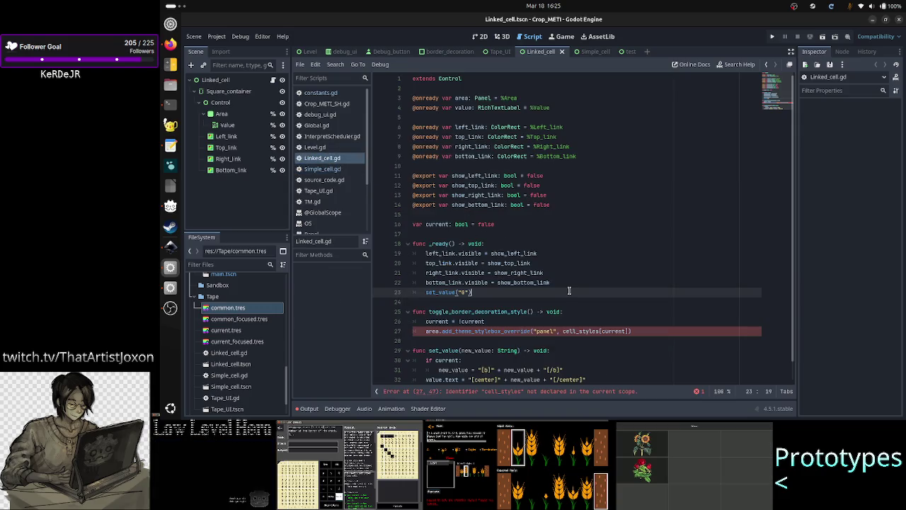
Replace set_value("0") in Linked_cell.gd's _ready with the copied mark(current) lines.
{"action": "key", "text": "ctrl+z"}
{"action": "key", "text": "ctrl+z"}
{"action": "key", "text": "ctrl+z"}
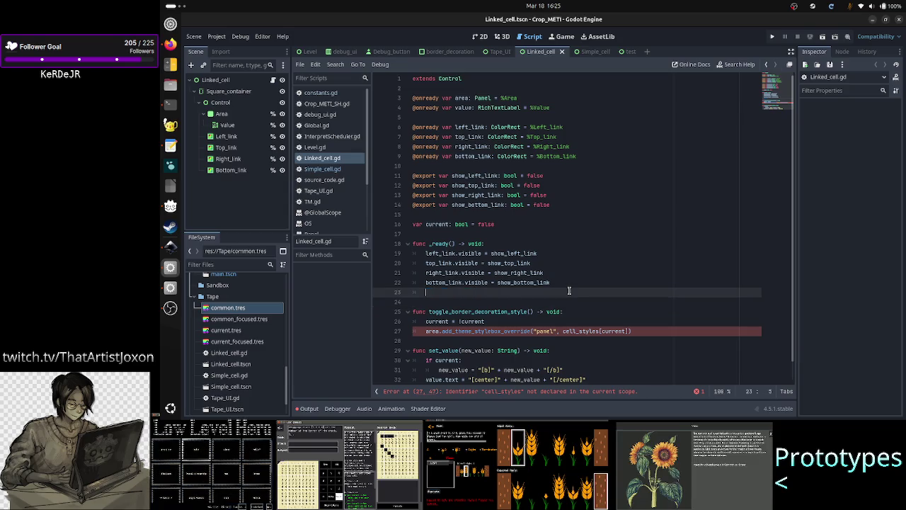
{"action": "key", "text": "ctrl+z"}
{"action": "key", "text": "ctrl+z"}
{"action": "key", "text": "ctrl+z"}
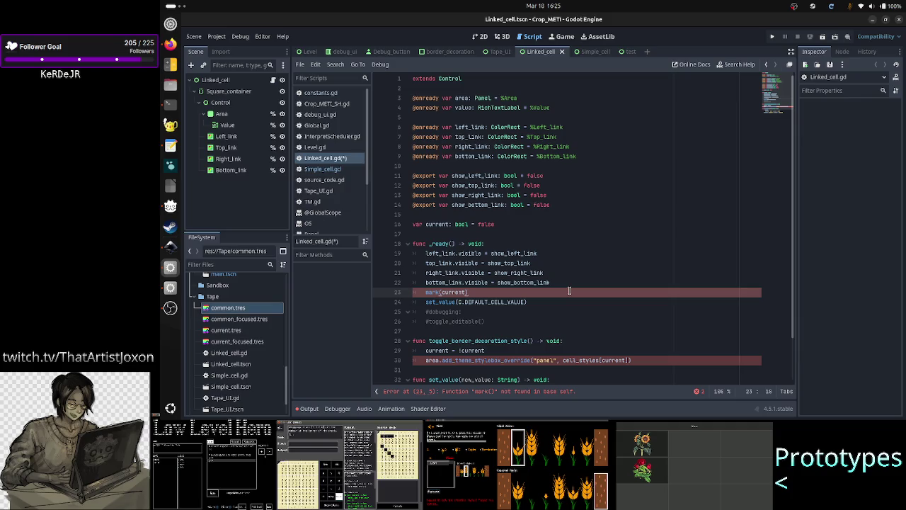
{"action": "key", "text": "Down"}
{"action": "key", "text": "Down"}
{"action": "key", "text": "Down"}
{"action": "key", "text": "End"}
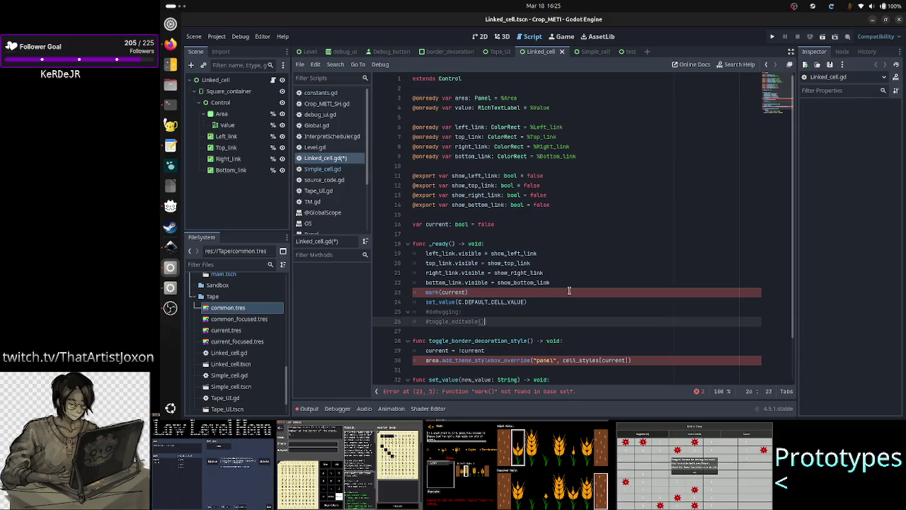
Delete the toggle_border_decoration_style function and its leftover blank line.
{"action": "key", "text": "Down"}
{"action": "key", "text": "Down"}
{"action": "key", "text": "Down"}
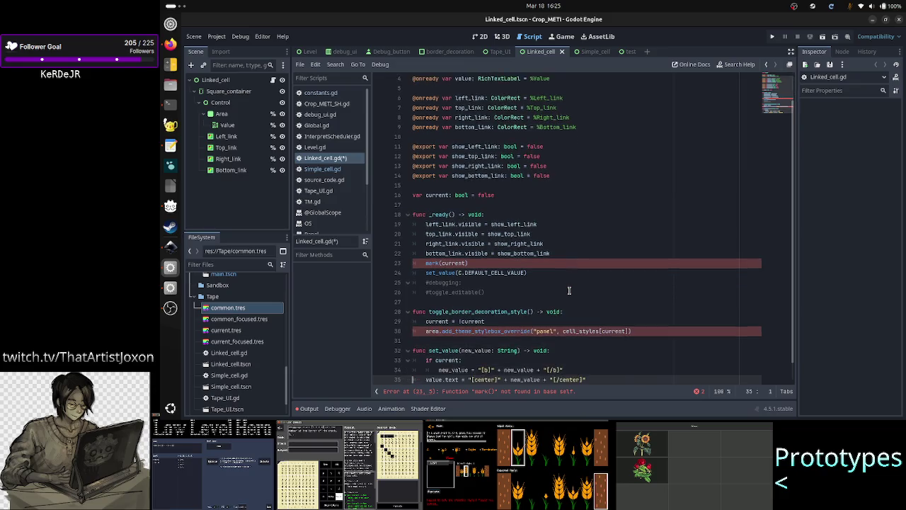
{"action": "key", "text": "Up"}
{"action": "key", "text": "Up"}
{"action": "key", "text": "Up"}
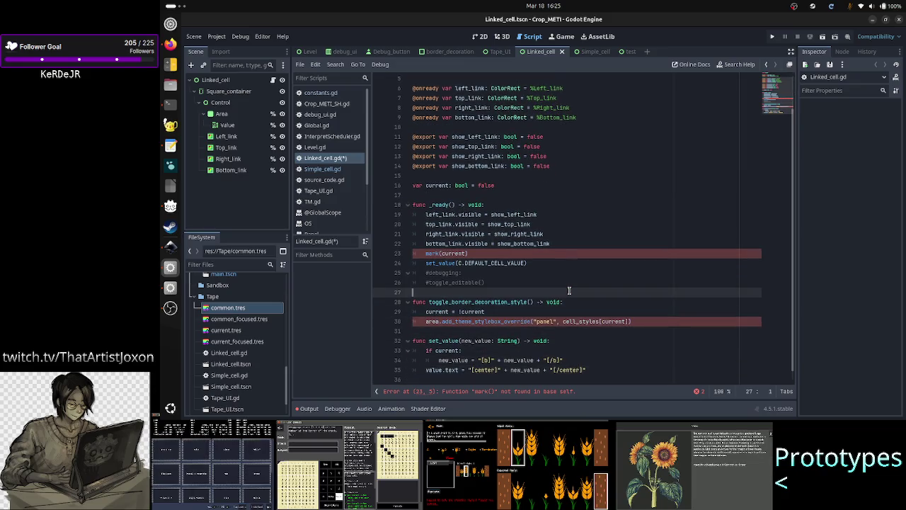
{"action": "key", "text": "shift+Down"}
{"action": "key", "text": "shift+Down"}
{"action": "key", "text": "shift+Down"}
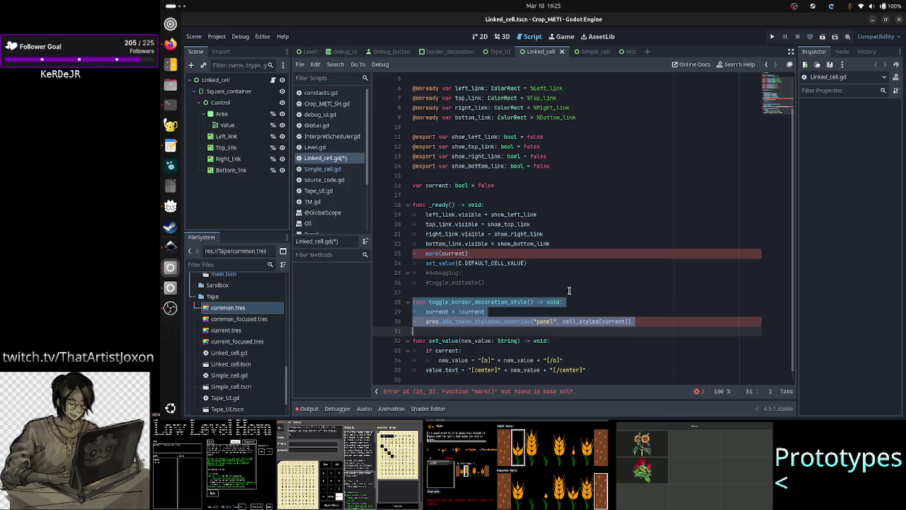
{"action": "key", "text": "shift+Left"}
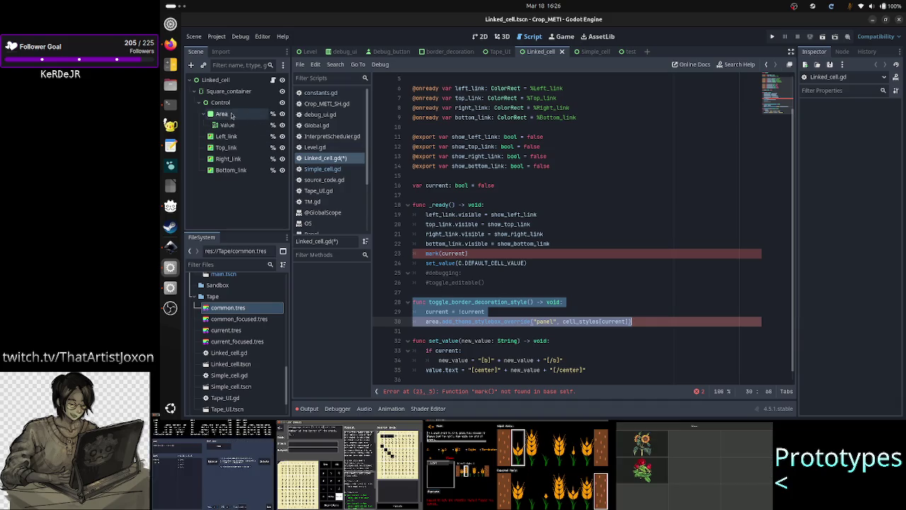
{"action": "key", "text": "BackSpace"}
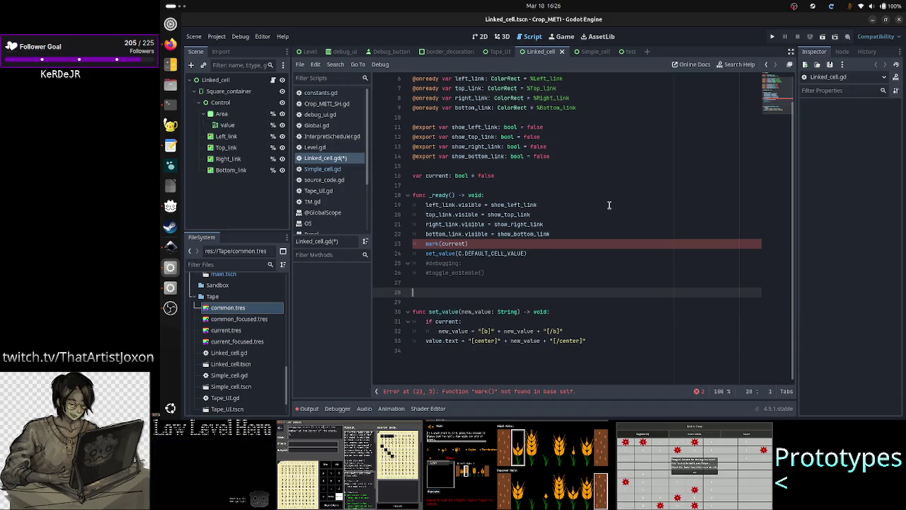
{"action": "key", "text": "BackSpace"}
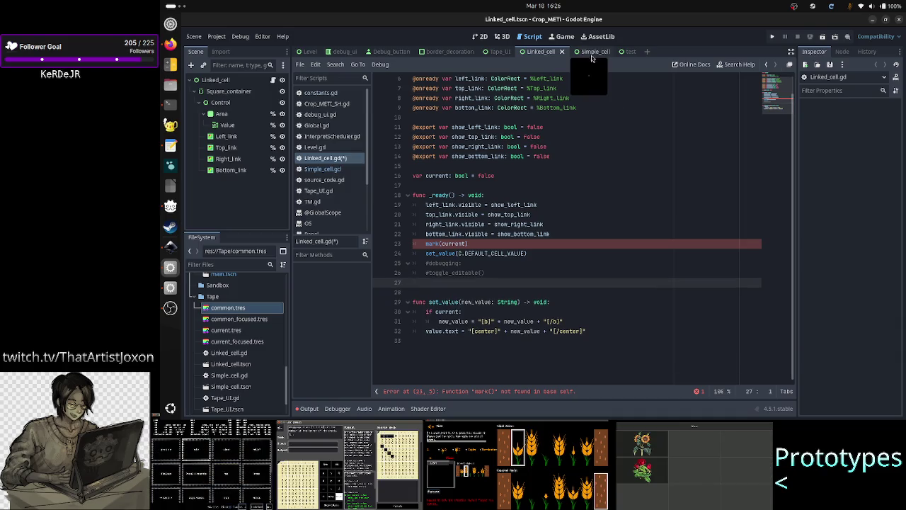
{"action": "left_click", "coordinate": [589, 52]}
In Simple_cell.gd, select the toggle_editable through mark_as_common functions to copy them.
{"action": "left_click", "coordinate": [540, 52]}
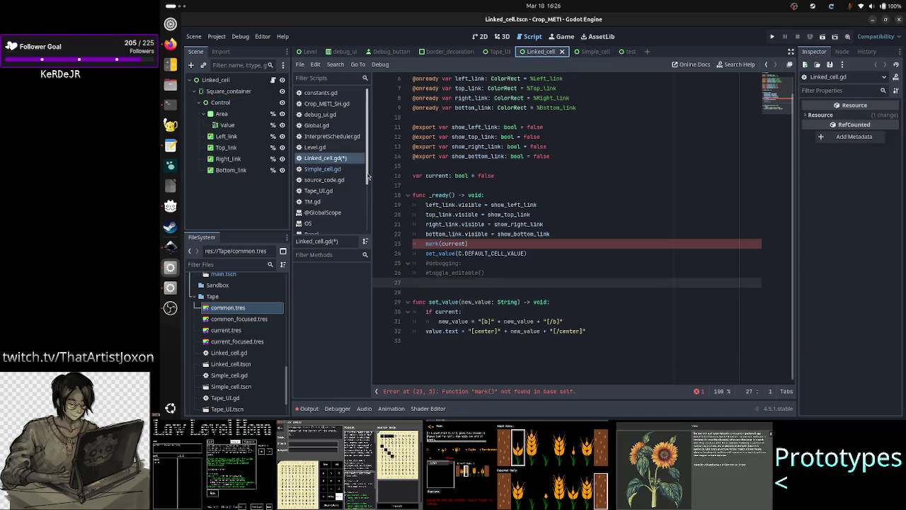
{"action": "left_click", "coordinate": [562, 188]}
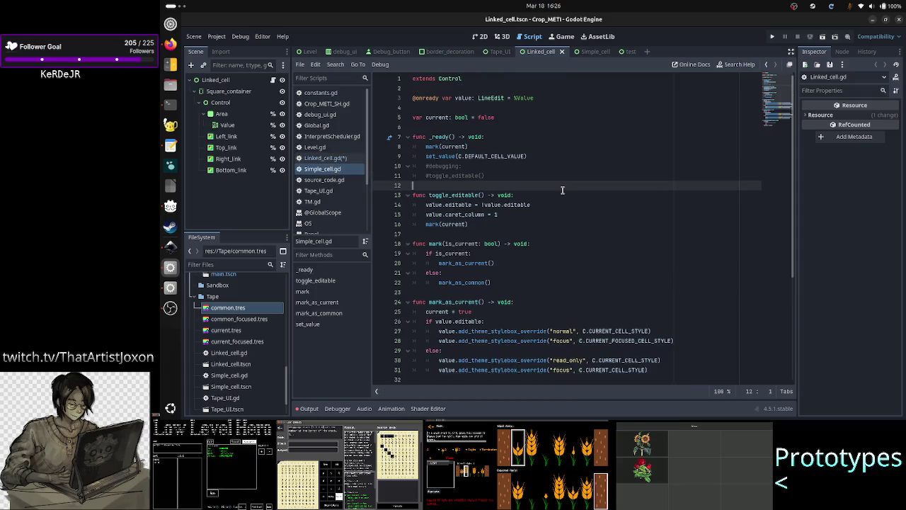
{"action": "left_click", "coordinate": [329, 160]}
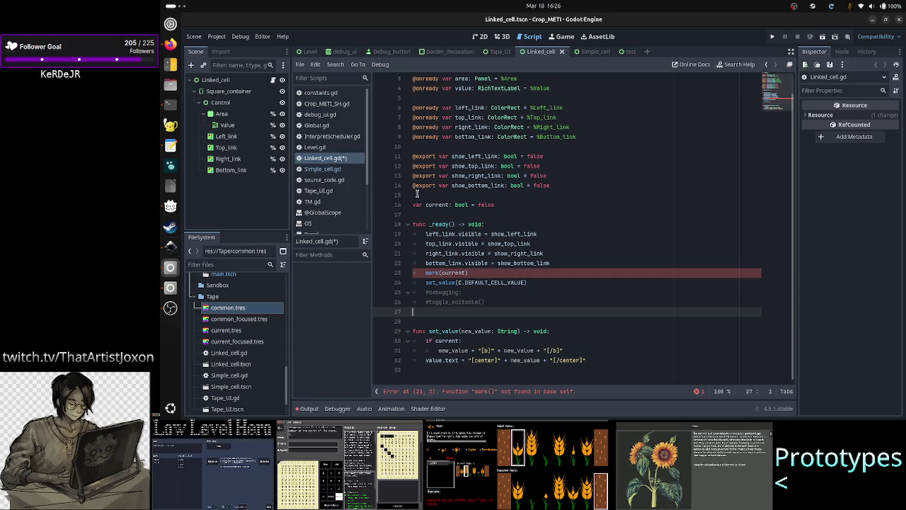
{"action": "left_click", "coordinate": [322, 169]}
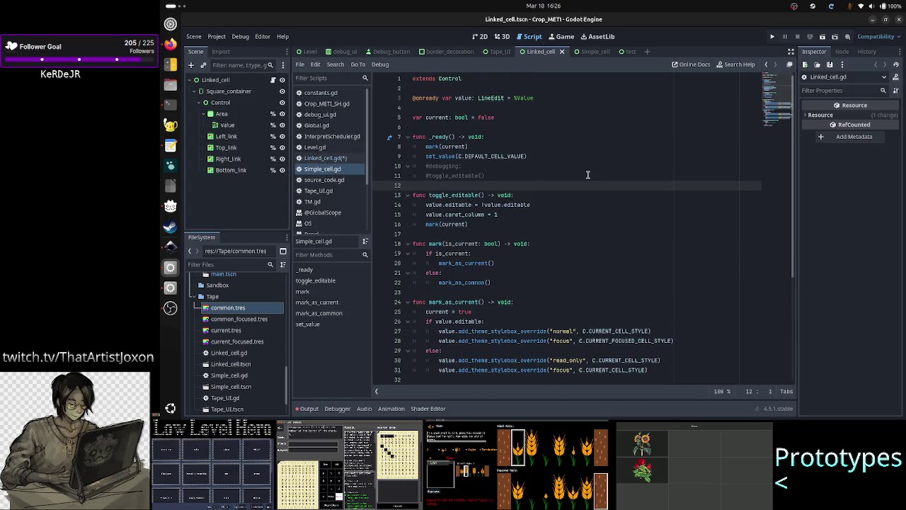
{"action": "key", "text": "shift+Down"}
{"action": "key", "text": "shift+Down"}
{"action": "key", "text": "shift+Down"}
{"action": "key", "text": "shift+Down"}
{"action": "key", "text": "shift+Down"}
{"action": "key", "text": "shift+Down"}
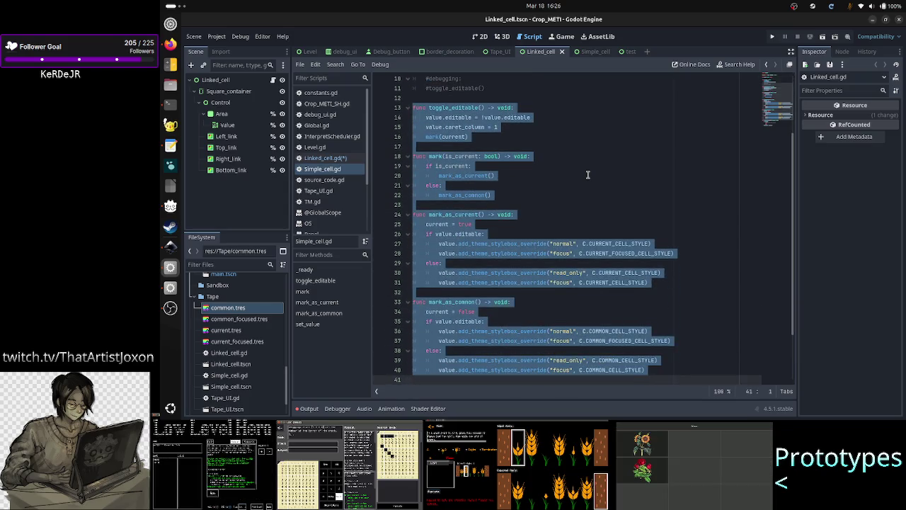
{"action": "scroll", "coordinate": [587, 175], "scroll_direction": "down", "scroll_amount": 1}
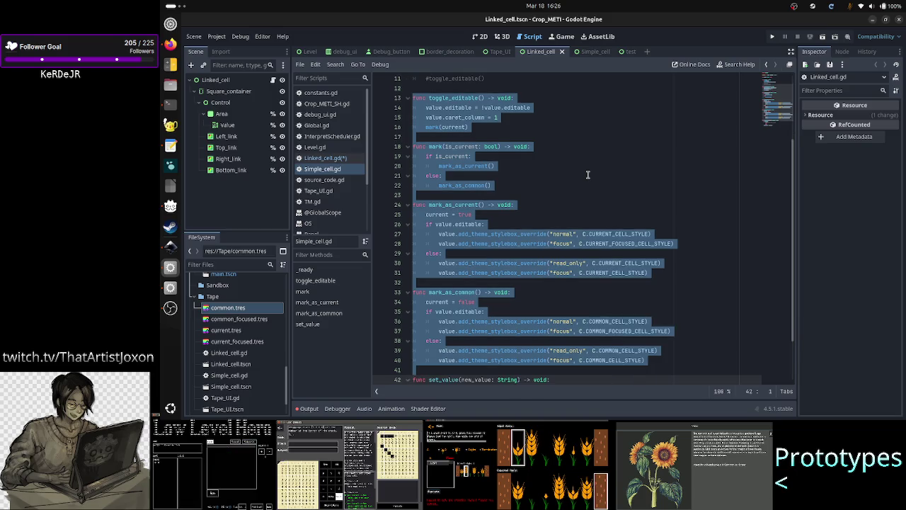
{"action": "key", "text": "shift+Left"}
{"action": "key", "text": "ctrl+c"}
Paste the functions at line 27 of Linked_cell.gd and add a blank line before mark(current).
{"action": "left_click", "coordinate": [587, 175]}
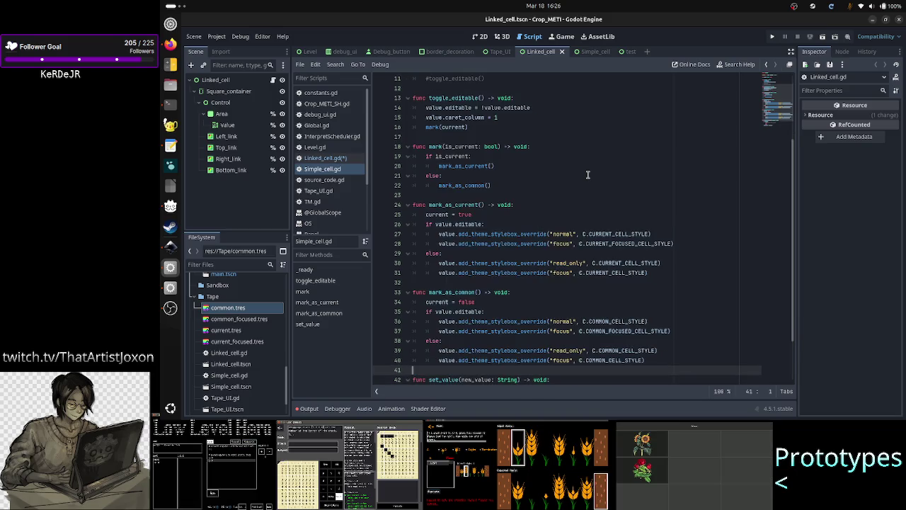
{"action": "left_click", "coordinate": [349, 159]}
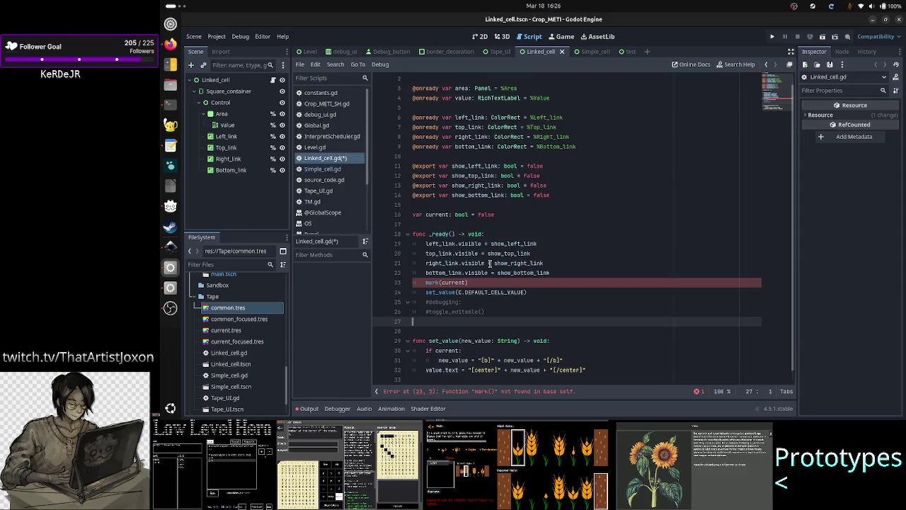
{"action": "key", "text": "ctrl+v"}
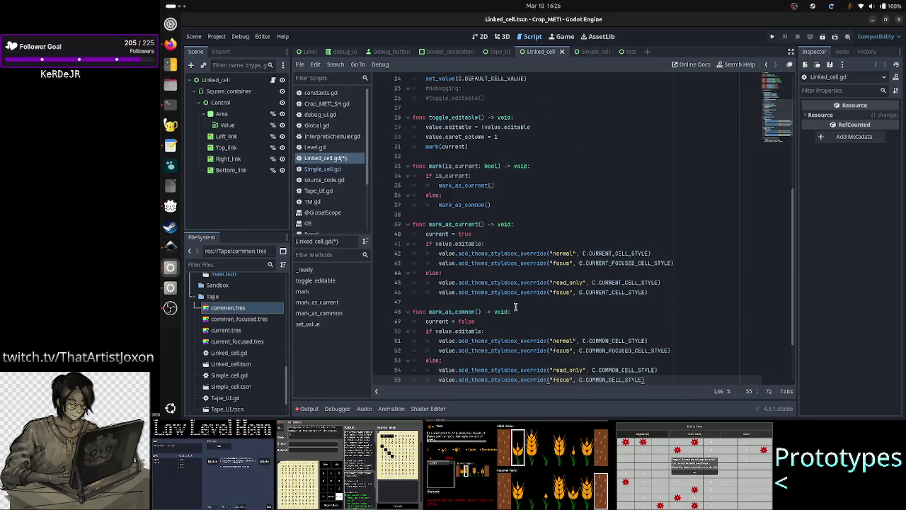
{"action": "scroll", "coordinate": [520, 290], "scroll_direction": "up", "scroll_amount": 8}
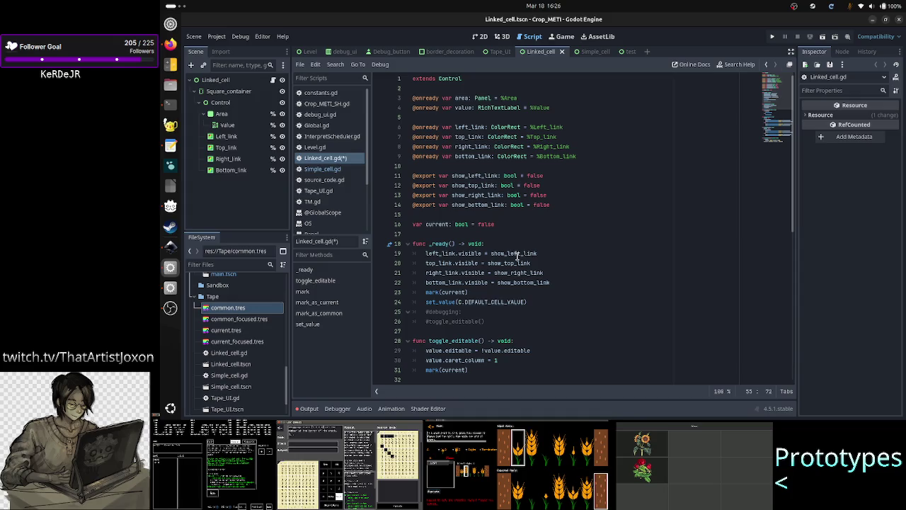
{"action": "left_click", "coordinate": [555, 286]}
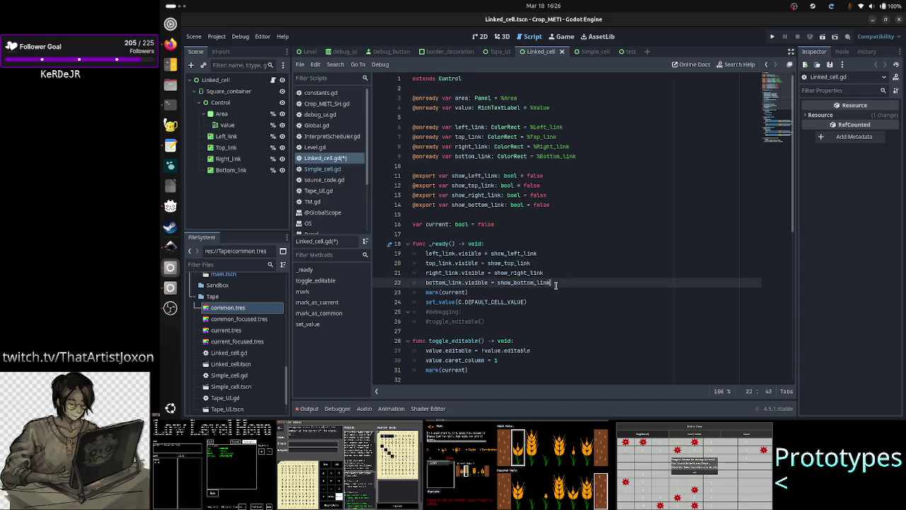
{"action": "key", "text": "Return"}
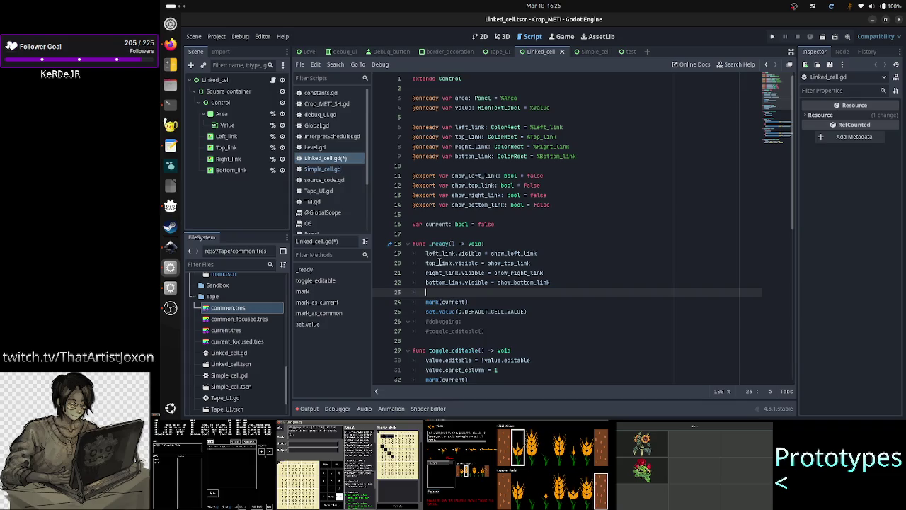
{"action": "scroll", "coordinate": [534, 302], "scroll_direction": "down", "scroll_amount": 3}
{"action": "scroll", "coordinate": [535, 301], "scroll_direction": "down", "scroll_amount": 3}
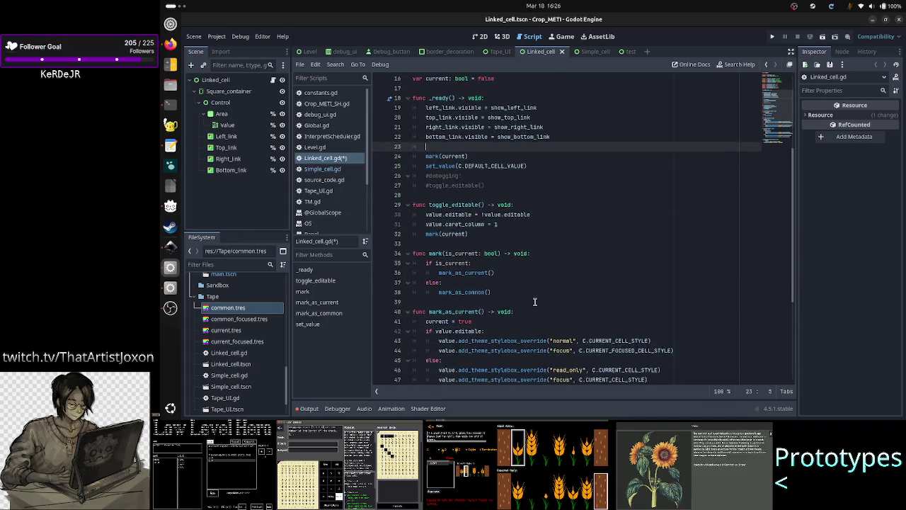
{"action": "scroll", "coordinate": [556, 269], "scroll_direction": "down", "scroll_amount": 4}
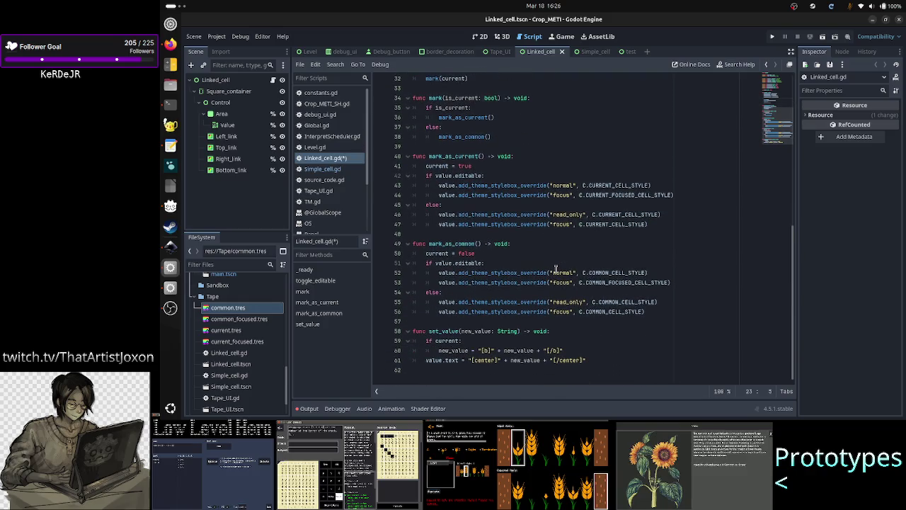
{"action": "scroll", "coordinate": [555, 269], "scroll_direction": "up", "scroll_amount": 6}
{"action": "scroll", "coordinate": [555, 269], "scroll_direction": "down", "scroll_amount": 6}
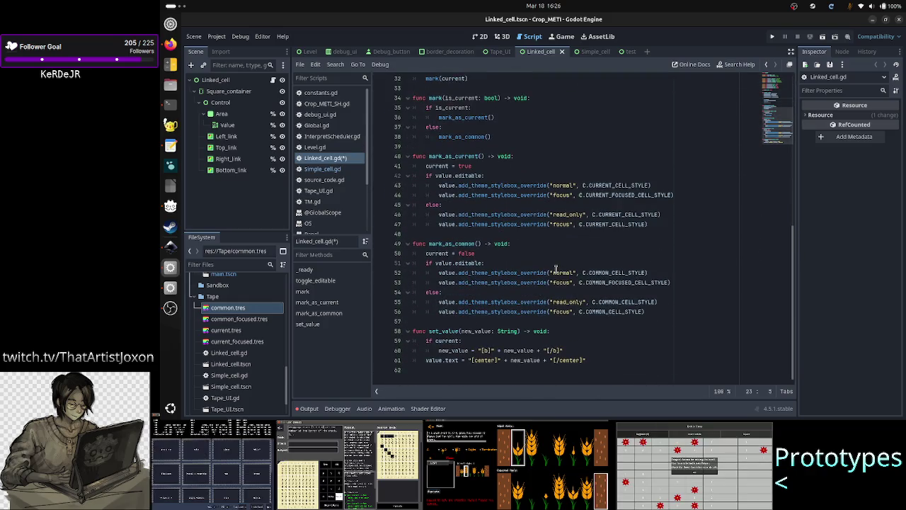
{"action": "left_click", "coordinate": [336, 171]}
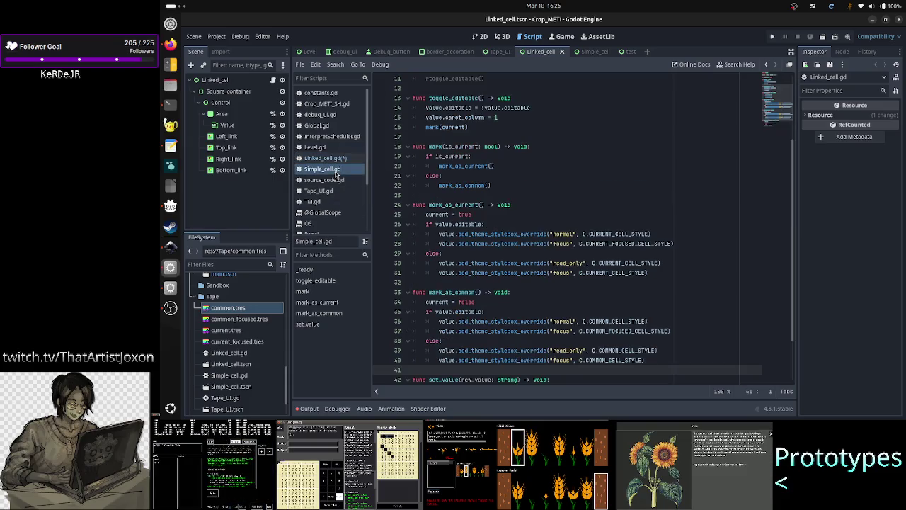
Select Simple_cell.gd's set_value function to copy it.
{"action": "scroll", "coordinate": [538, 286], "scroll_direction": "down", "scroll_amount": 2}
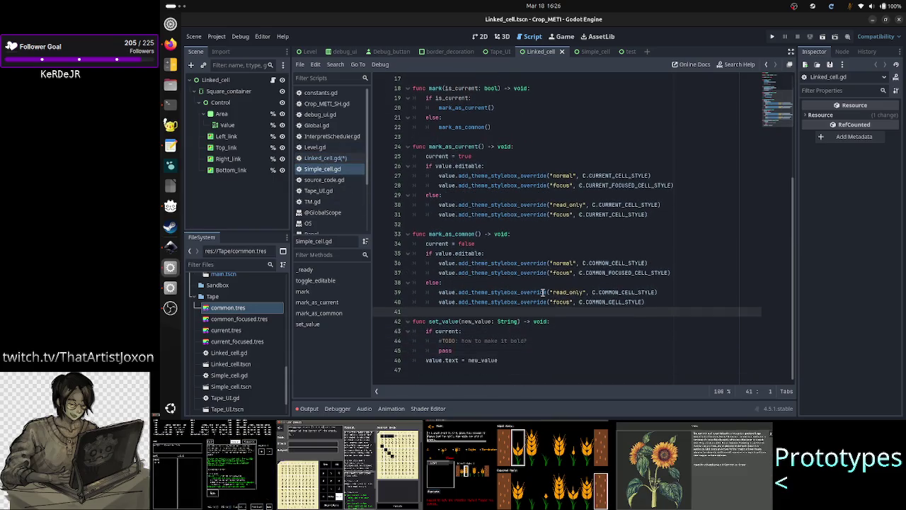
{"action": "triple_click", "coordinate": [521, 320]}
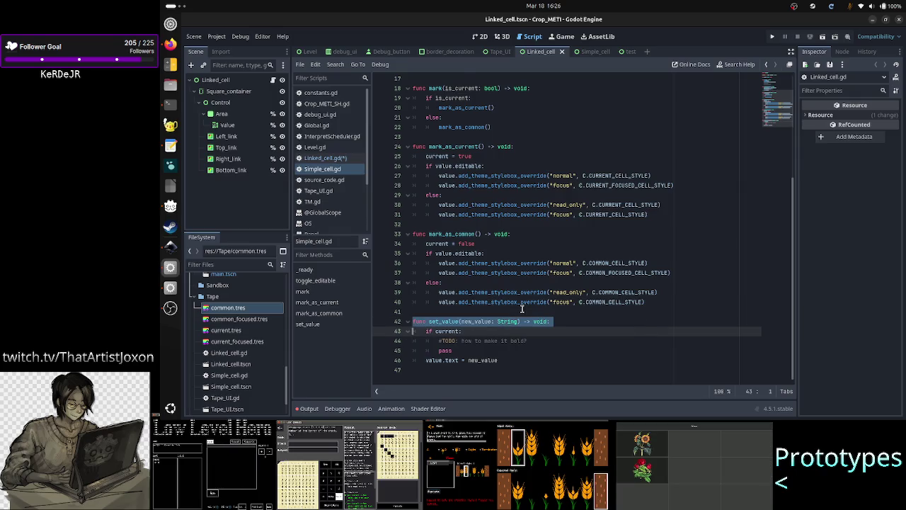
{"action": "key", "text": "shift+Down"}
{"action": "key", "text": "shift+Down"}
{"action": "key", "text": "shift+Down"}
{"action": "key", "text": "shift+End"}
{"action": "key", "text": "ctrl+c"}
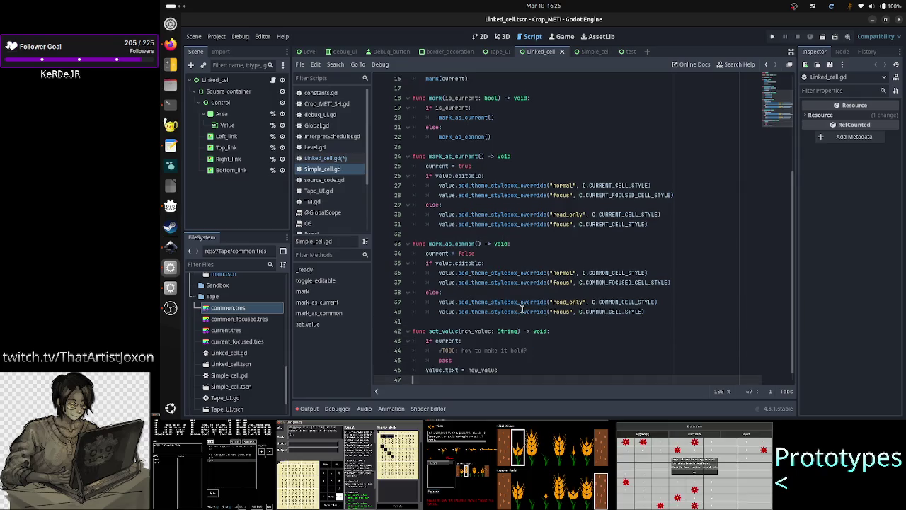
Replace Linked_cell.gd's set_value with Simple_cell's version and save the script.
{"action": "left_click", "coordinate": [329, 158]}
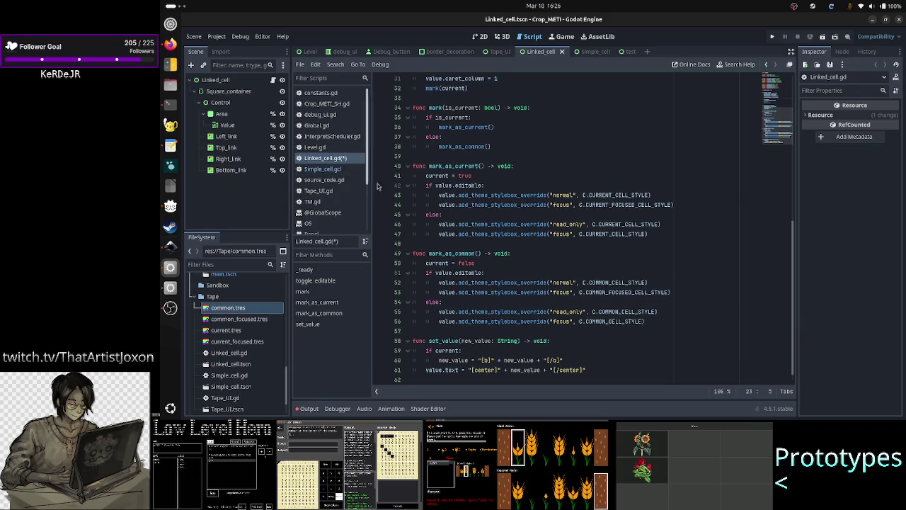
{"action": "triple_click", "coordinate": [449, 338]}
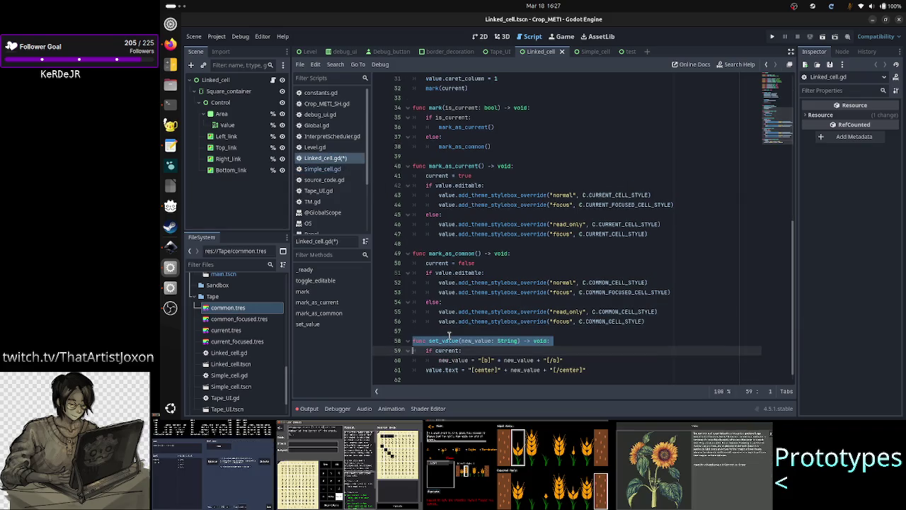
{"action": "key", "text": "shift+Down"}
{"action": "key", "text": "shift+Down"}
{"action": "key", "text": "shift+Down"}
{"action": "key", "text": "ctrl+v"}
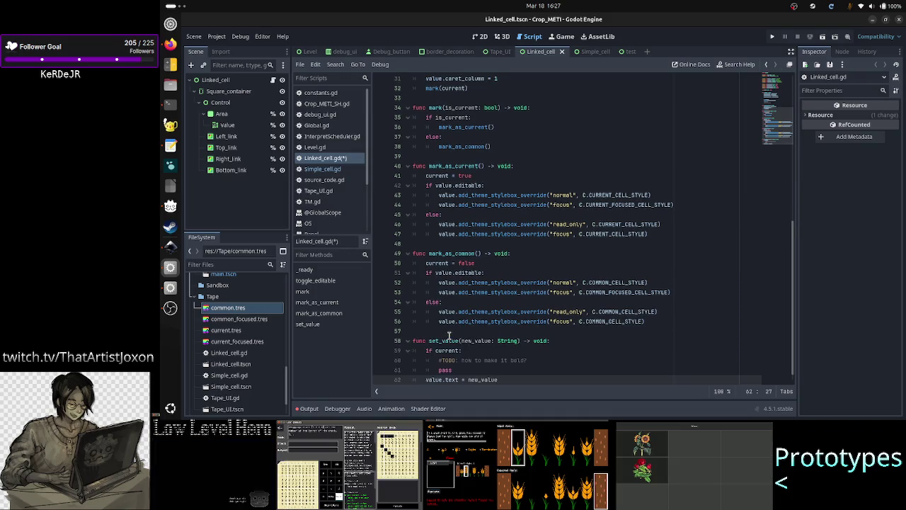
{"action": "key", "text": "Return"}
{"action": "key", "text": "BackSpace"}
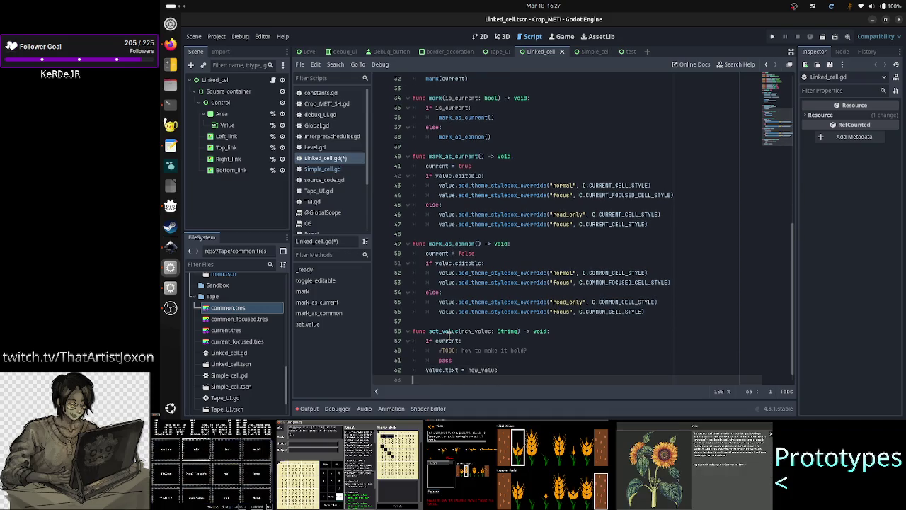
{"action": "key", "text": "Up"}
{"action": "key", "text": "Up"}
{"action": "key", "text": "Up"}
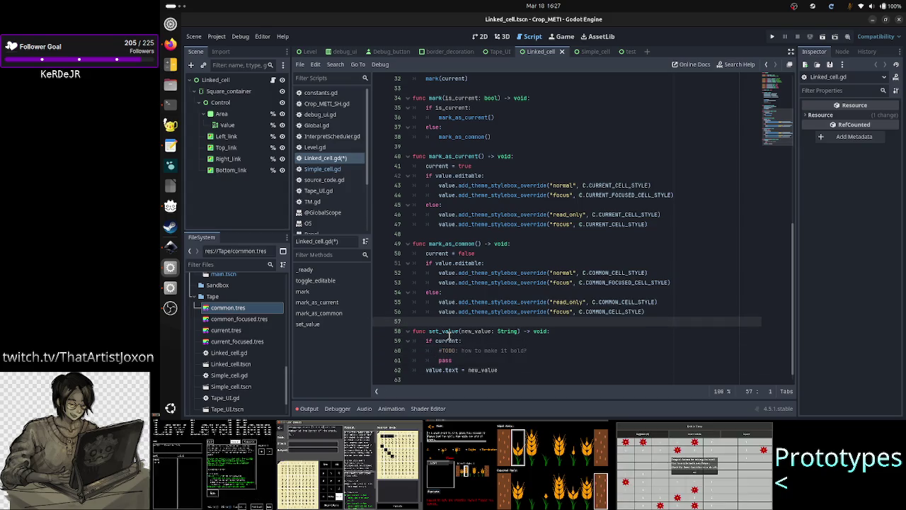
{"action": "key", "text": "ctrl+s"}
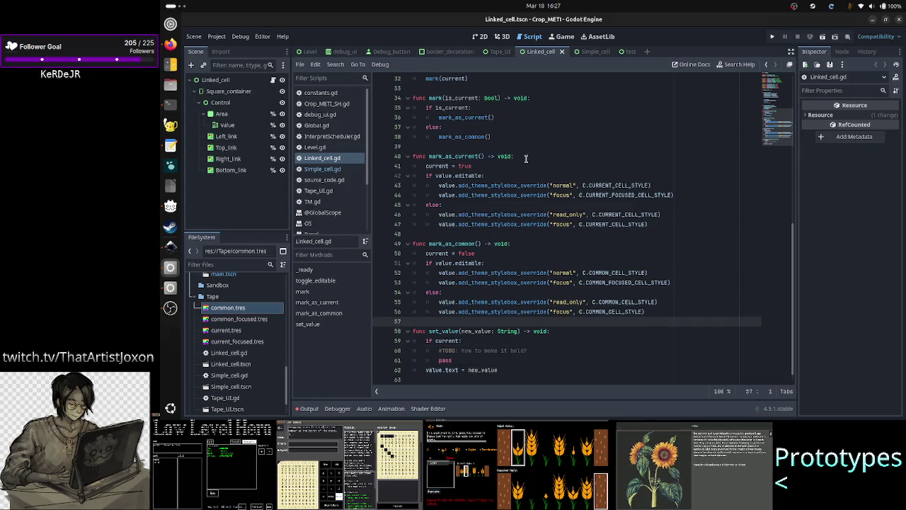
{"action": "left_click", "coordinate": [483, 37]}
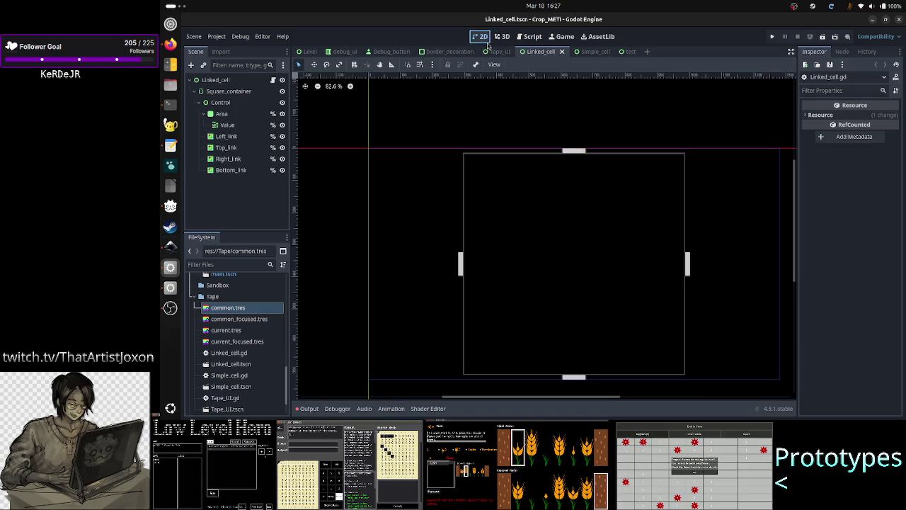
{"action": "left_click", "coordinate": [531, 36]}
{"action": "scroll", "coordinate": [476, 167], "scroll_direction": "up", "scroll_amount": 10}
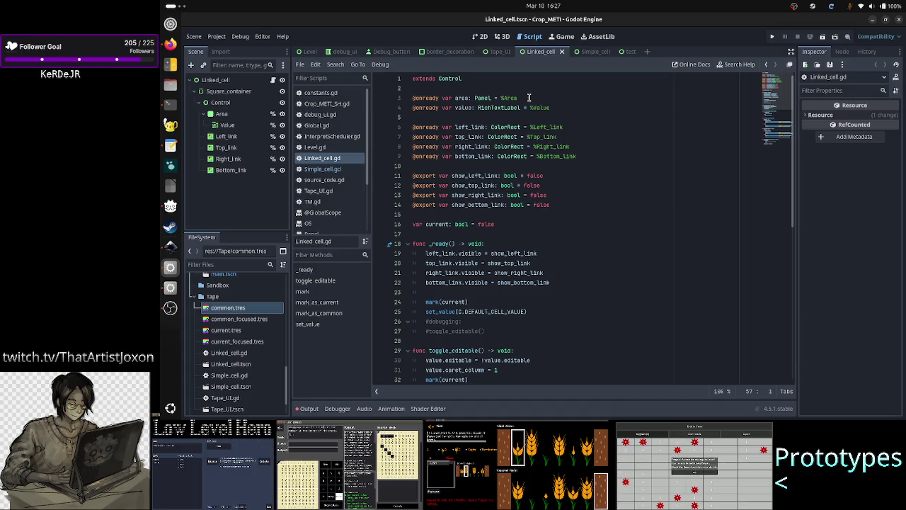
{"action": "left_click", "coordinate": [528, 98]}
{"action": "key", "text": "shift+End"}
{"action": "key", "text": "BackSpace"}
{"action": "key", "text": "BackSpace"}
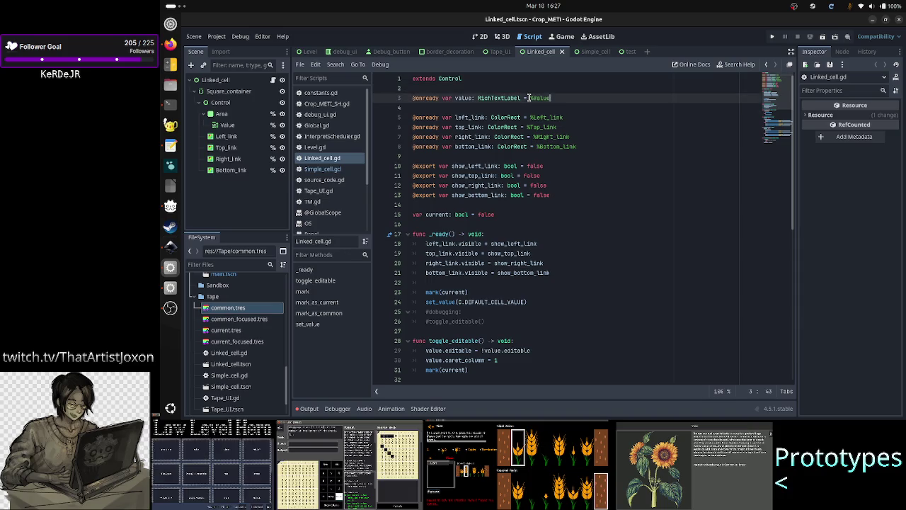
Change value's declared type from RichTextLabel to LineEdit and save the script.
{"action": "left_click", "coordinate": [571, 97]}
{"action": "key", "text": "Left"}
{"action": "key", "text": "Left"}
{"action": "key", "text": "Left"}
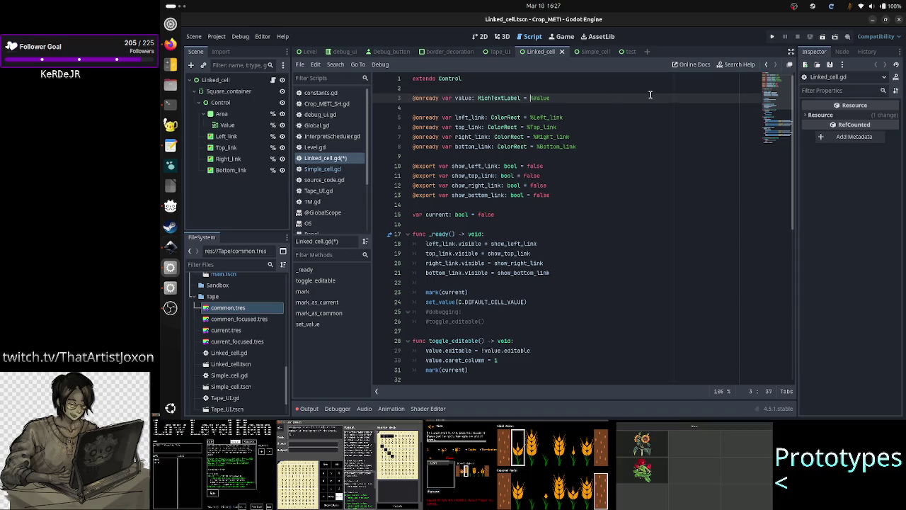
{"action": "key", "text": "BackSpace"}
{"action": "key", "text": "BackSpace"}
{"action": "key", "text": "BackSpace"}
{"action": "type", "text": "LineEdit"}
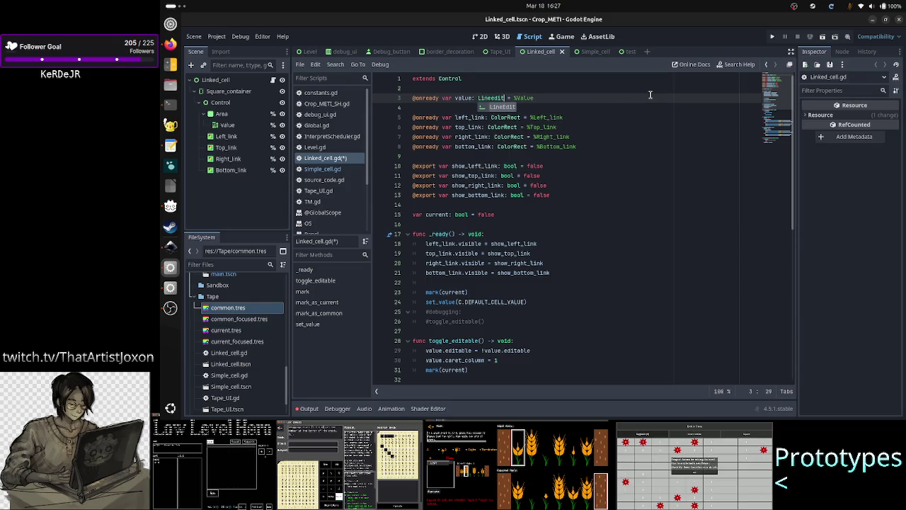
{"action": "key", "text": "Escape"}
{"action": "key", "text": "Up"}
{"action": "key", "text": "Down"}
{"action": "key", "text": "ctrl+s"}
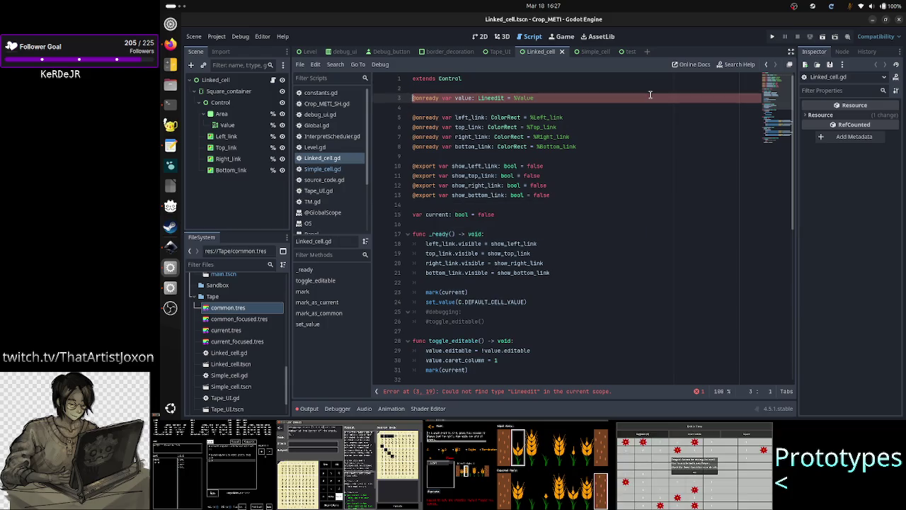
Compare with Simple_cell.gd, then show the Linked_cell scene in the 2D view.
{"action": "key", "text": "Down"}
{"action": "key", "text": "Down"}
{"action": "key", "text": "Down"}
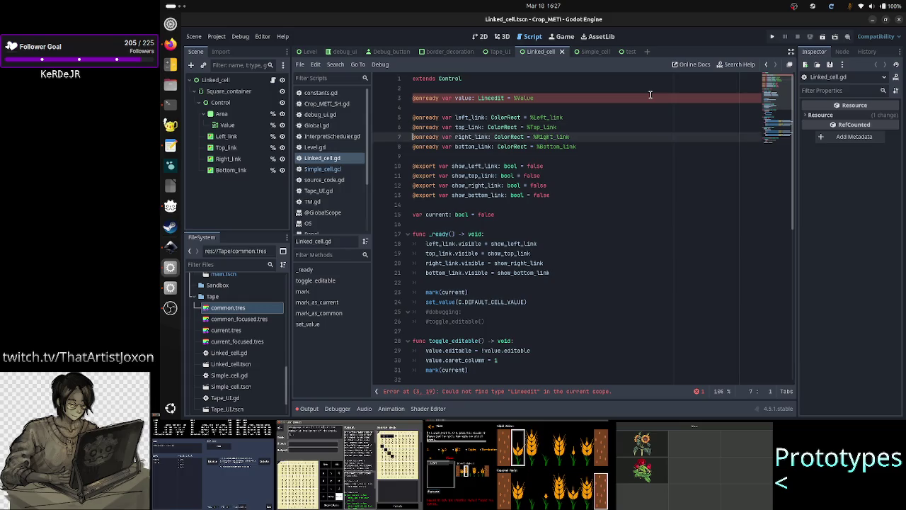
{"action": "key", "text": "Down"}
{"action": "key", "text": "Down"}
{"action": "key", "text": "Down"}
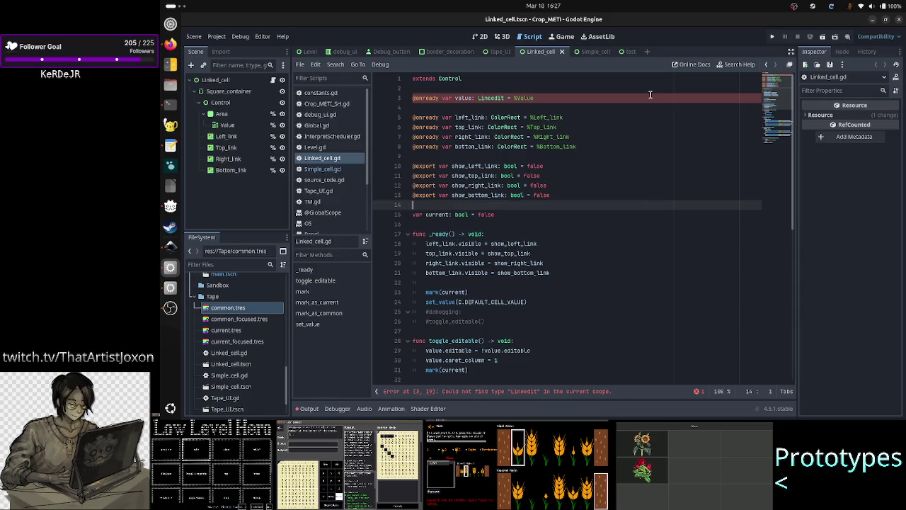
{"action": "left_click", "coordinate": [322, 169]}
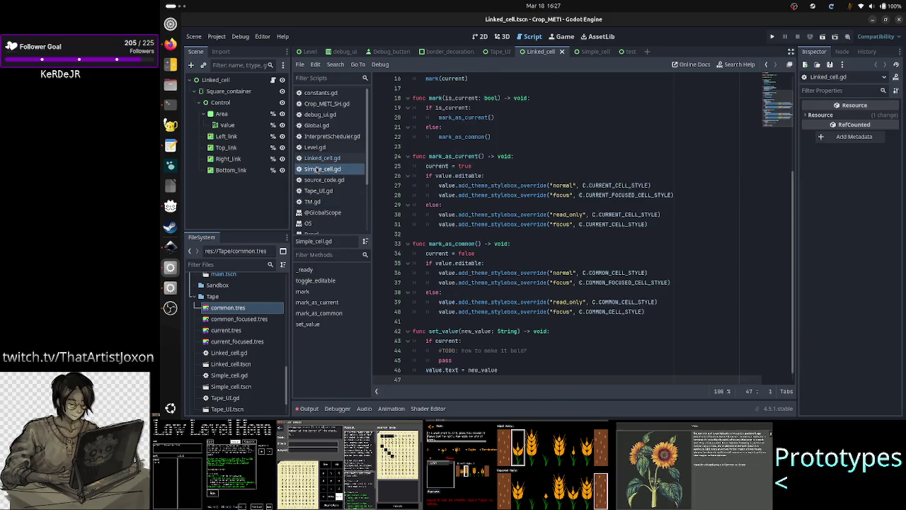
{"action": "scroll", "coordinate": [461, 171], "scroll_direction": "up", "scroll_amount": 5}
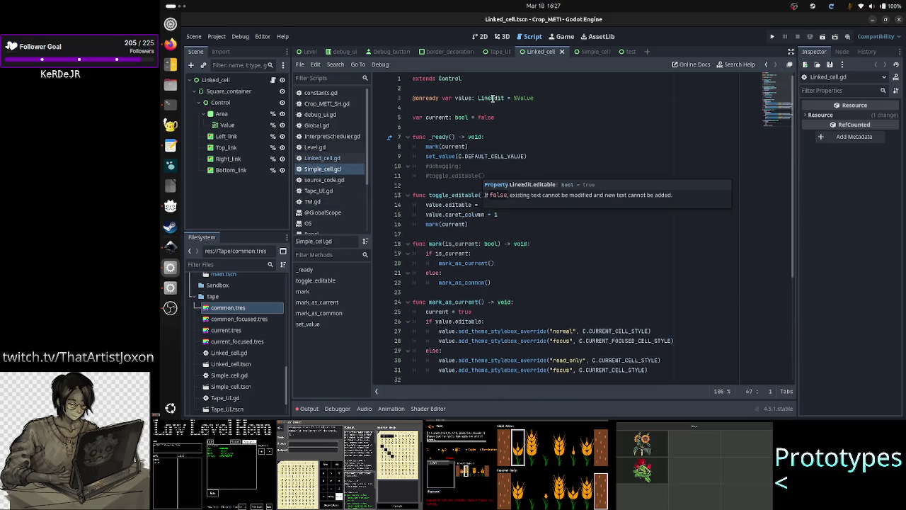
{"action": "left_click", "coordinate": [322, 158]}
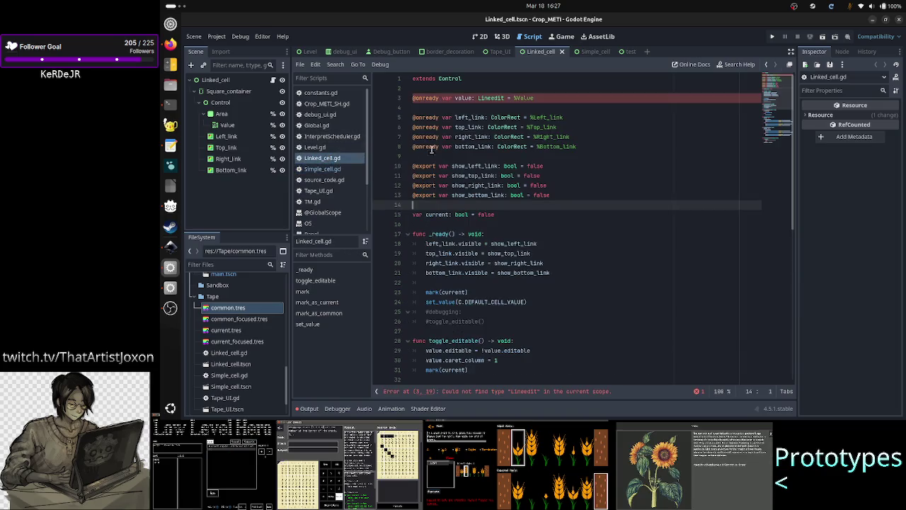
{"action": "left_click", "coordinate": [482, 38]}
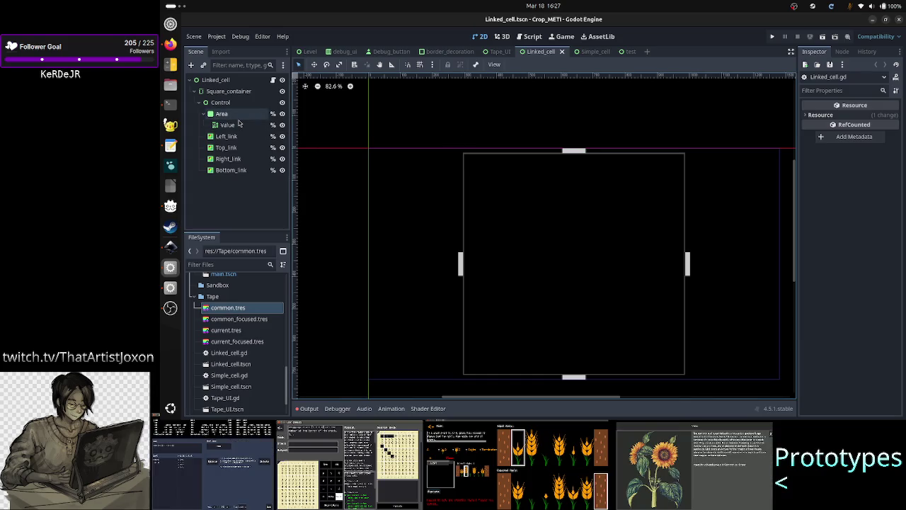
Compare the Linked_cell and Simple_cell scene trees, inspecting Area, Square_container and Value.
{"action": "left_click", "coordinate": [238, 116]}
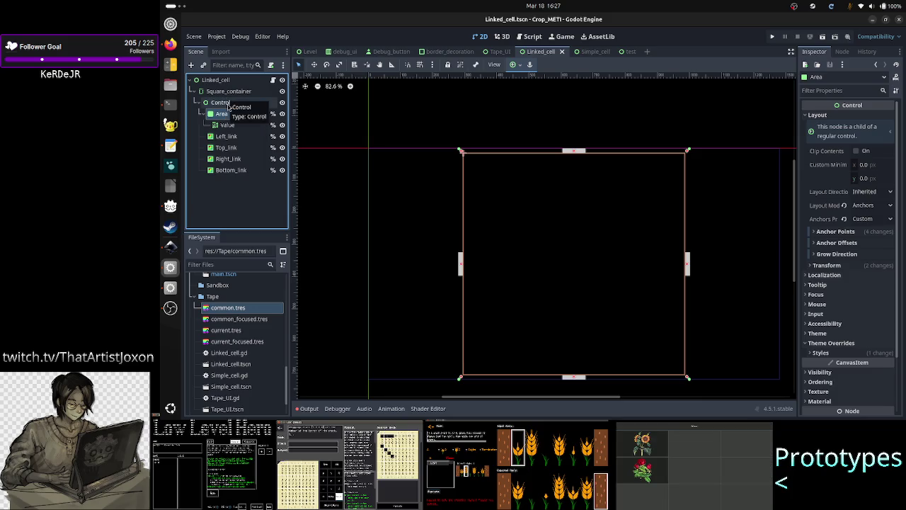
{"action": "left_click", "coordinate": [585, 51]}
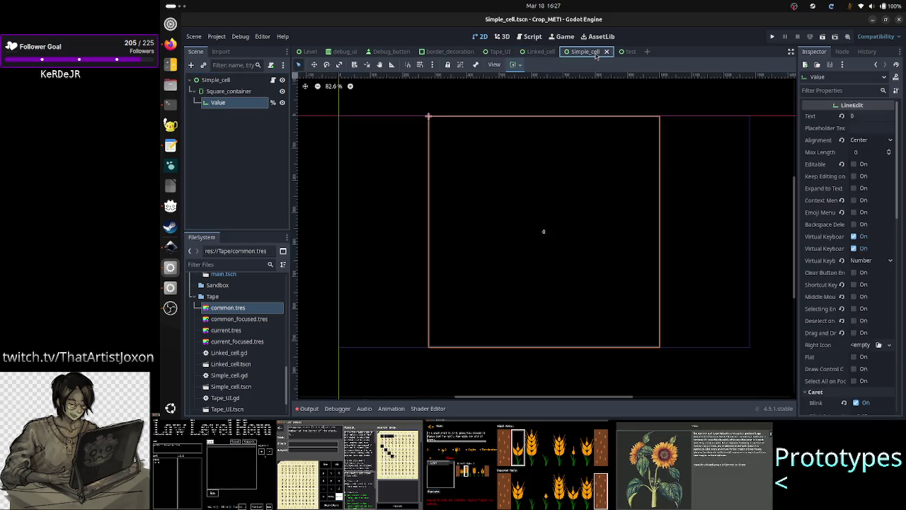
{"action": "left_click", "coordinate": [245, 94]}
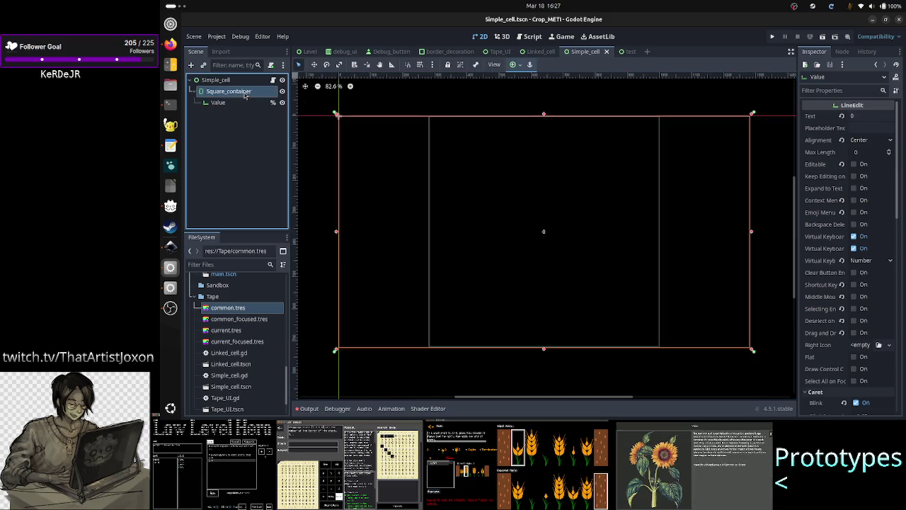
{"action": "left_click", "coordinate": [225, 104]}
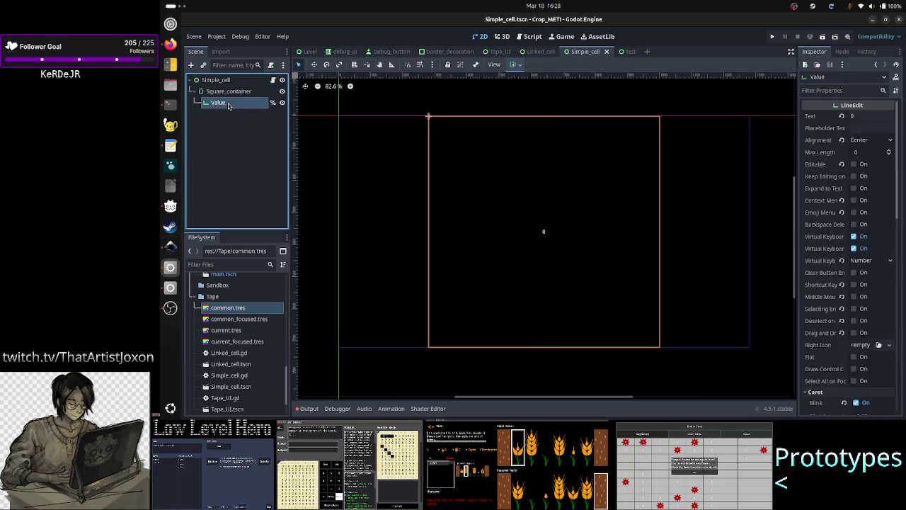
{"action": "left_click", "coordinate": [537, 51]}
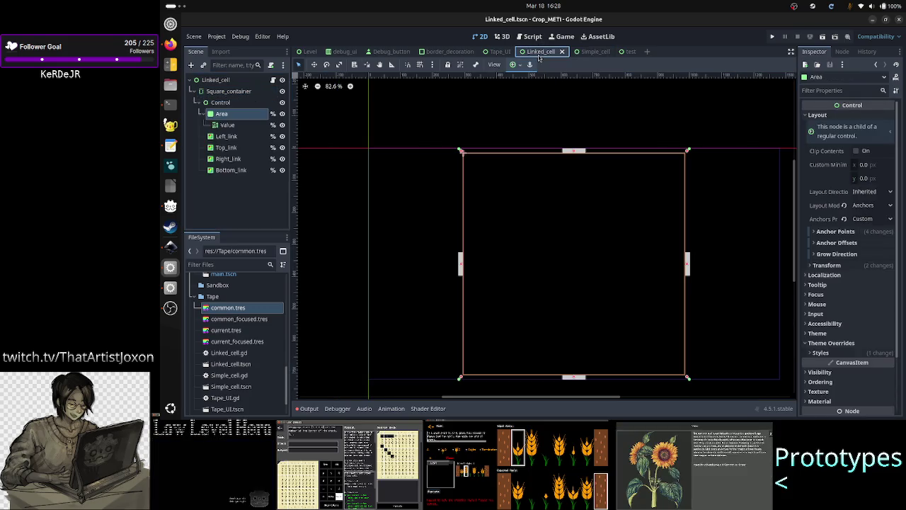
{"action": "left_click", "coordinate": [248, 106]}
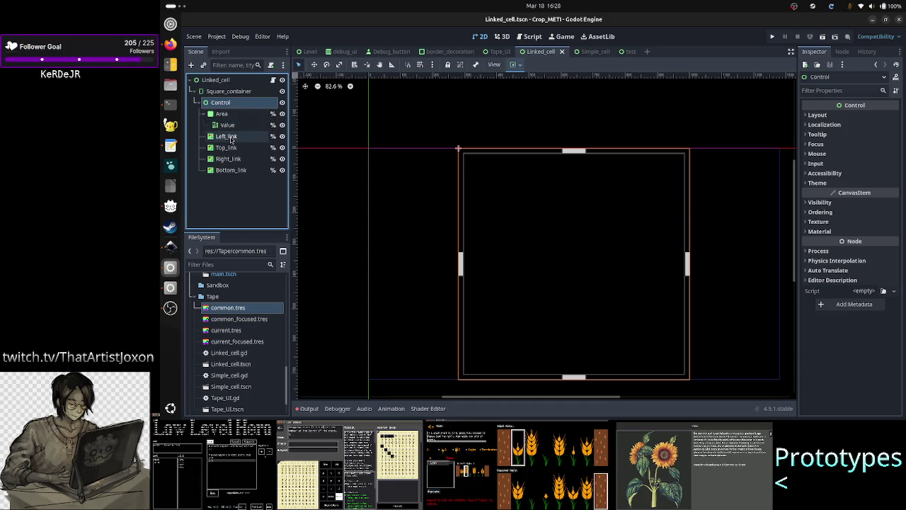
Select Linked_cell's Value node and expand Theme Overrides > Styles to see its Normal and Focus StyleBoxes.
{"action": "left_click", "coordinate": [200, 104]}
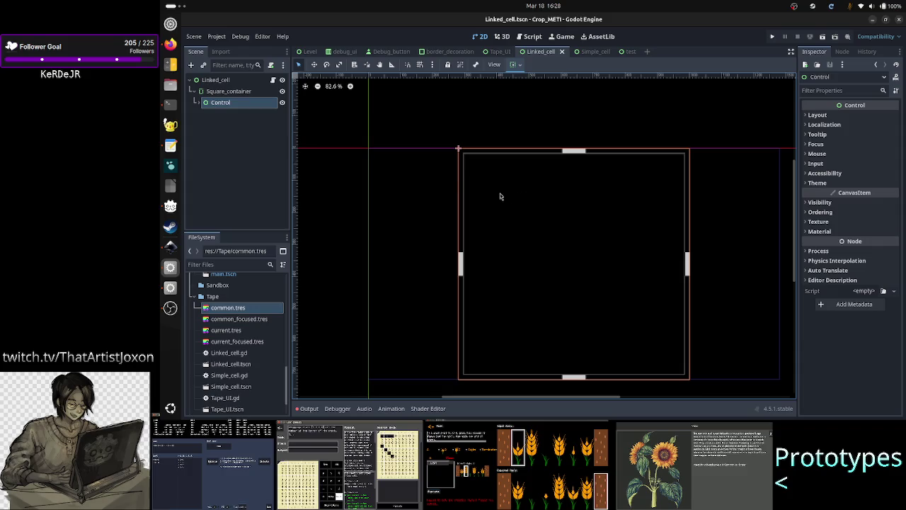
{"action": "left_click", "coordinate": [200, 103]}
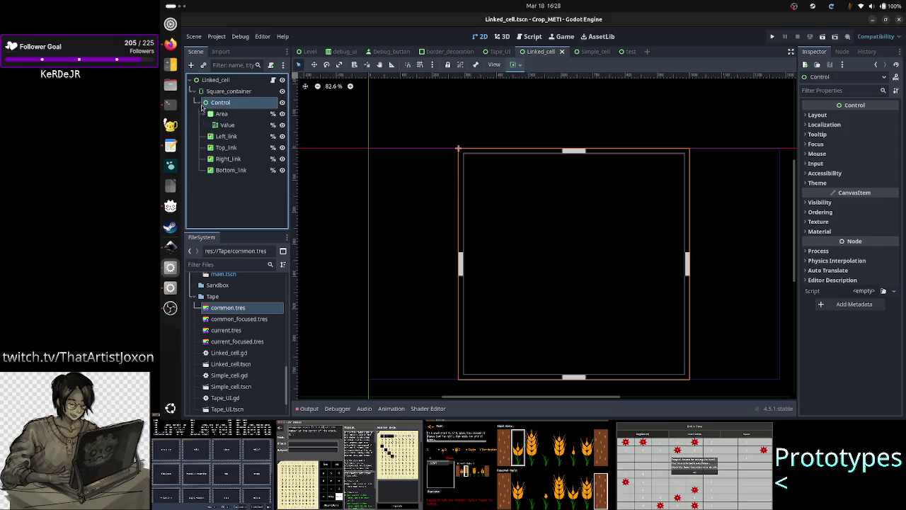
{"action": "left_click", "coordinate": [221, 115]}
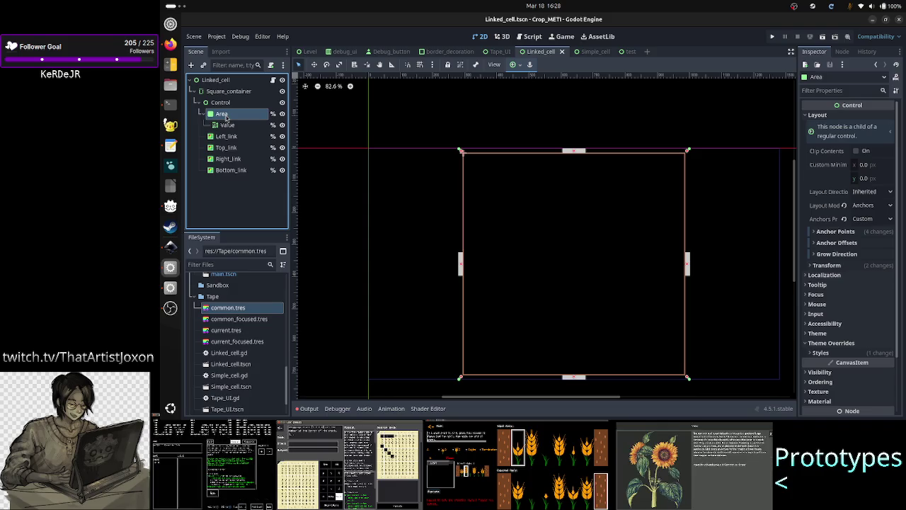
{"action": "left_click", "coordinate": [228, 104]}
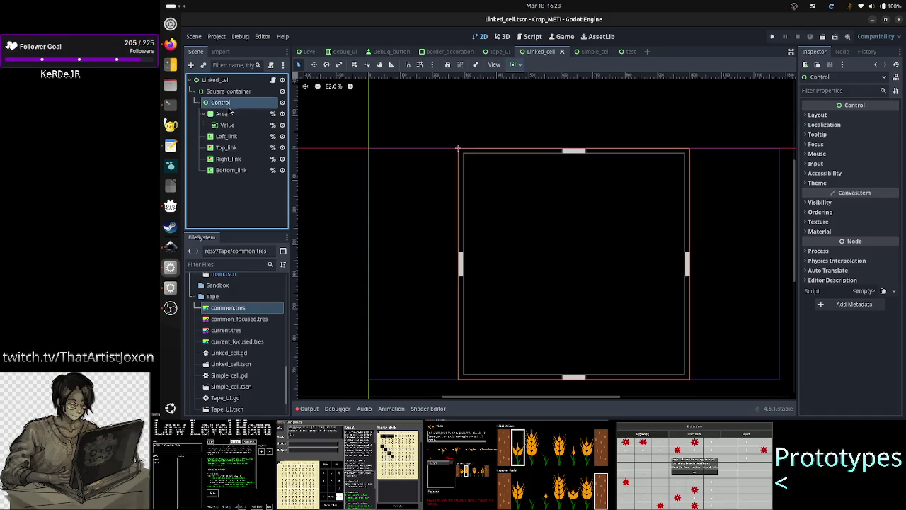
{"action": "left_click", "coordinate": [222, 114]}
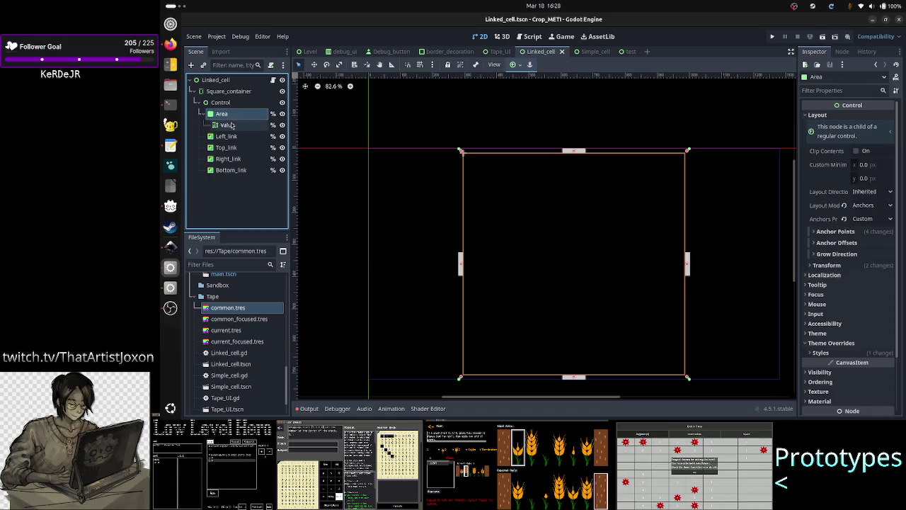
{"action": "left_click", "coordinate": [226, 125]}
{"action": "scroll", "coordinate": [842, 285], "scroll_direction": "down", "scroll_amount": 10}
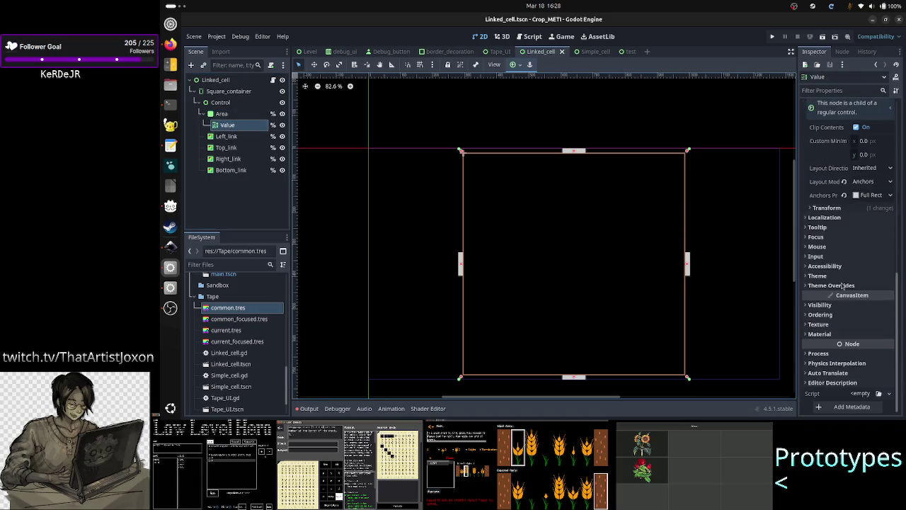
{"action": "left_click", "coordinate": [839, 285]}
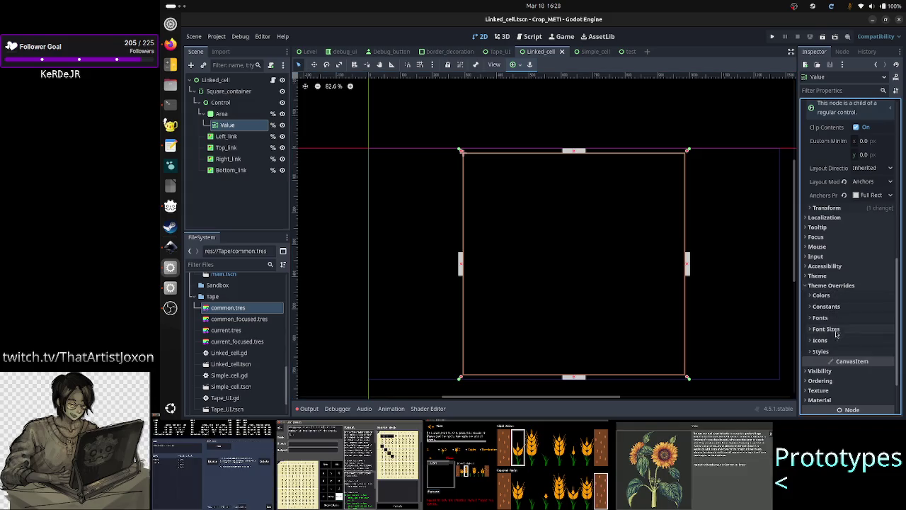
{"action": "left_click", "coordinate": [833, 352]}
{"action": "scroll", "coordinate": [835, 354], "scroll_direction": "down", "scroll_amount": 3}
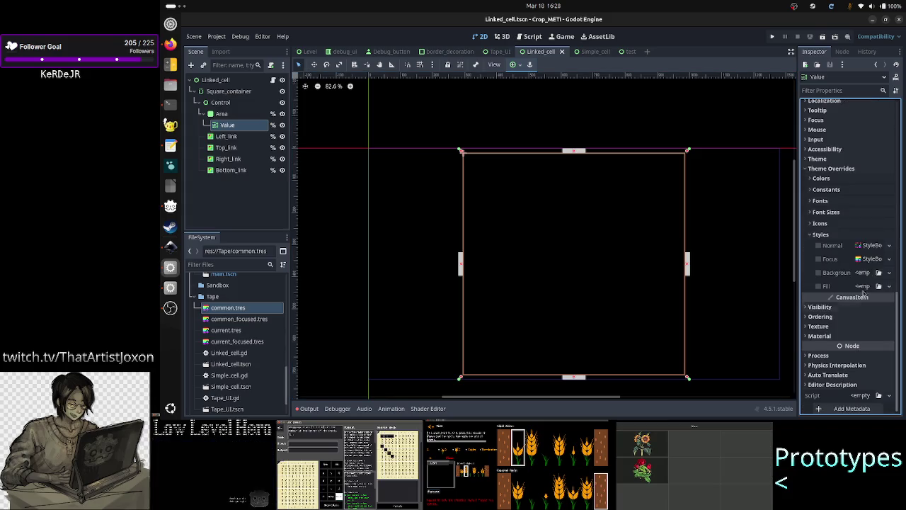
{"action": "left_click", "coordinate": [237, 126]}
Move Value directly under Control as its first child and delete the Area node.
{"action": "left_click_drag", "start_coordinate": [237, 126], "coordinate": [221, 105]}
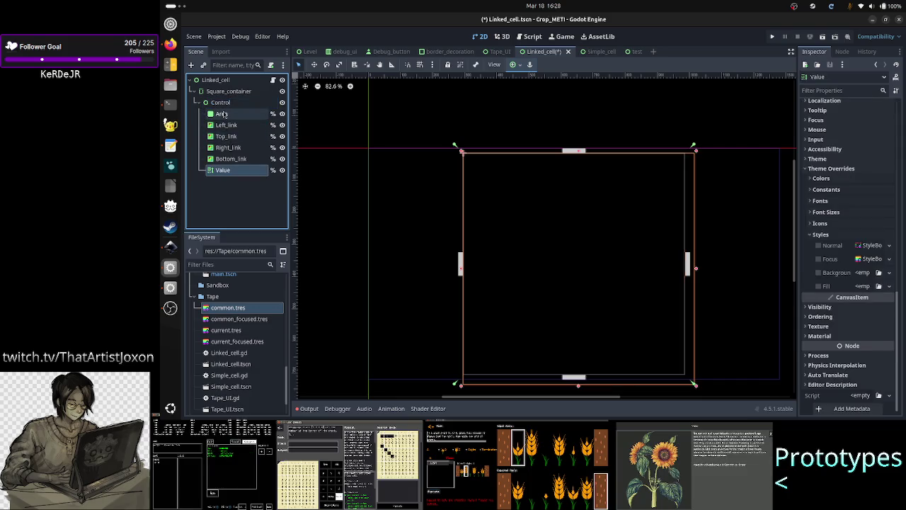
{"action": "left_click", "coordinate": [221, 114]}
{"action": "key", "text": "Delete"}
{"action": "key", "text": "Return"}
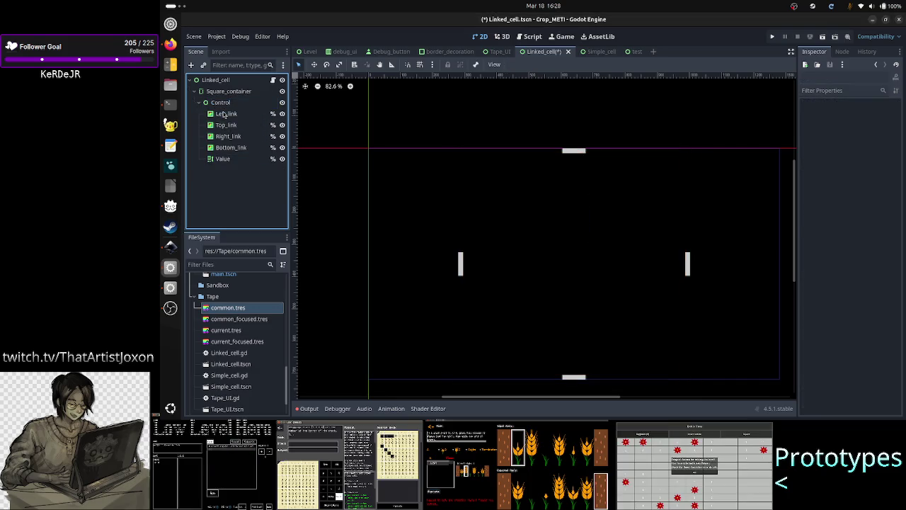
{"action": "left_click_drag", "start_coordinate": [223, 158], "coordinate": [226, 111]}
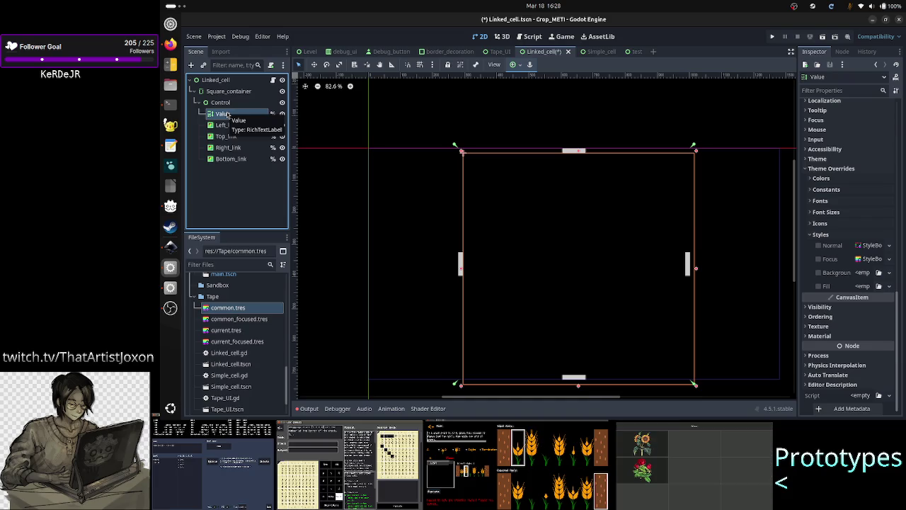
Start changing Value's node type to LineEdit, then cancel it.
{"action": "right_click", "coordinate": [227, 114]}
{"action": "left_click", "coordinate": [271, 211]}
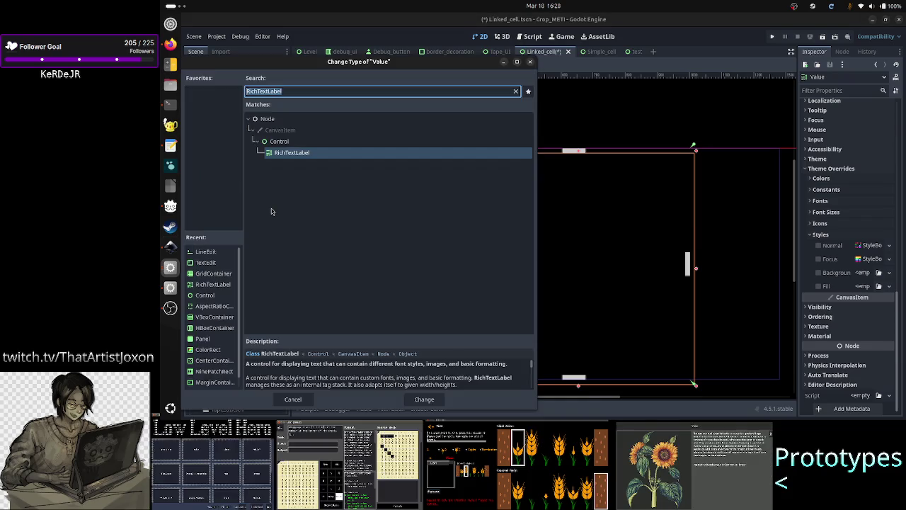
{"action": "type", "text": "line"}
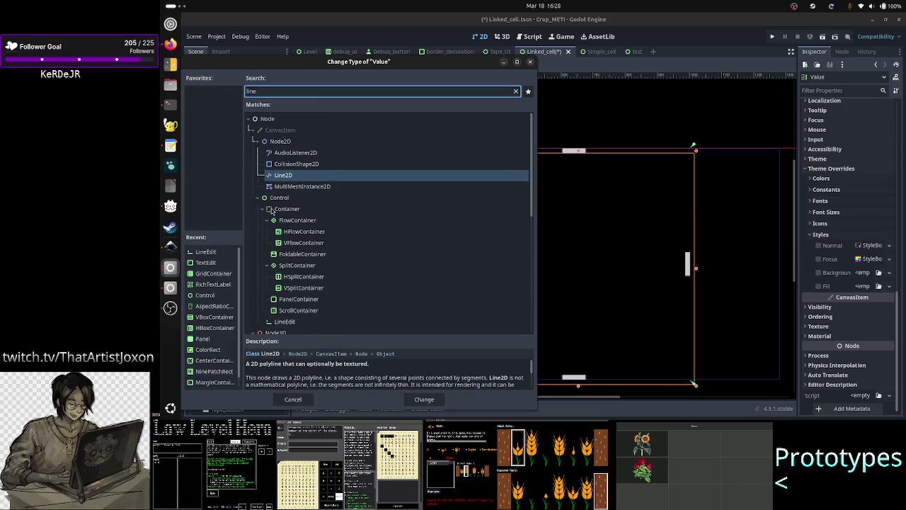
{"action": "key", "text": "Escape"}
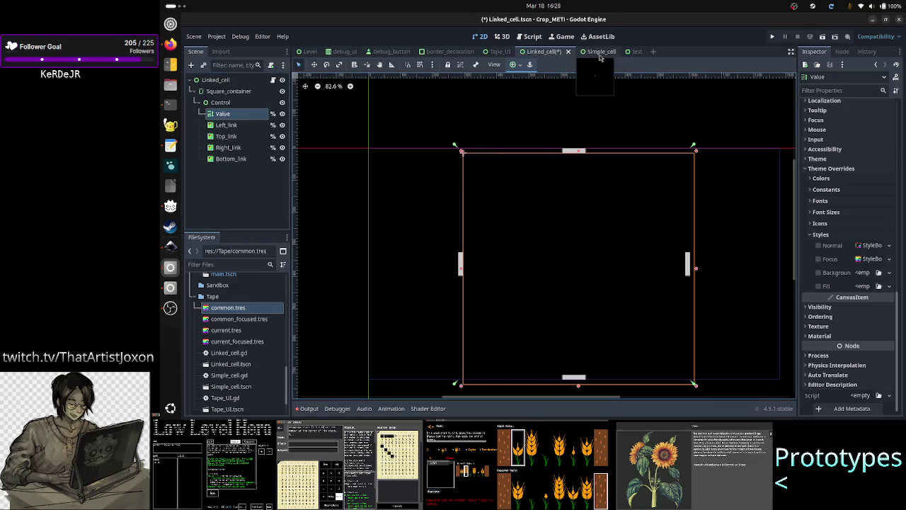
Copy Simple_cell's LineEdit Value, delete the old RichTextLabel Value, and paste the copy first under Control.
{"action": "left_click", "coordinate": [600, 52]}
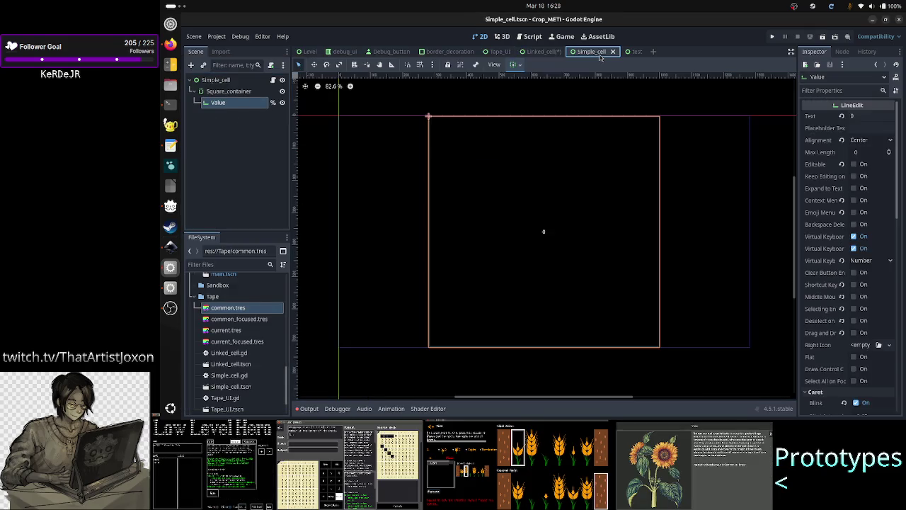
{"action": "right_click", "coordinate": [235, 103]}
{"action": "left_click", "coordinate": [264, 173]}
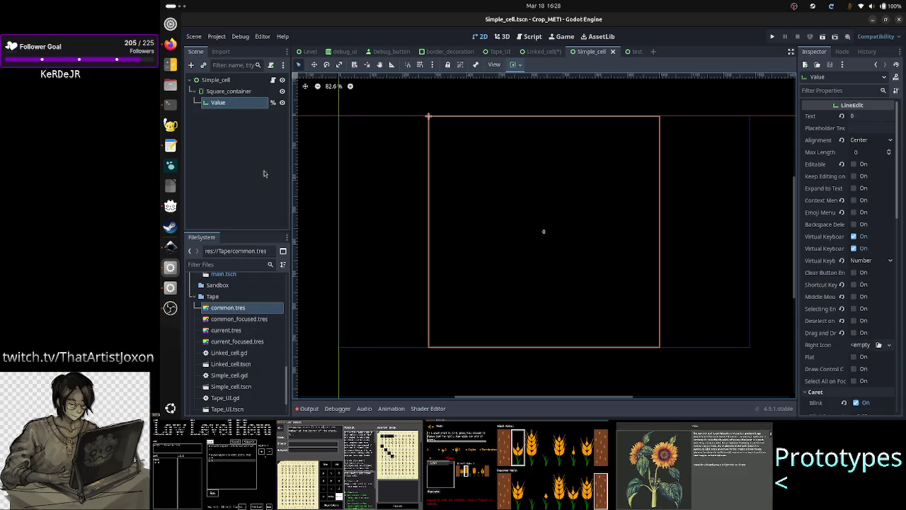
{"action": "left_click", "coordinate": [541, 52]}
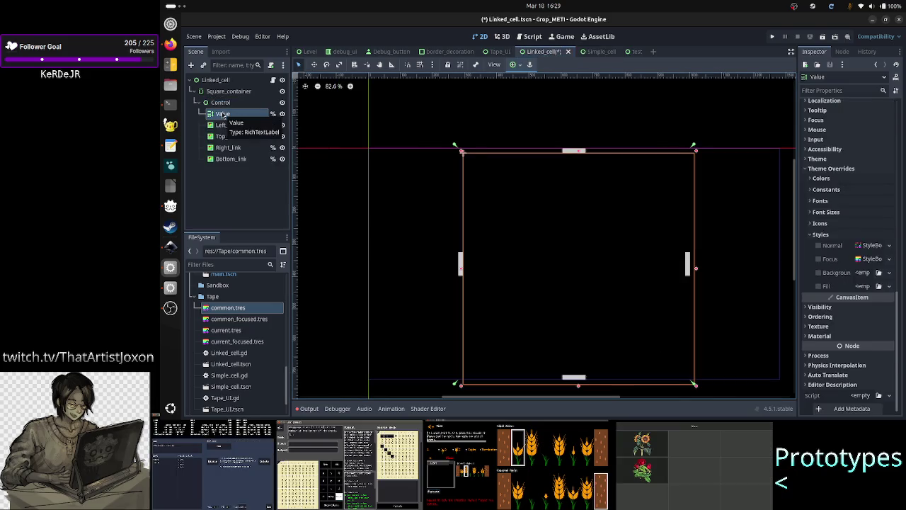
{"action": "key", "text": "Delete"}
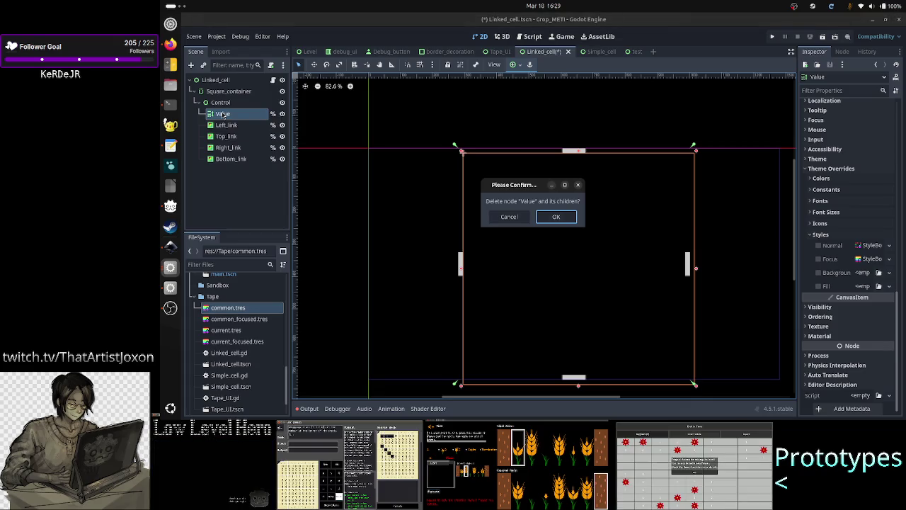
{"action": "key", "text": "Return"}
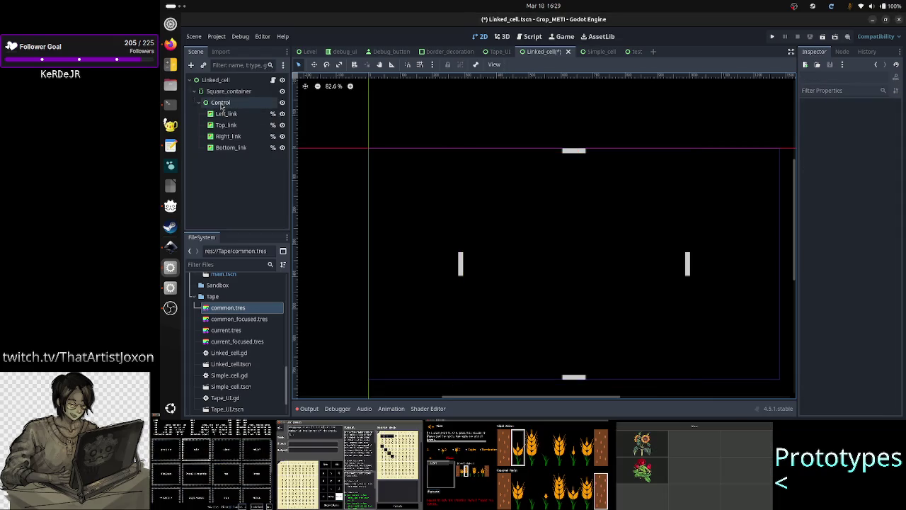
{"action": "right_click", "coordinate": [221, 104]}
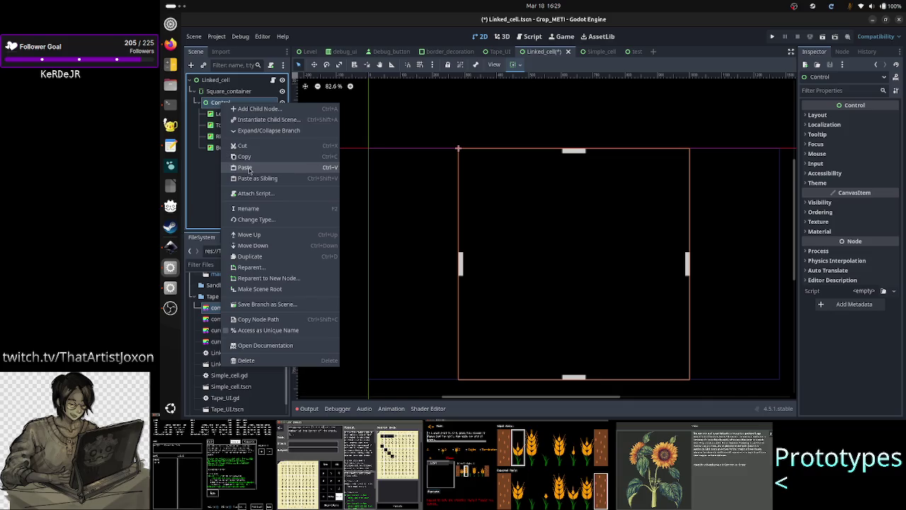
{"action": "left_click", "coordinate": [250, 157]}
{"action": "key", "text": "ctrl+v"}
{"action": "left_click_drag", "start_coordinate": [232, 161], "coordinate": [230, 113]}
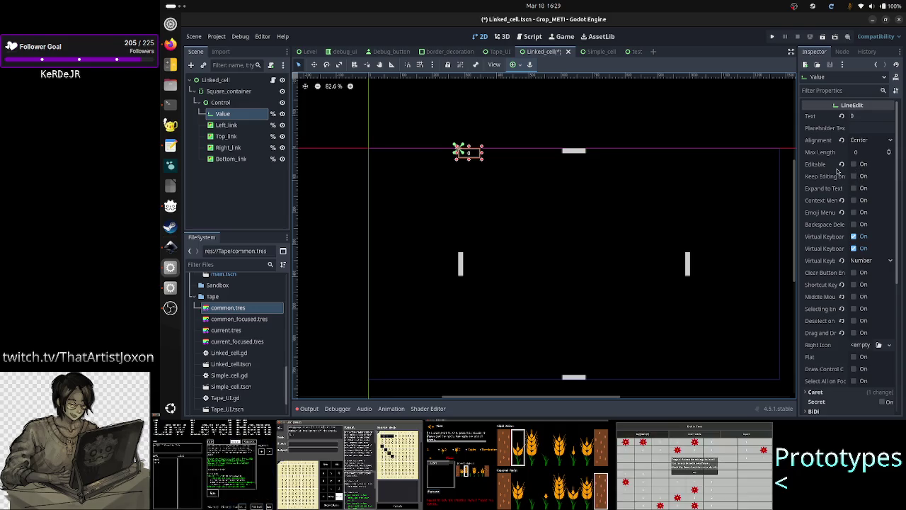
Apply the Full Rect anchor preset to the Value LineEdit.
{"action": "scroll", "coordinate": [858, 213], "scroll_direction": "down", "scroll_amount": 3}
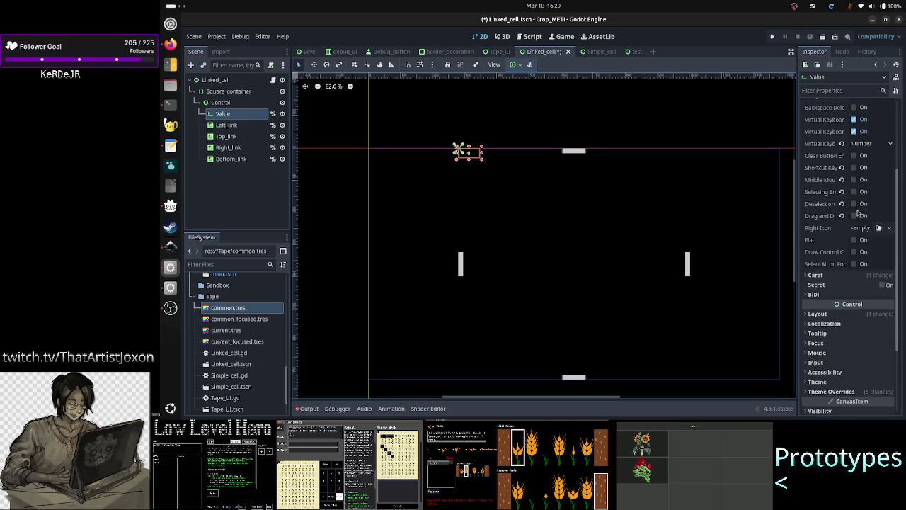
{"action": "left_click", "coordinate": [847, 276]}
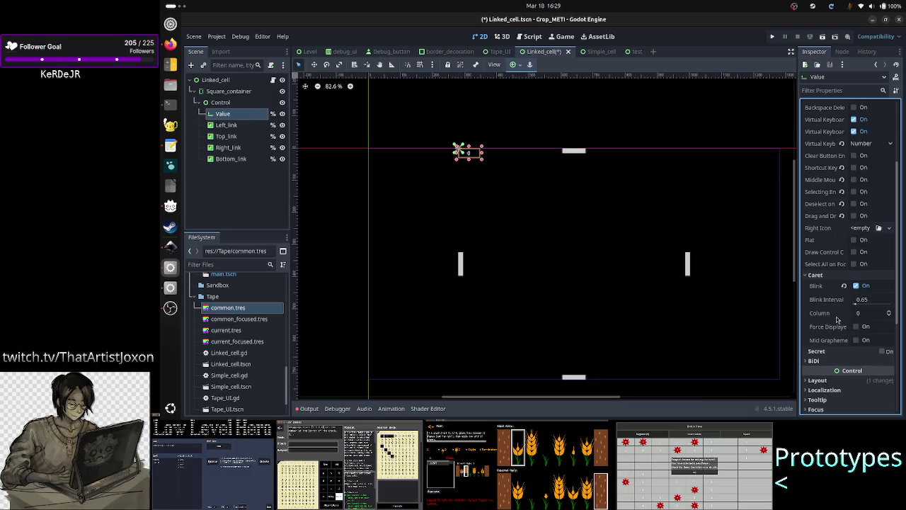
{"action": "scroll", "coordinate": [837, 288], "scroll_direction": "down", "scroll_amount": 3}
{"action": "scroll", "coordinate": [839, 234], "scroll_direction": "down", "scroll_amount": 2}
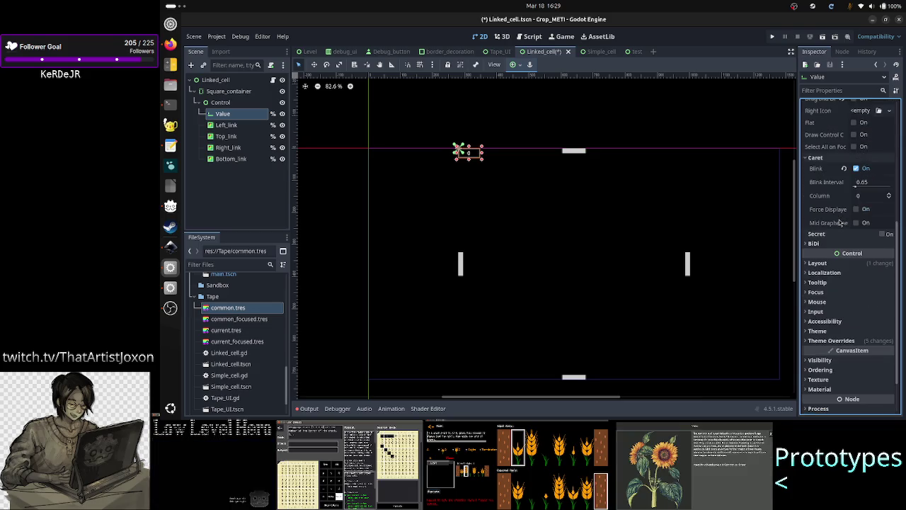
{"action": "left_click", "coordinate": [833, 264]}
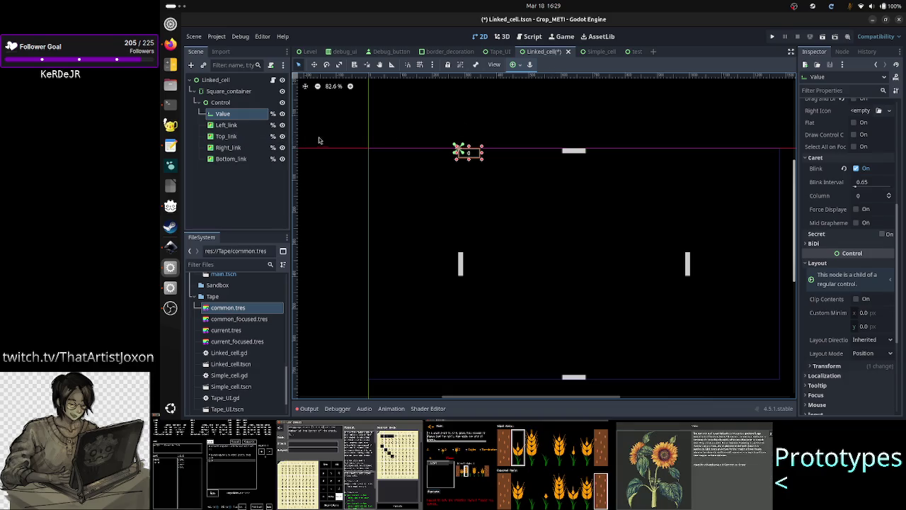
{"action": "left_click", "coordinate": [519, 66]}
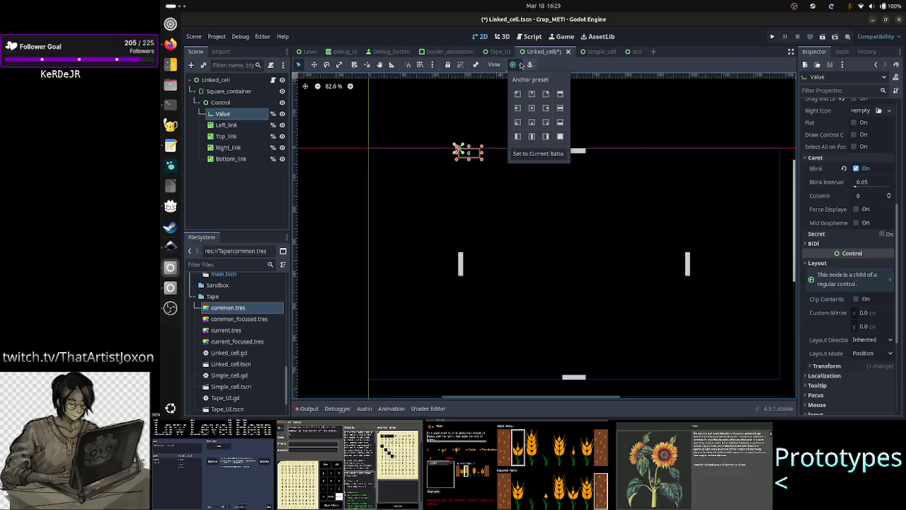
{"action": "left_click", "coordinate": [559, 136]}
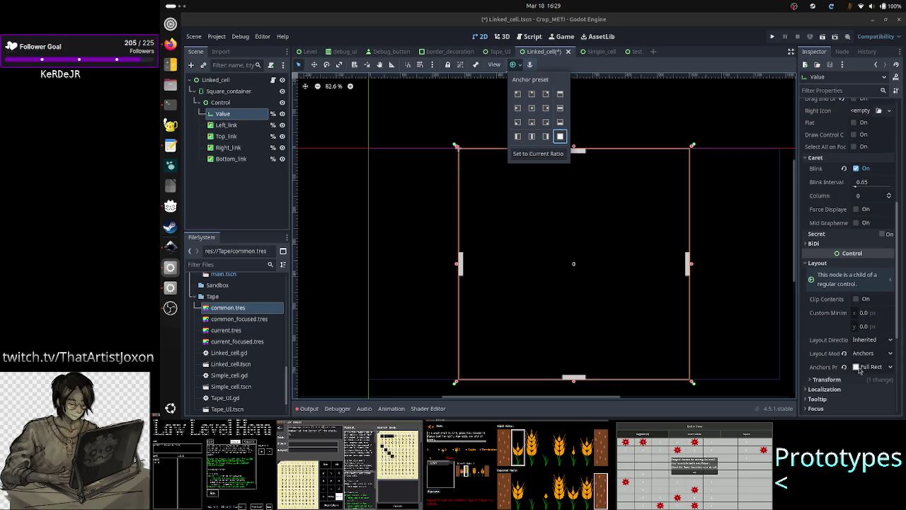
Switch Anchors Preset to Custom and display the anchor points 0, 0, 1, 1.
{"action": "left_click", "coordinate": [891, 367]}
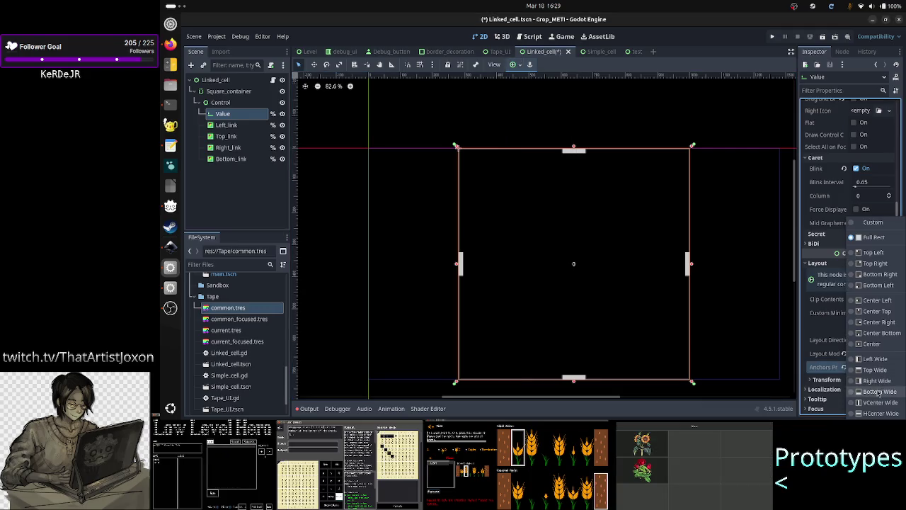
{"action": "left_click", "coordinate": [874, 223]}
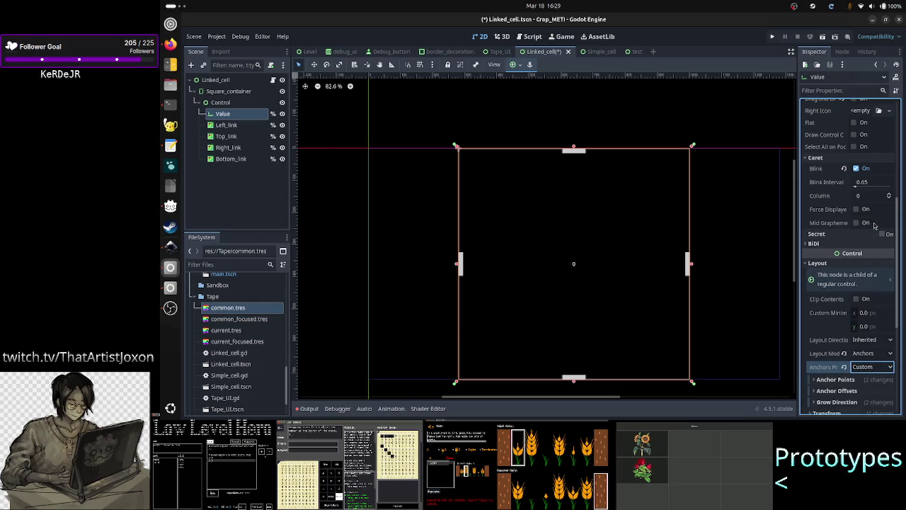
{"action": "scroll", "coordinate": [849, 314], "scroll_direction": "down", "scroll_amount": 2}
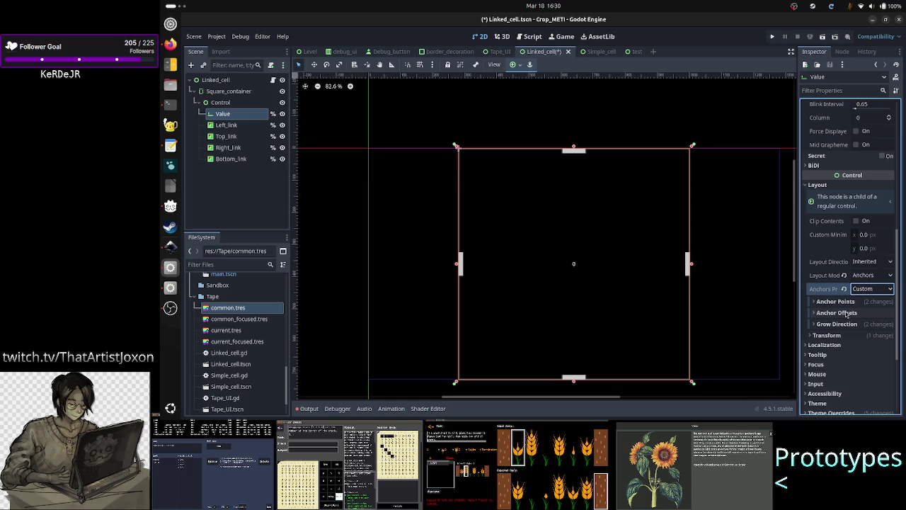
{"action": "left_click", "coordinate": [854, 302]}
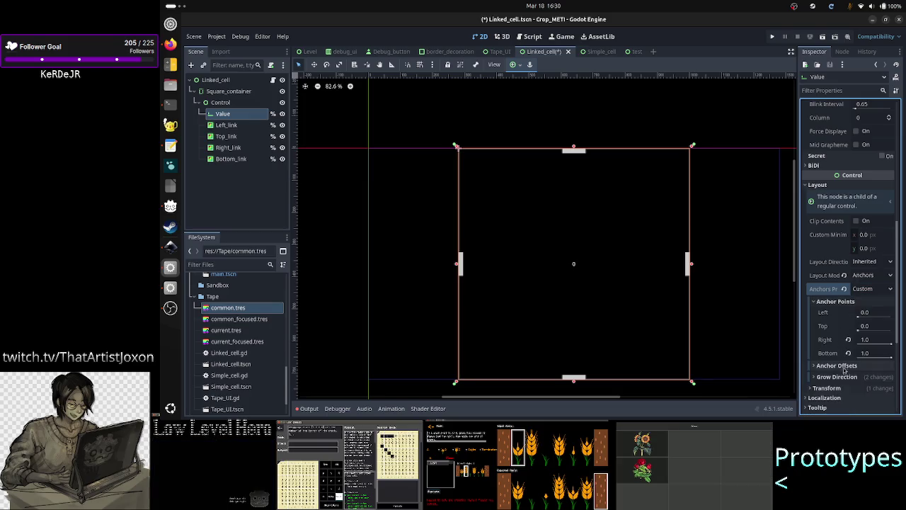
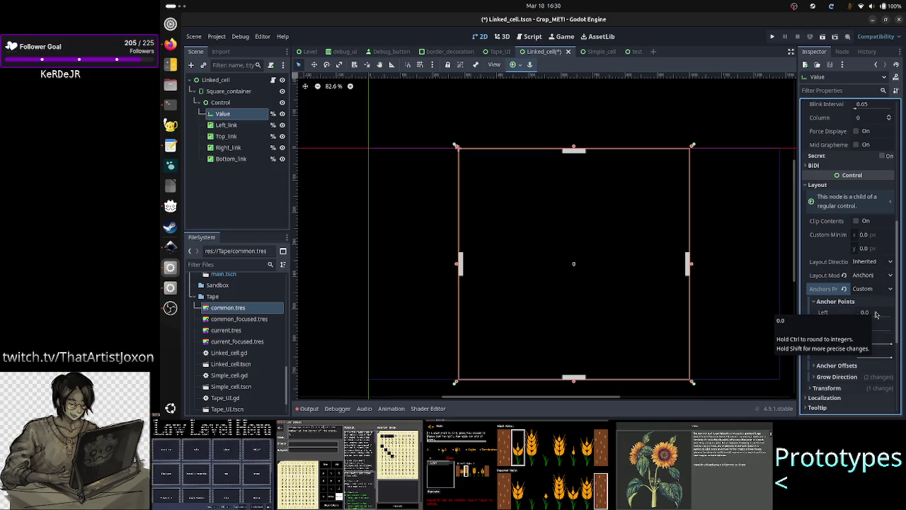
Inset the Value node with anchor points 0.02 for left and top, 0.98 for right and bottom.
{"action": "left_click", "coordinate": [875, 314]}
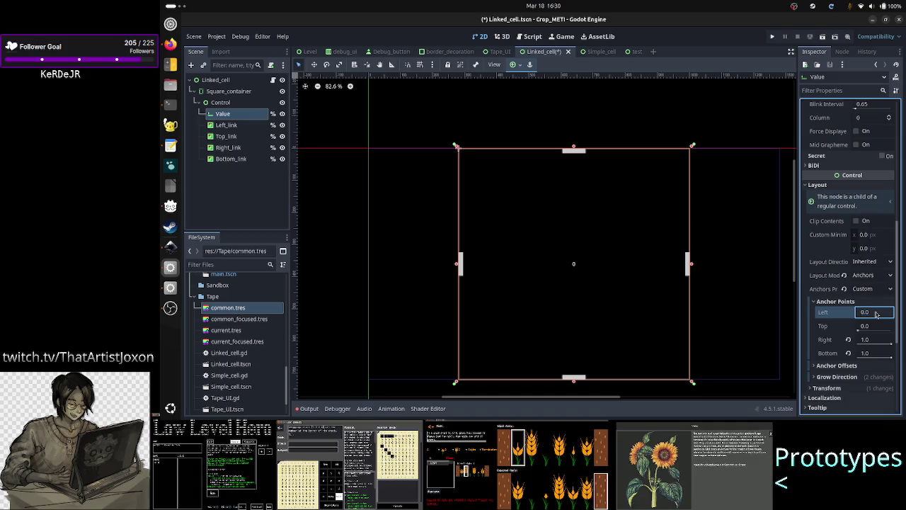
{"action": "key", "text": "Return"}
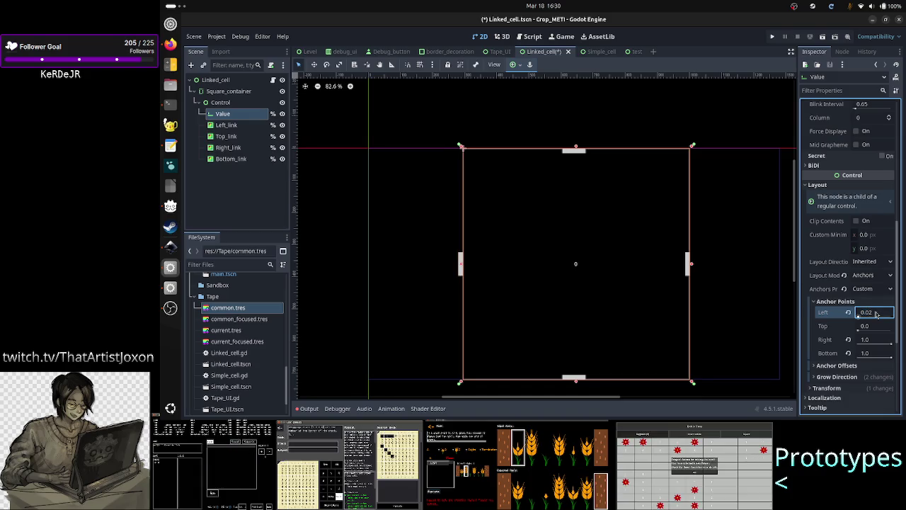
{"action": "left_click", "coordinate": [869, 327]}
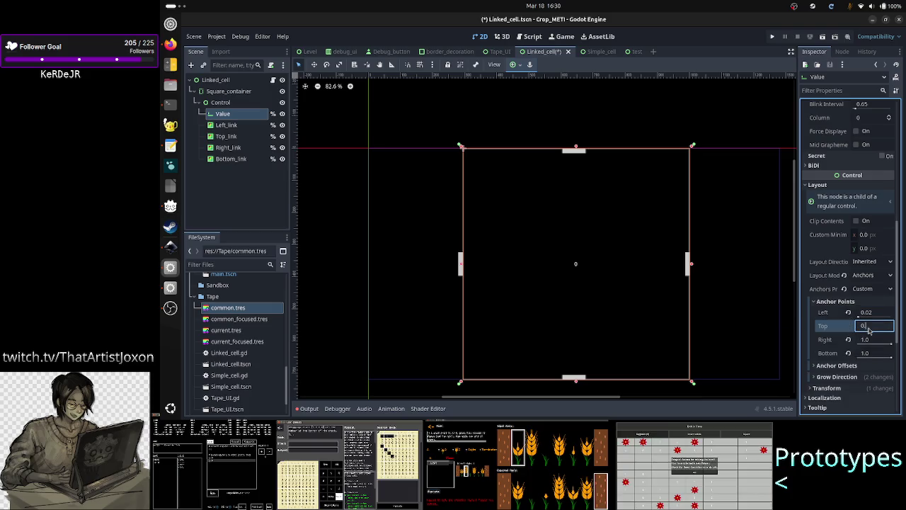
{"action": "type", "text": "02"}
{"action": "key", "text": "Return"}
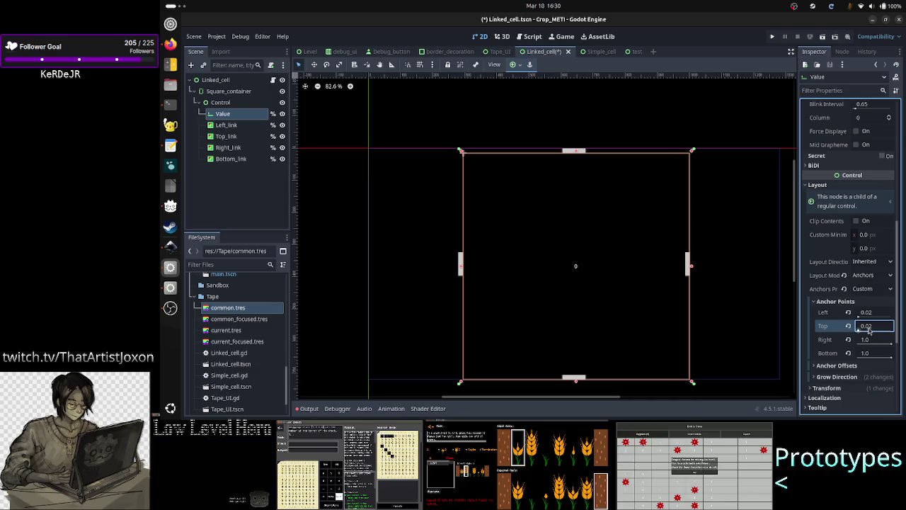
{"action": "left_click", "coordinate": [879, 339]}
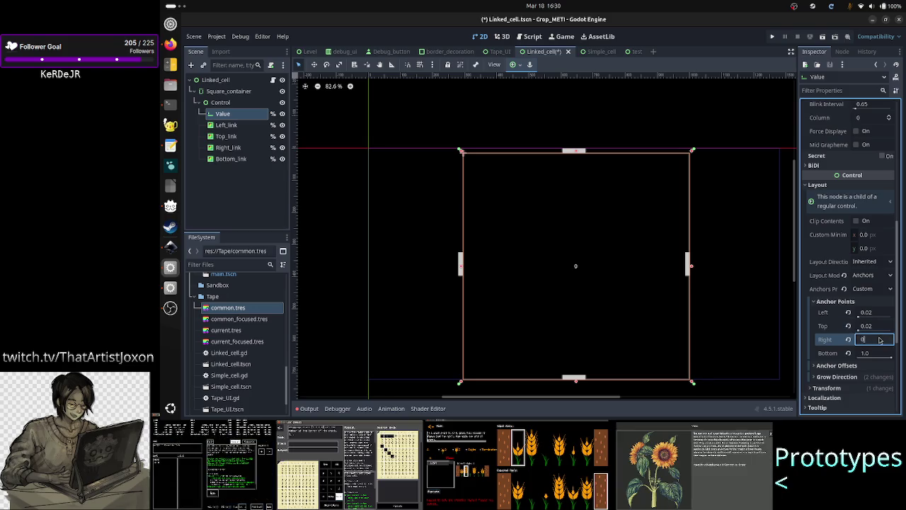
{"action": "type", "text": ".98"}
{"action": "key", "text": "Return"}
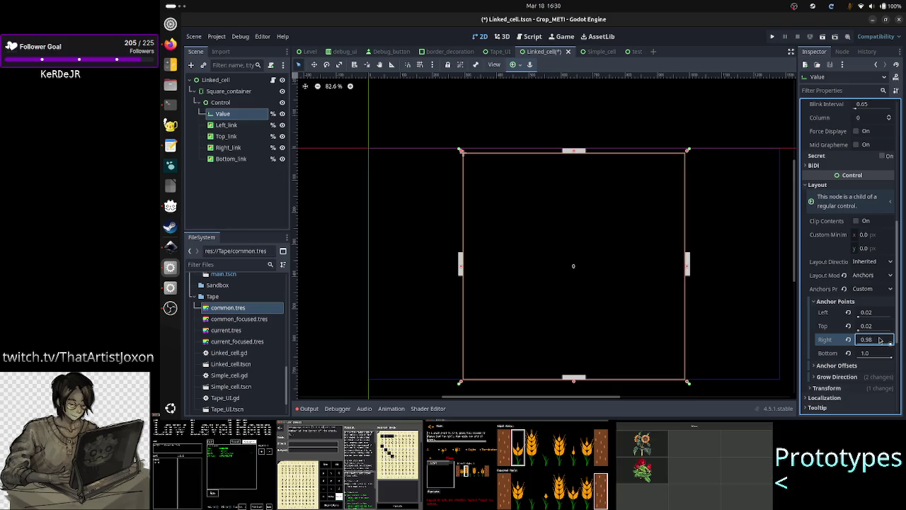
{"action": "left_click", "coordinate": [871, 353]}
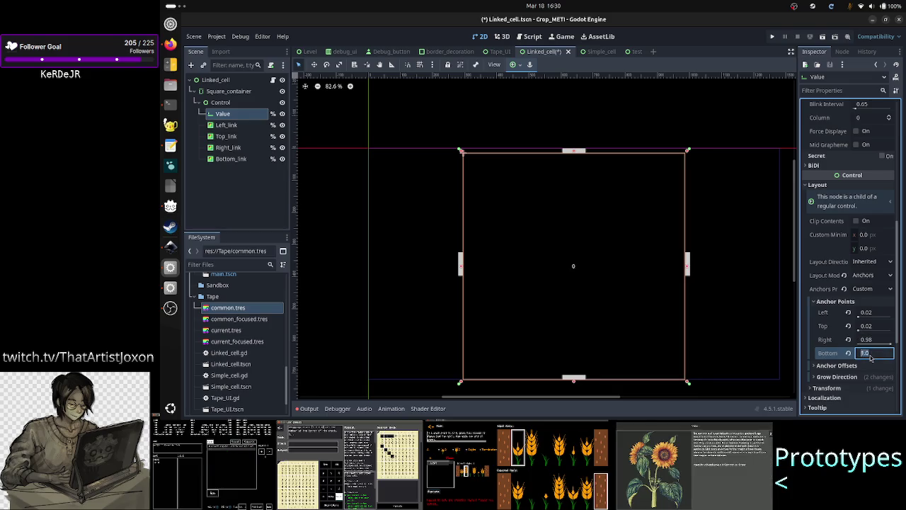
{"action": "type", "text": "0.98"}
{"action": "key", "text": "Return"}
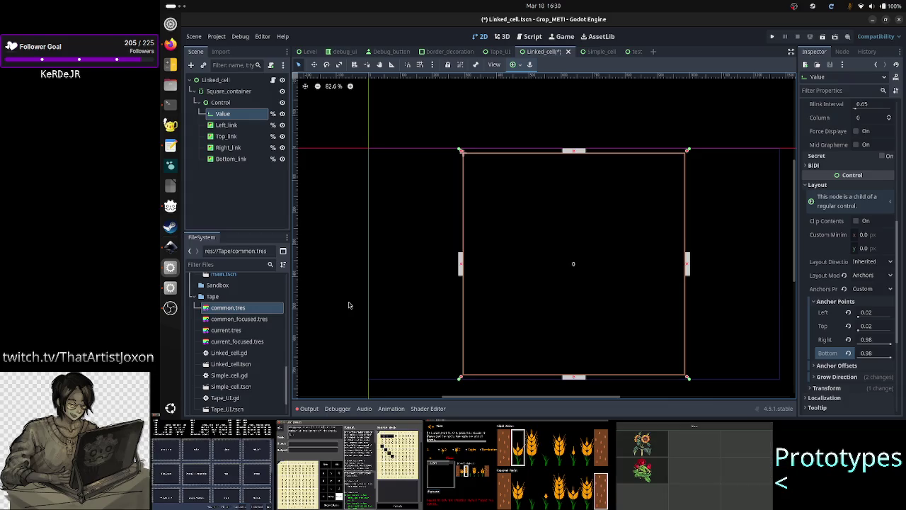
{"action": "left_click", "coordinate": [348, 305]}
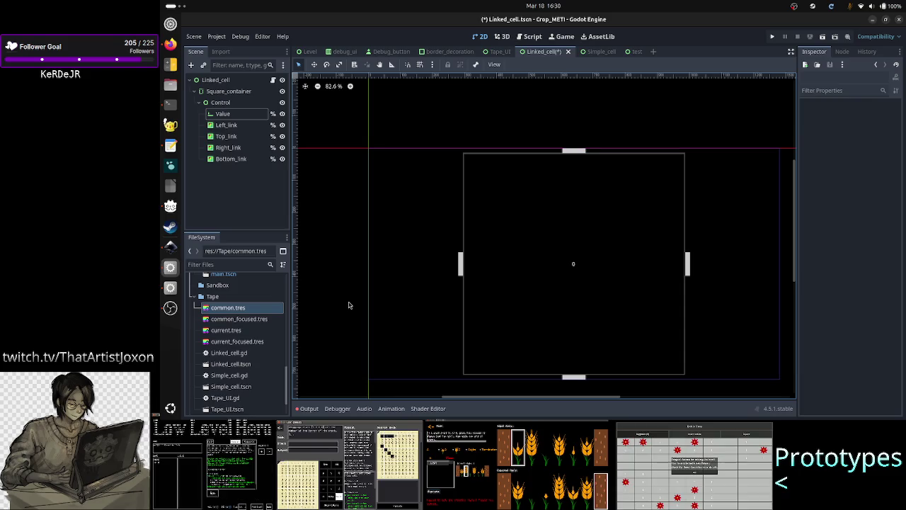
Save the Linked_cell scene with the new anchors.
{"action": "left_click", "coordinate": [239, 201]}
{"action": "key", "text": "ctrl+s"}
{"action": "left_click", "coordinate": [396, 177]}
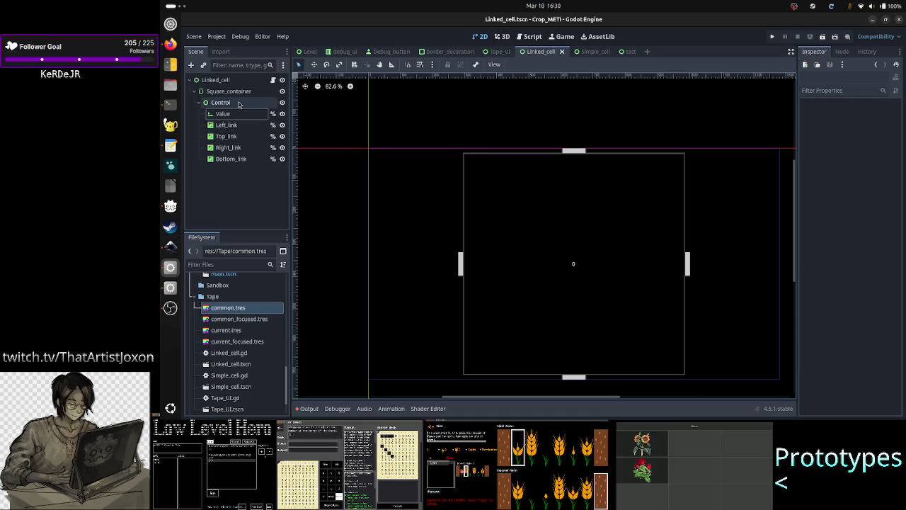
Inspect the Control node's Layout properties, then bring up the Linked_cell.gd script.
{"action": "left_click", "coordinate": [237, 103]}
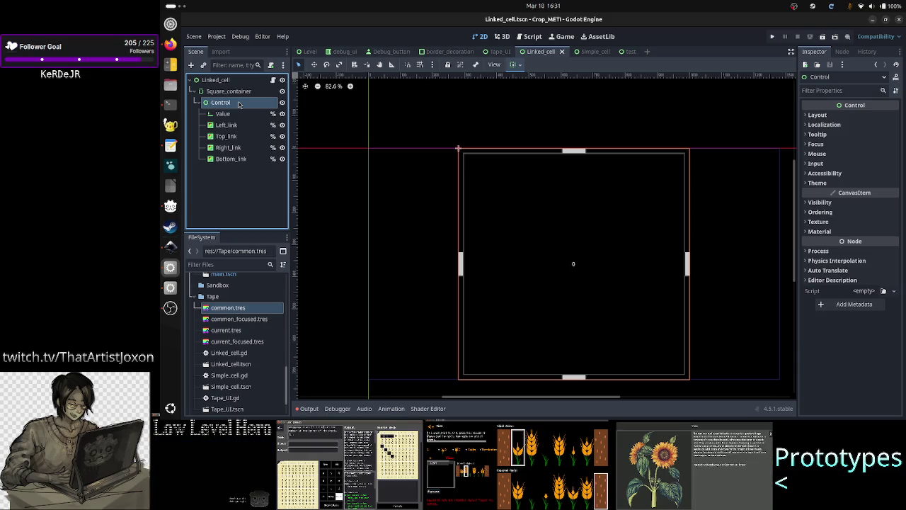
{"action": "scroll", "coordinate": [538, 184], "scroll_direction": "up", "scroll_amount": 1}
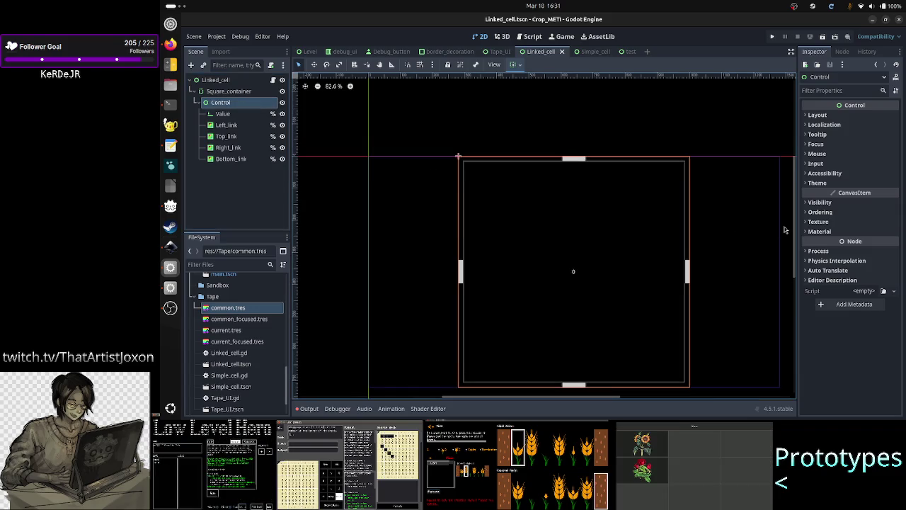
{"action": "scroll", "coordinate": [781, 230], "scroll_direction": "down", "scroll_amount": 2}
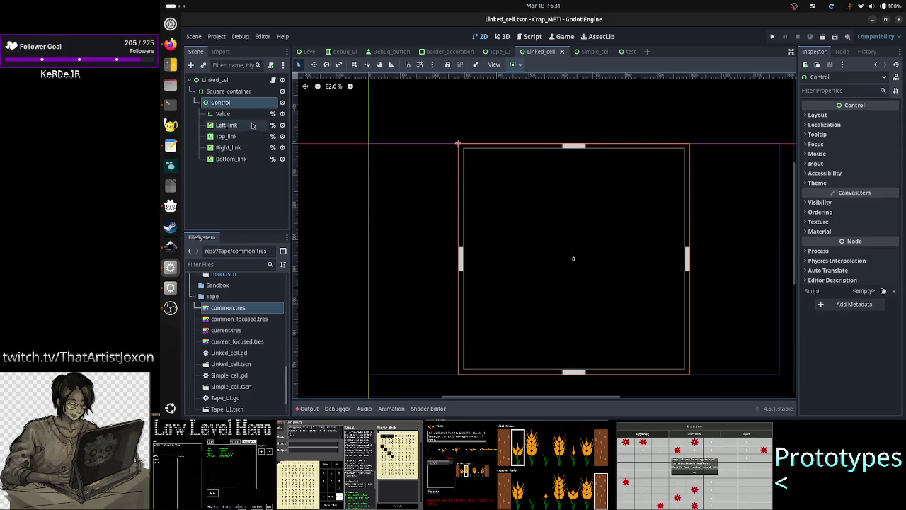
{"action": "left_click", "coordinate": [235, 114]}
{"action": "left_click", "coordinate": [232, 103]}
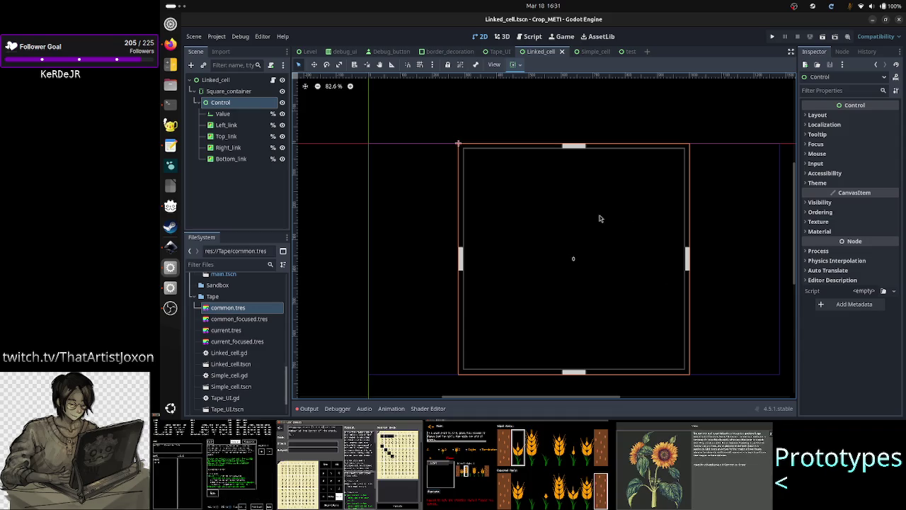
{"action": "left_click", "coordinate": [845, 114]}
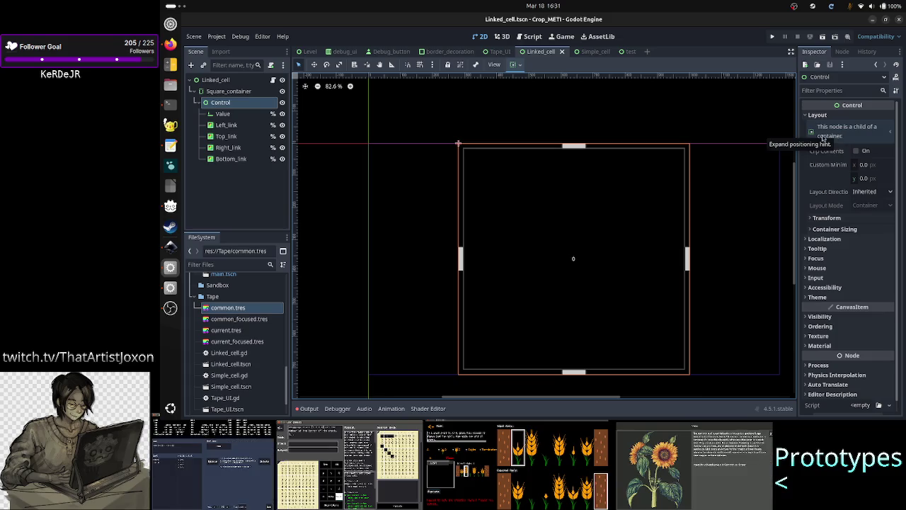
{"action": "left_click", "coordinate": [274, 81]}
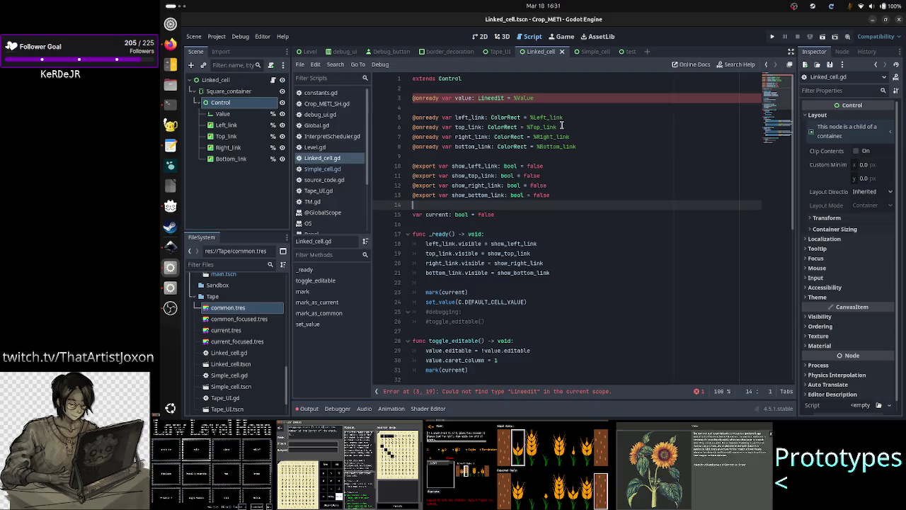
Correct 'Lineedit' to 'LineEdit' on line 3 of Linked_cell.gd and save the script.
{"action": "left_click", "coordinate": [566, 98]}
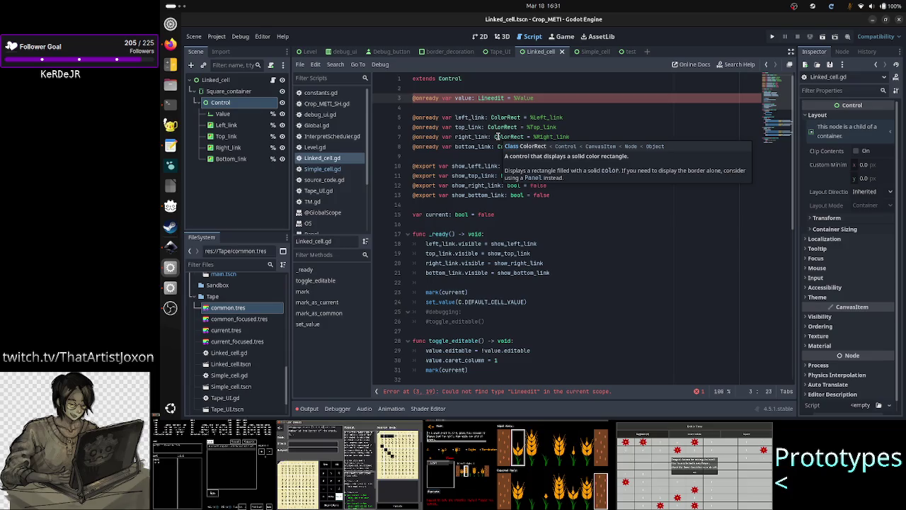
{"action": "key", "text": "Right"}
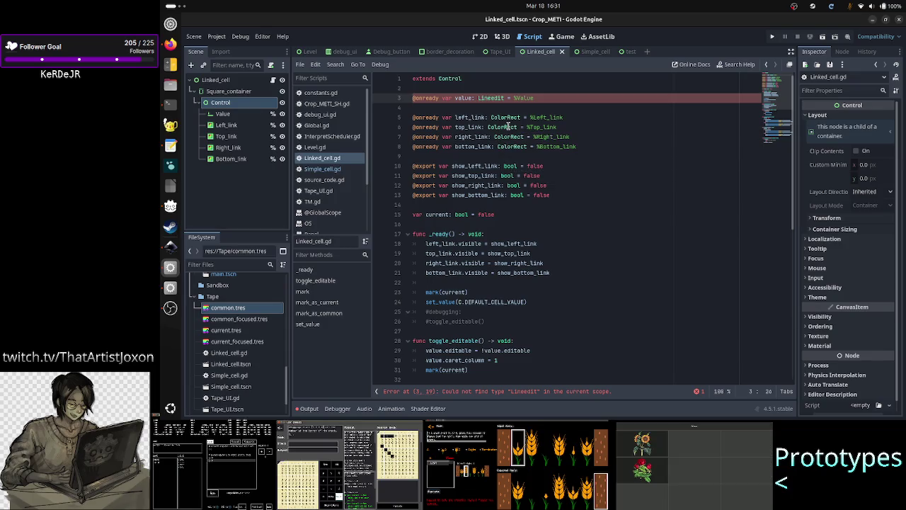
{"action": "key", "text": "BackSpace"}
{"action": "type", "text": "E"}
{"action": "key", "text": "Escape"}
{"action": "key", "text": "Down"}
{"action": "key", "text": "ctrl+s"}
Test-run the Linked_cell scene, stop it, and select the Linked_cell root node.
{"action": "left_click", "coordinate": [824, 36]}
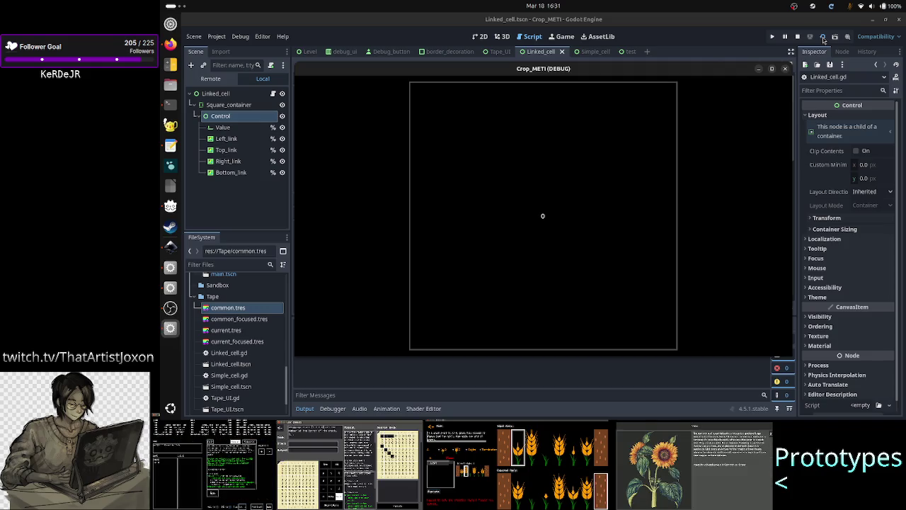
{"action": "left_click", "coordinate": [785, 69]}
{"action": "left_click", "coordinate": [216, 80]}
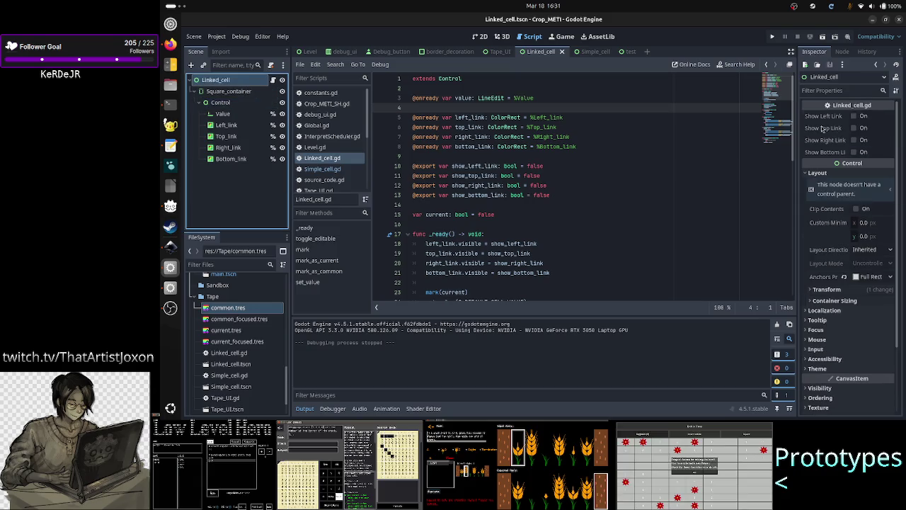
Enable Show Left Link and Show Right Link on Linked_cell, then test-run and stop the scene.
{"action": "left_click", "coordinate": [854, 117]}
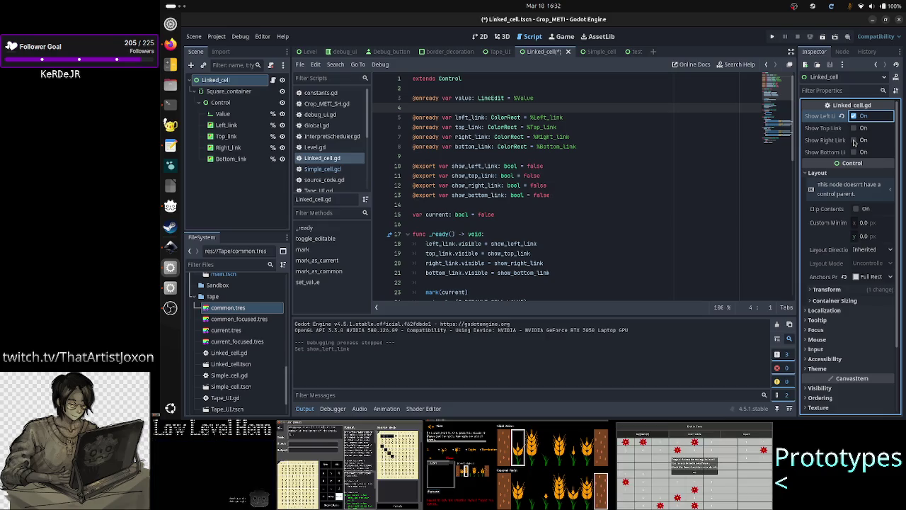
{"action": "left_click", "coordinate": [853, 140]}
{"action": "left_click", "coordinate": [822, 36]}
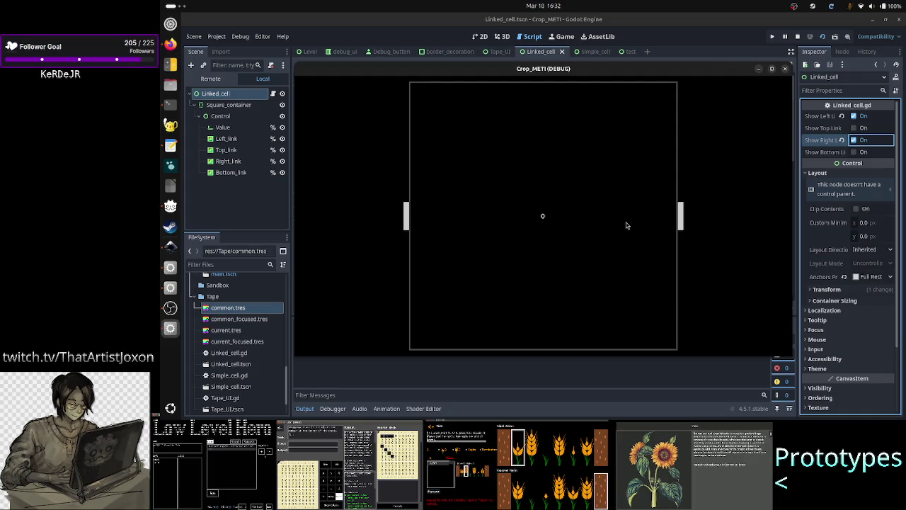
{"action": "left_click", "coordinate": [783, 68]}
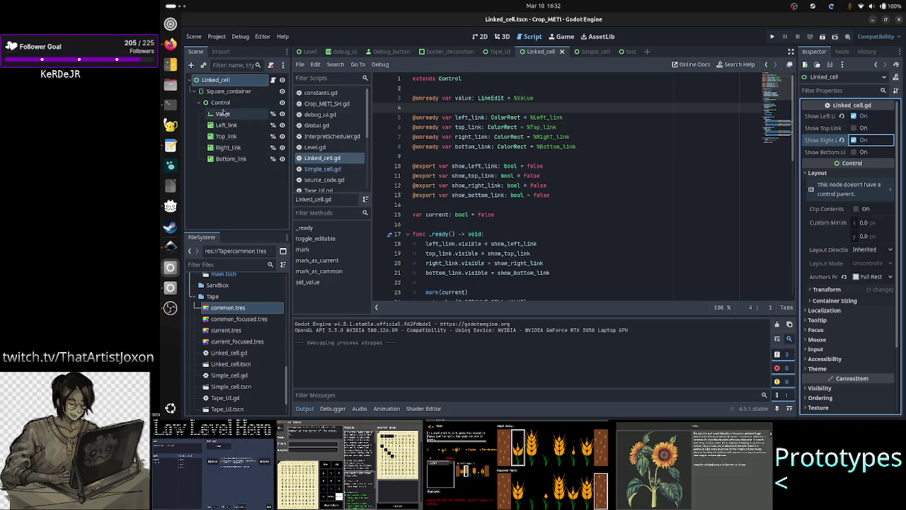
Reveal the Value node's Theme Overrides colours and select the false default of current on line 15.
{"action": "left_click", "coordinate": [222, 113]}
{"action": "scroll", "coordinate": [843, 267], "scroll_direction": "down", "scroll_amount": 5}
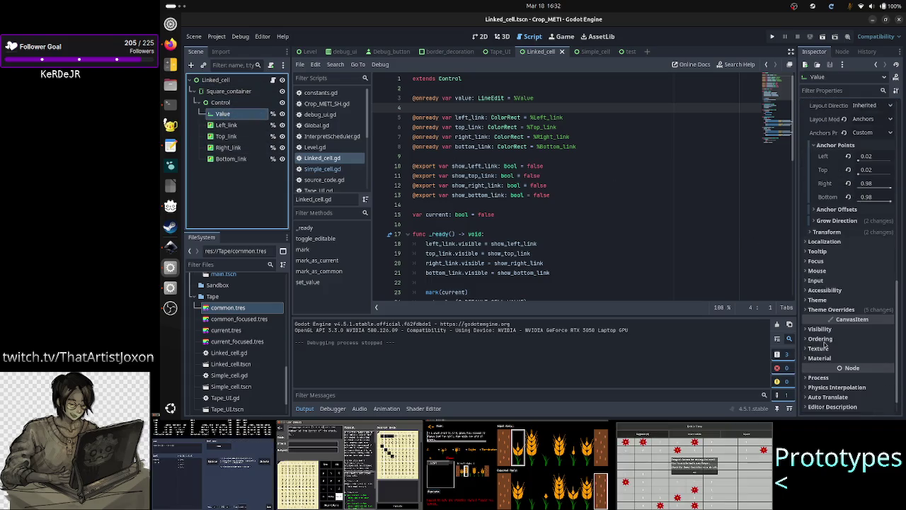
{"action": "scroll", "coordinate": [842, 255], "scroll_direction": "up", "scroll_amount": 10}
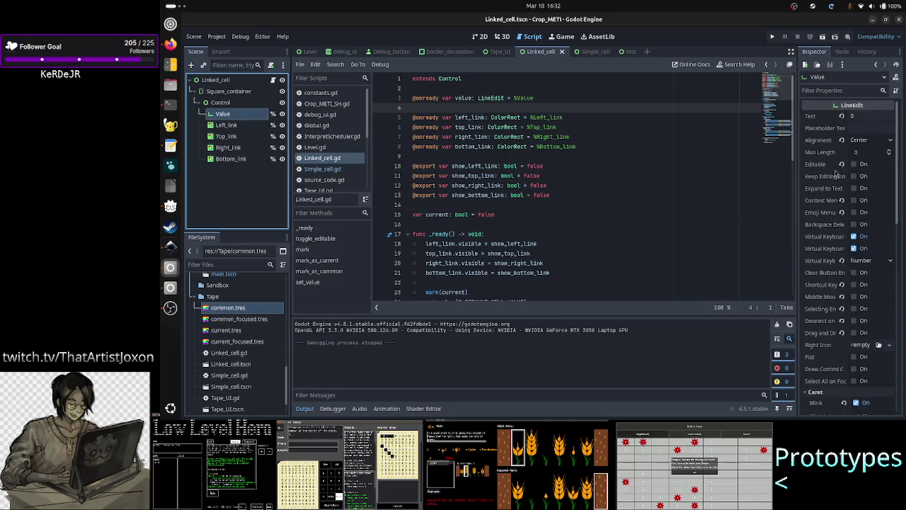
{"action": "scroll", "coordinate": [823, 215], "scroll_direction": "down", "scroll_amount": 4}
{"action": "scroll", "coordinate": [822, 214], "scroll_direction": "down", "scroll_amount": 4}
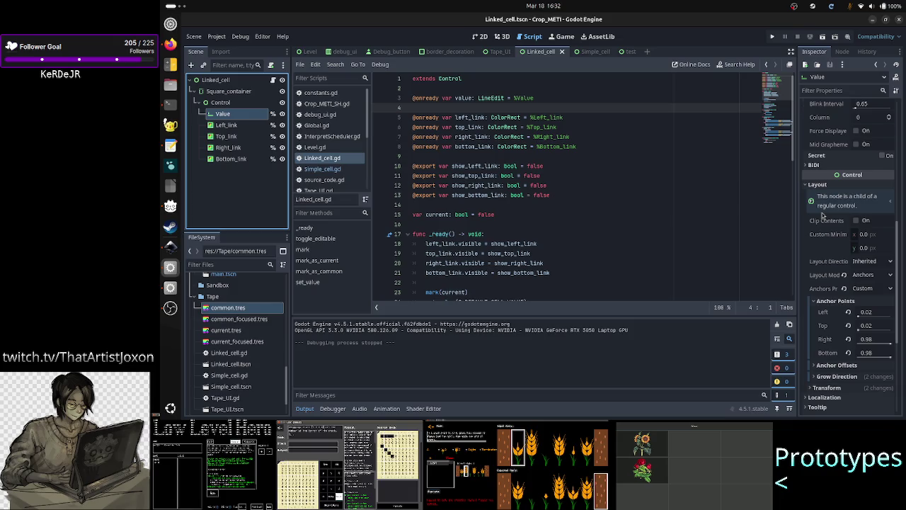
{"action": "scroll", "coordinate": [822, 215], "scroll_direction": "down", "scroll_amount": 5}
{"action": "left_click", "coordinate": [827, 290]}
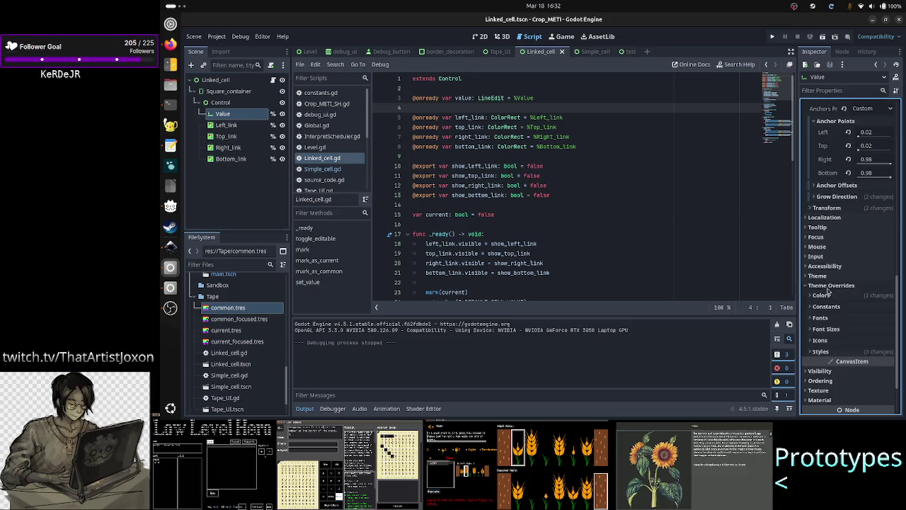
{"action": "left_click", "coordinate": [827, 295]}
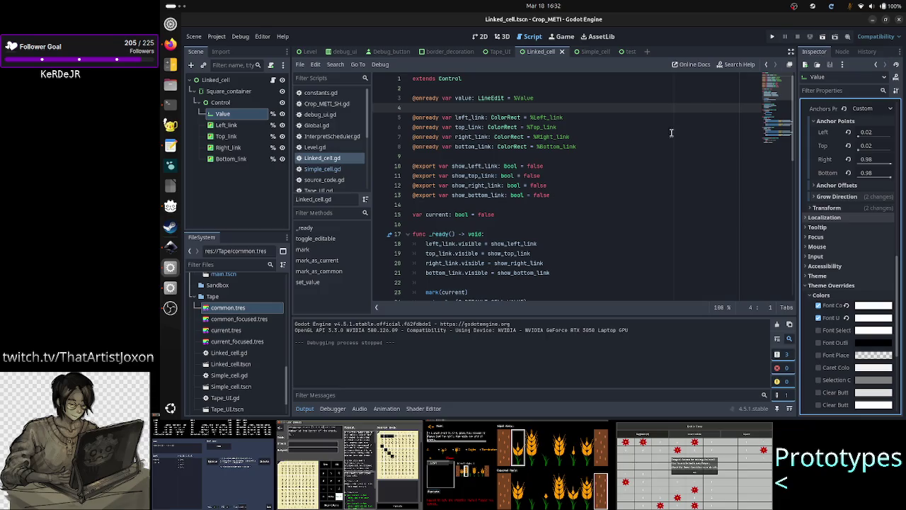
{"action": "double_click", "coordinate": [502, 213]}
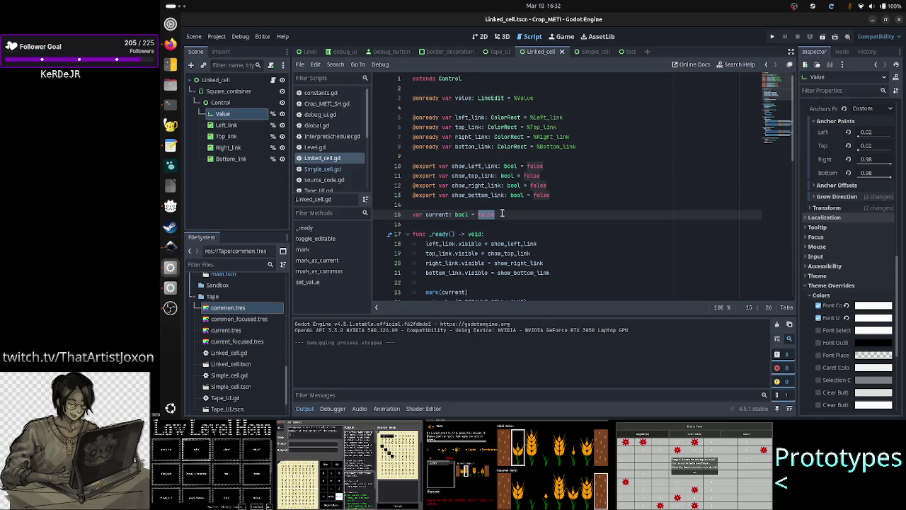
Uncomment toggle_editable() and test-run the scene, entering 3 in the cell.
{"action": "scroll", "coordinate": [494, 273], "scroll_direction": "down", "scroll_amount": 3}
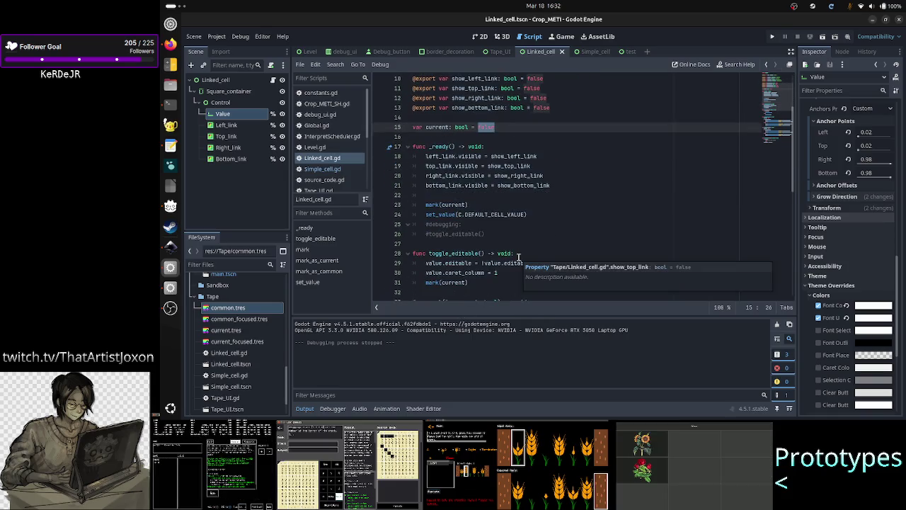
{"action": "left_click", "coordinate": [491, 233]}
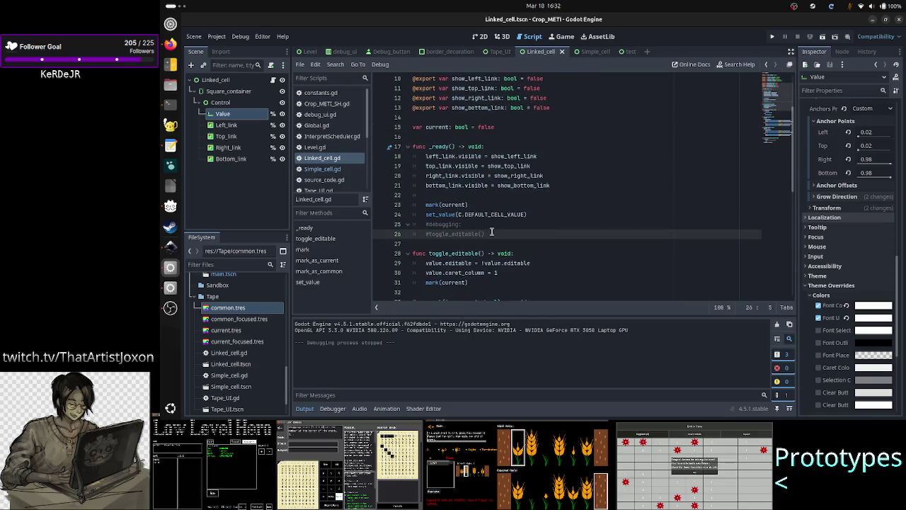
{"action": "key", "text": "BackSpace"}
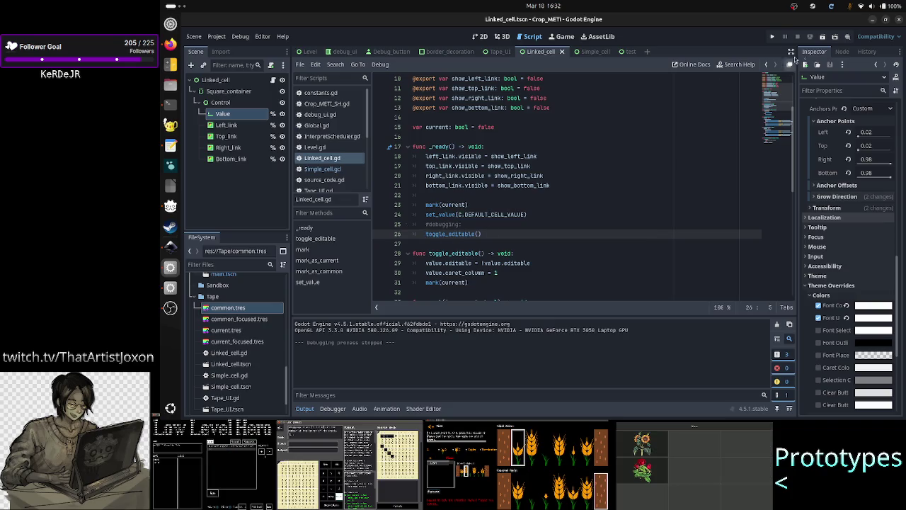
{"action": "left_click", "coordinate": [825, 39]}
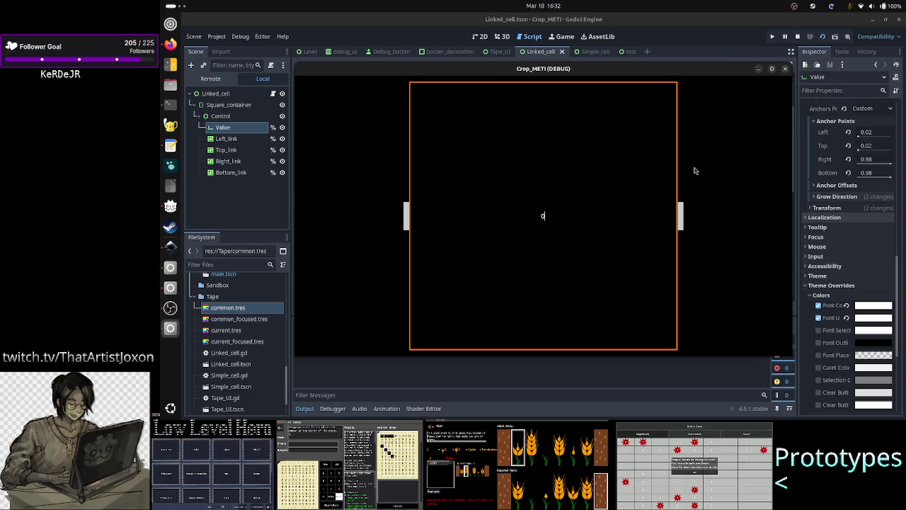
{"action": "type", "text": "3"}
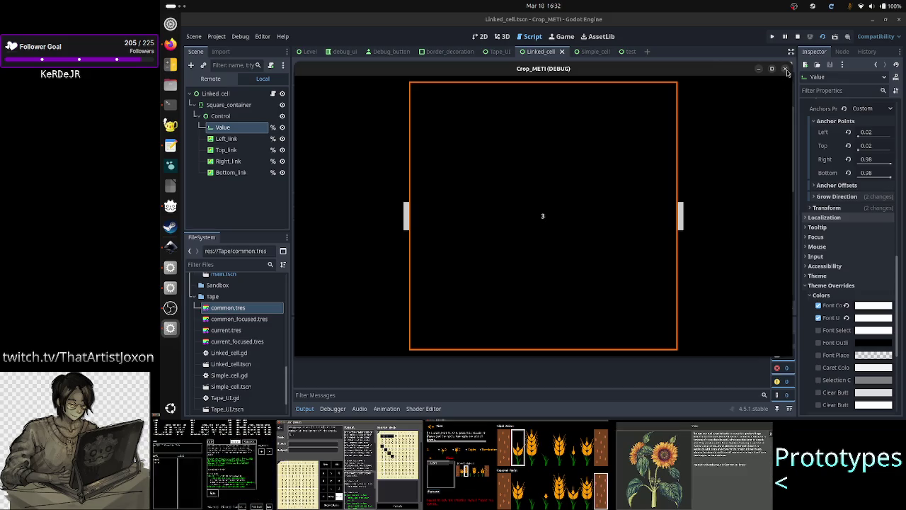
{"action": "left_click", "coordinate": [784, 69]}
Recomment toggle_editable(), change current's default from false to true, save, and rerun the scene.
{"action": "key", "text": "ctrl+k"}
{"action": "key", "text": "Up"}
{"action": "key", "text": "Up"}
{"action": "key", "text": "Up"}
{"action": "key", "text": "End"}
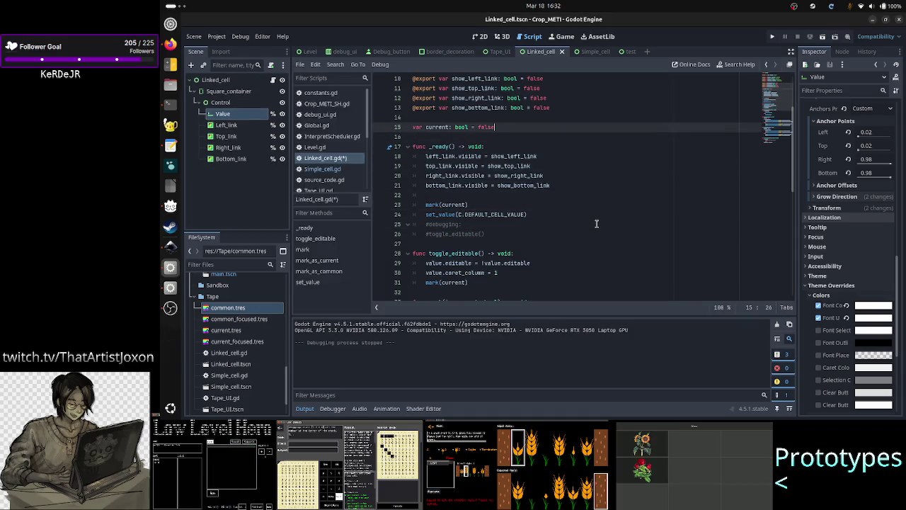
{"action": "key", "text": "BackSpace"}
{"action": "key", "text": "BackSpace"}
{"action": "key", "text": "BackSpace"}
{"action": "type", "text": "tr"}
{"action": "key", "text": "ctrl+s"}
{"action": "left_click", "coordinate": [823, 38]}
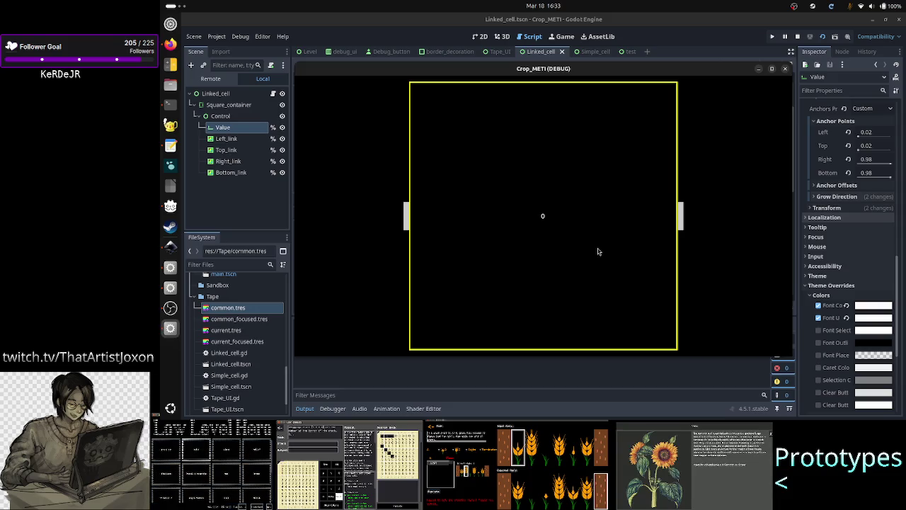
Re-enable toggle_editable() and test editing the cell by entering 3.
{"action": "left_click", "coordinate": [785, 68]}
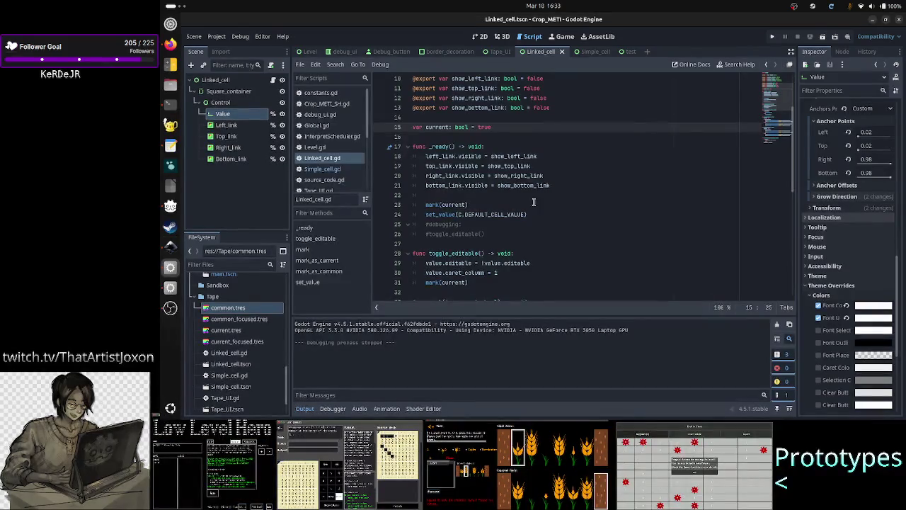
{"action": "left_click", "coordinate": [426, 234]}
{"action": "key", "text": "ctrl+k"}
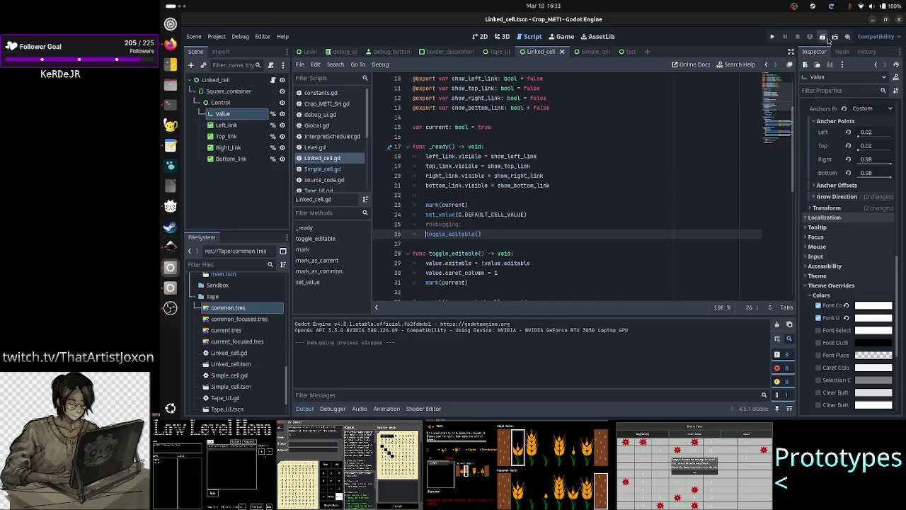
{"action": "left_click", "coordinate": [827, 39]}
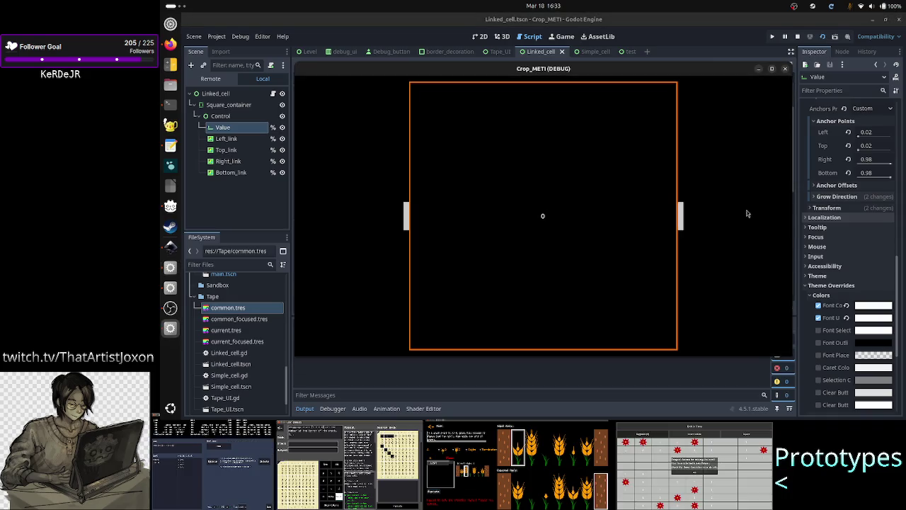
{"action": "type", "text": "3"}
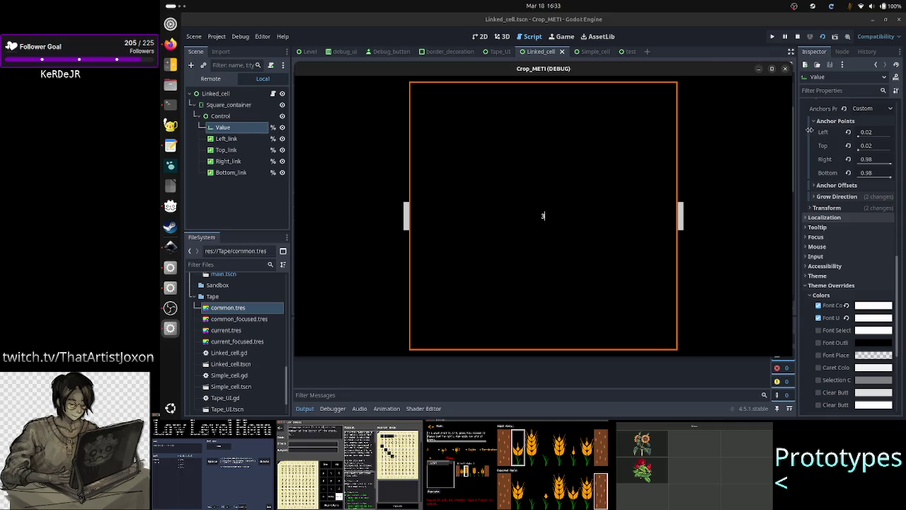
{"action": "left_click", "coordinate": [785, 71]}
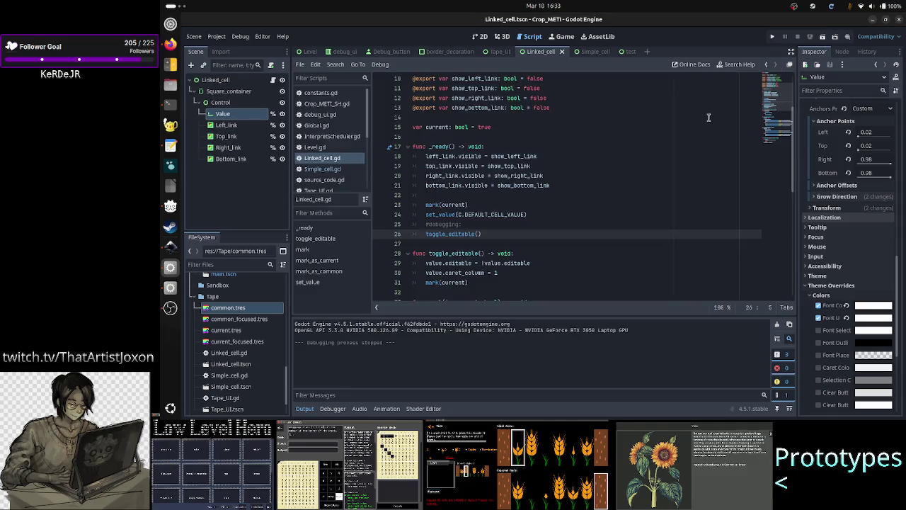
Comment out the toggle_editable() call again with '#'.
{"action": "left_click", "coordinate": [478, 224]}
{"action": "key", "text": "Down"}
{"action": "key", "text": "Home"}
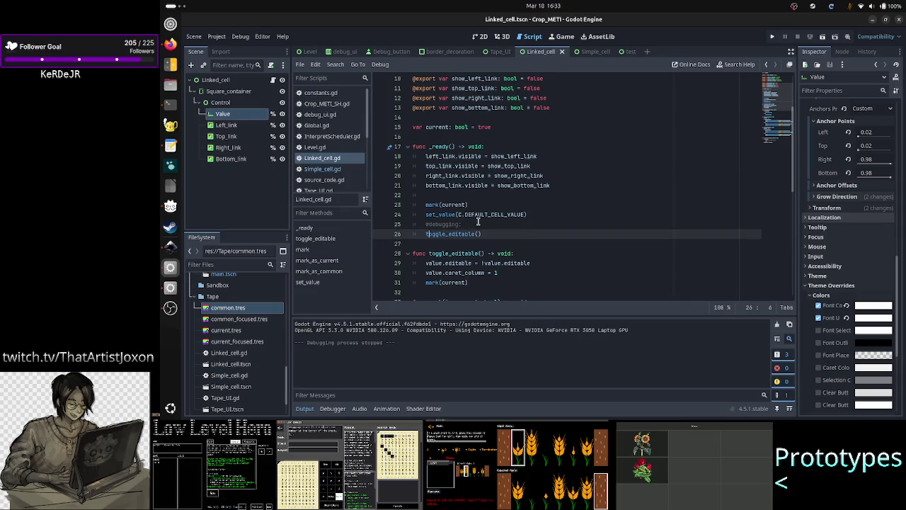
{"action": "type", "text": "#"}
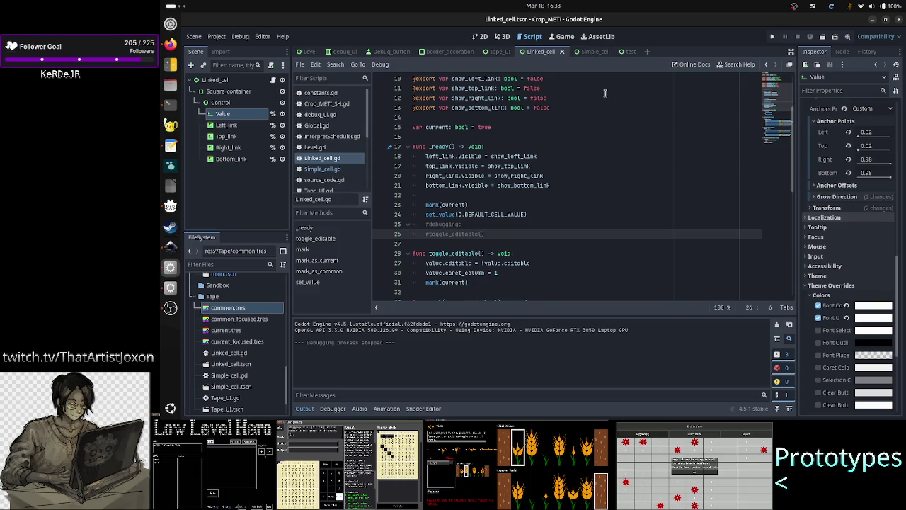
Return to the 2D view with Output hidden, open Simple_cell, then view the Inkscape mockup.
{"action": "left_click", "coordinate": [482, 37]}
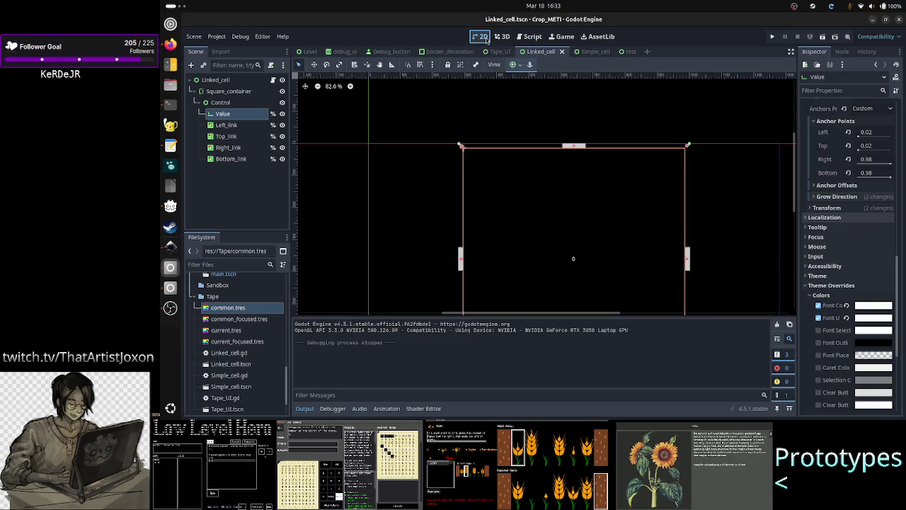
{"action": "left_click", "coordinate": [304, 408]}
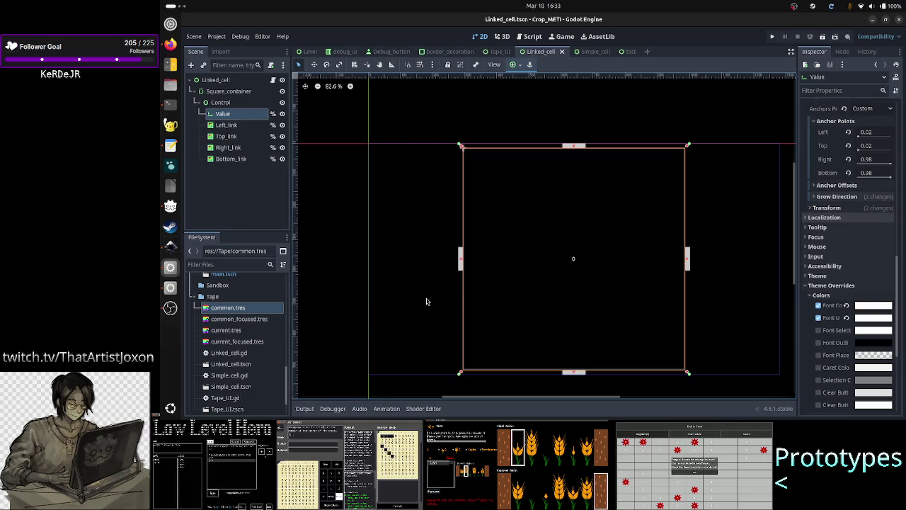
{"action": "left_click", "coordinate": [357, 257]}
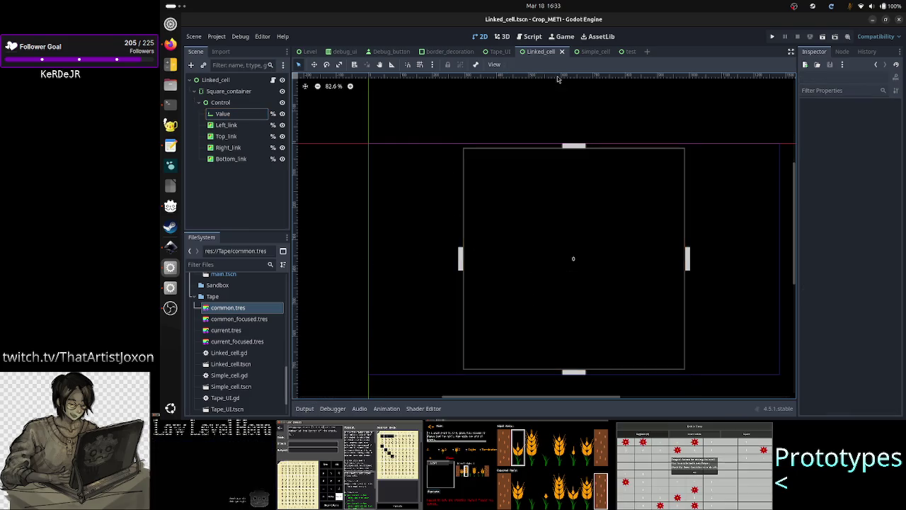
{"action": "left_click", "coordinate": [587, 52]}
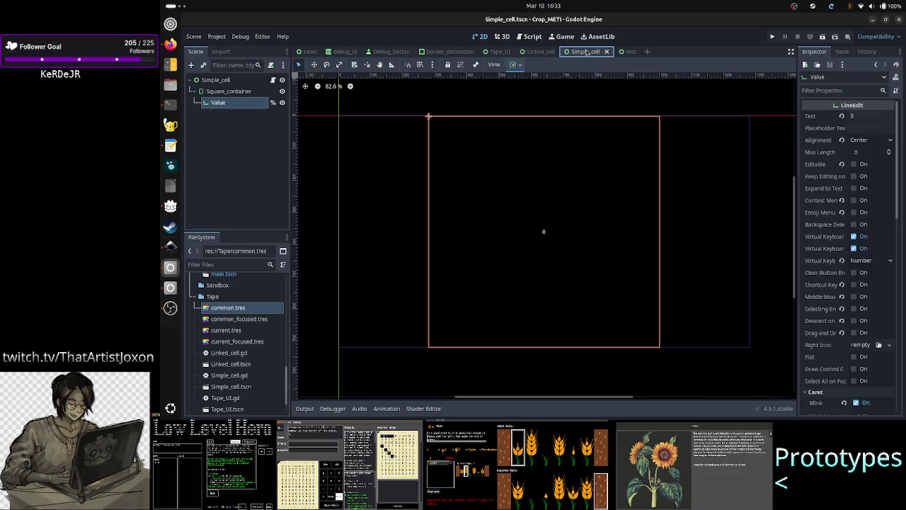
{"action": "left_click", "coordinate": [165, 252]}
{"action": "scroll", "coordinate": [513, 224], "scroll_direction": "down", "scroll_amount": 6}
{"action": "scroll", "coordinate": [513, 224], "scroll_direction": "down", "scroll_amount": 3}
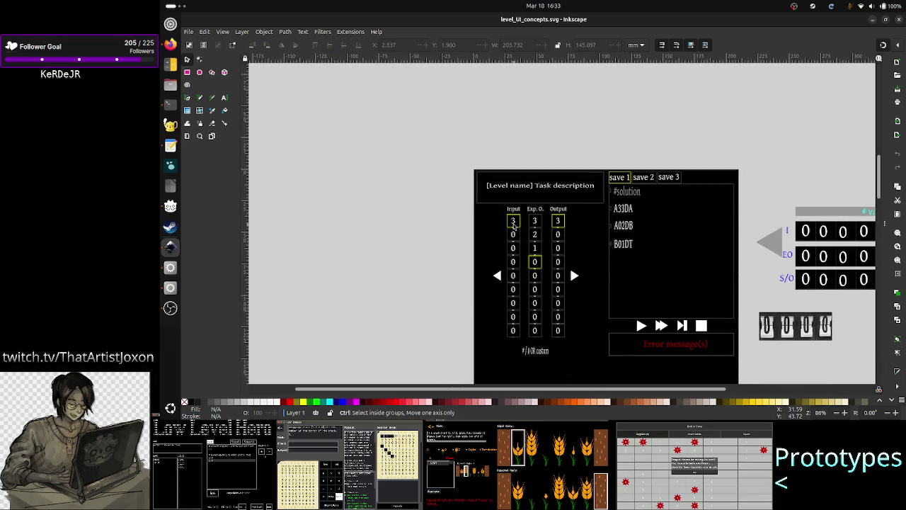
{"action": "scroll", "coordinate": [513, 225], "scroll_direction": "up", "scroll_amount": 3}
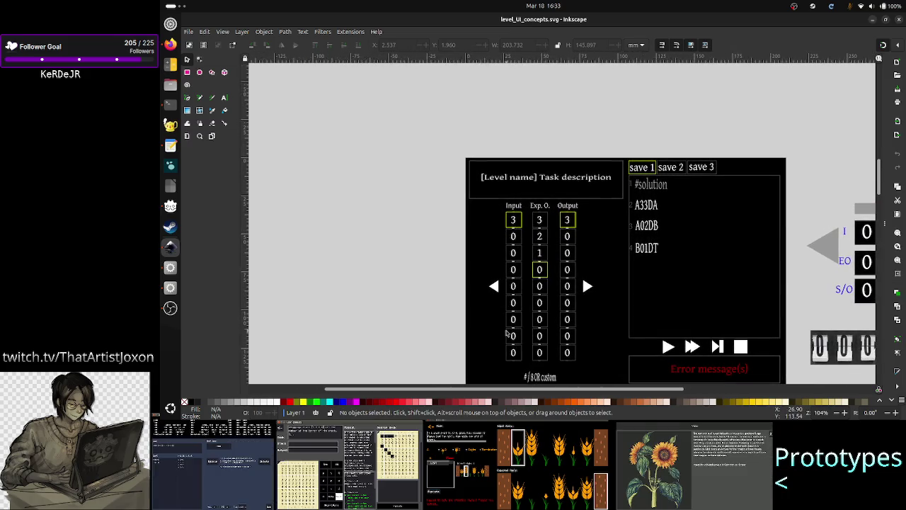
{"action": "scroll", "coordinate": [796, 313], "scroll_direction": "down", "scroll_amount": 1}
{"action": "scroll", "coordinate": [795, 313], "scroll_direction": "down", "scroll_amount": 8}
{"action": "scroll", "coordinate": [796, 313], "scroll_direction": "right", "scroll_amount": 4}
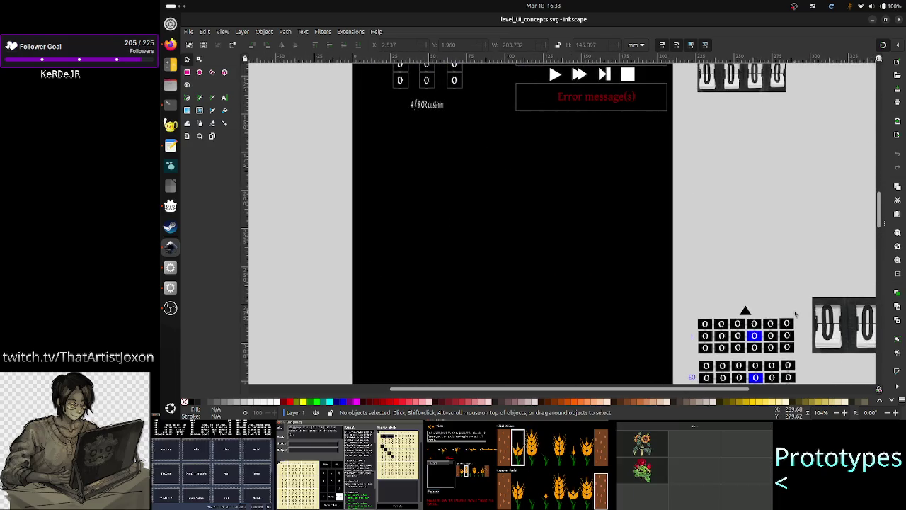
{"action": "scroll", "coordinate": [795, 313], "scroll_direction": "down", "scroll_amount": 2}
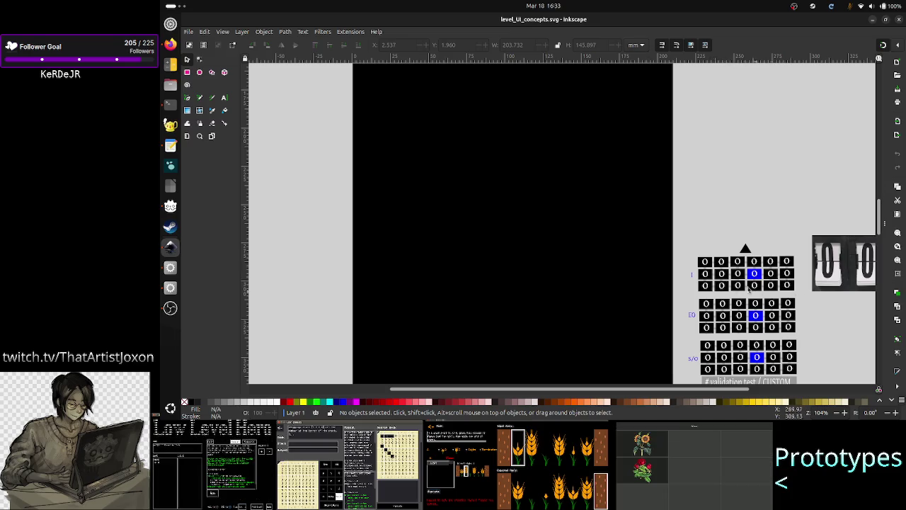
{"action": "scroll", "coordinate": [465, 281], "scroll_direction": "up", "scroll_amount": 10}
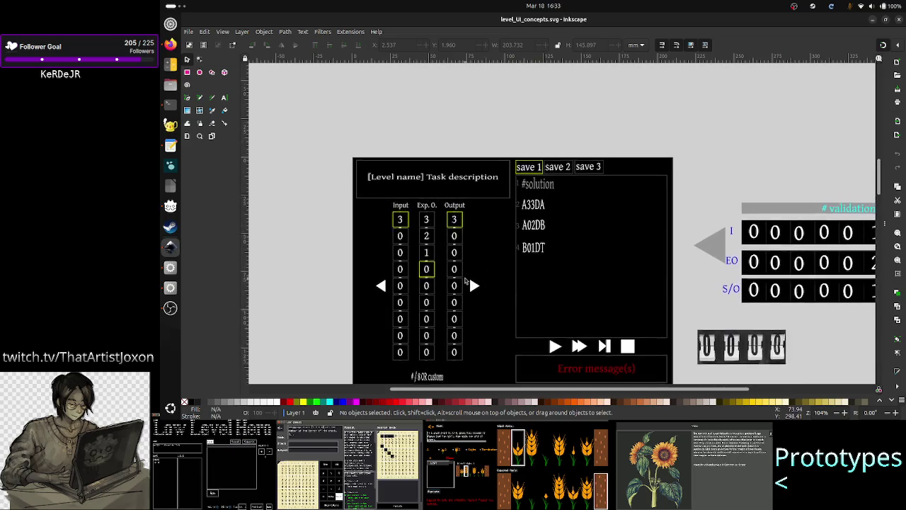
{"action": "scroll", "coordinate": [465, 280], "scroll_direction": "down", "scroll_amount": 2}
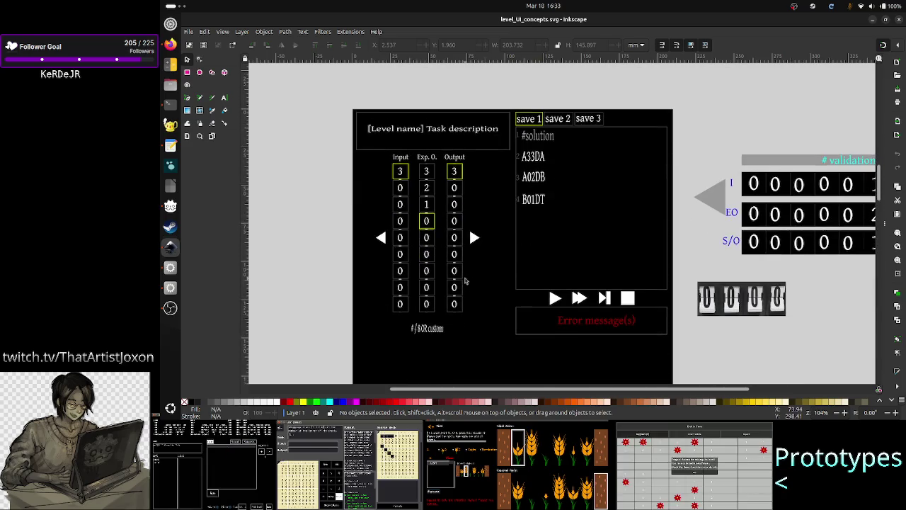
{"action": "left_click", "coordinate": [175, 275]}
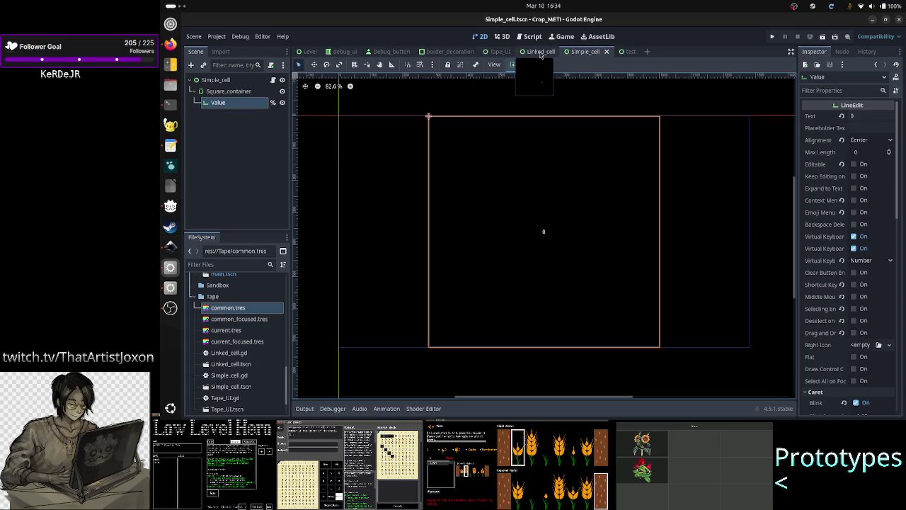
Delete the LineEdit node from the test scene, leaving only TM, and save it.
{"action": "left_click", "coordinate": [627, 53]}
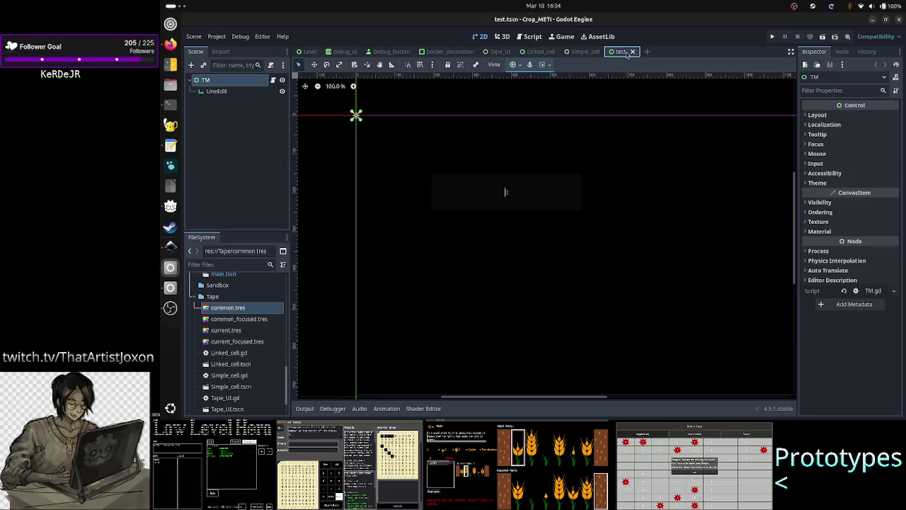
{"action": "left_click", "coordinate": [224, 92]}
{"action": "key", "text": "Delete"}
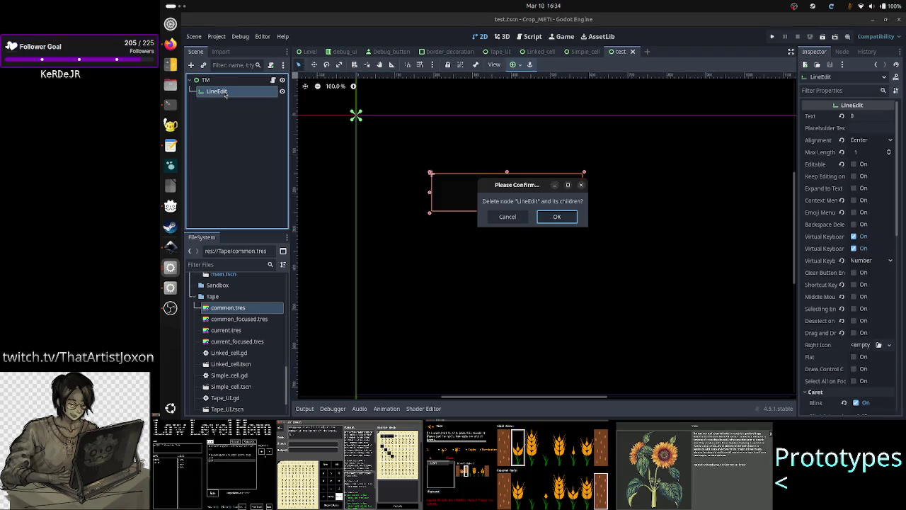
{"action": "key", "text": "Return"}
{"action": "key", "text": "ctrl+s"}
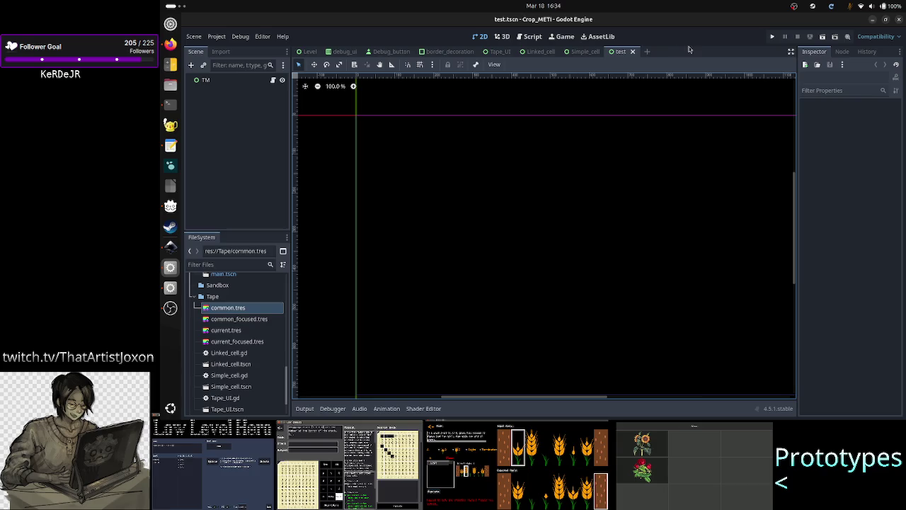
{"action": "left_click", "coordinate": [497, 52]}
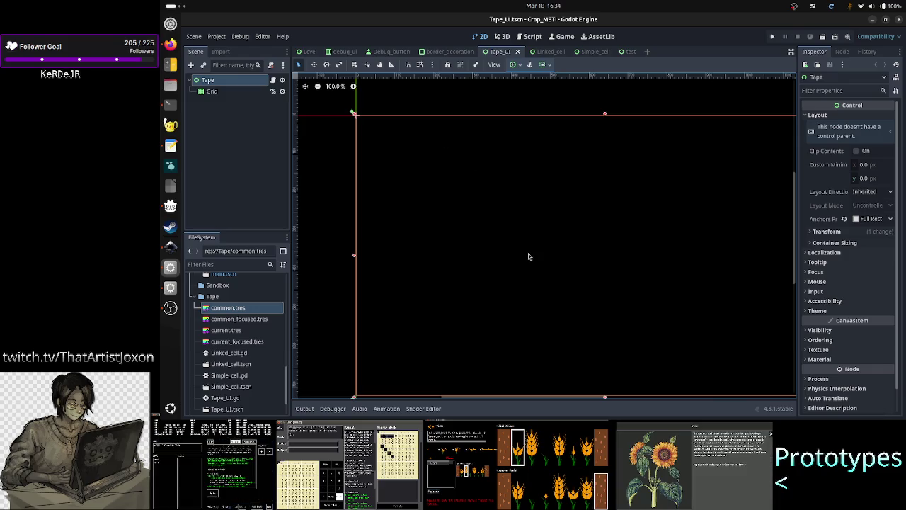
{"action": "left_click", "coordinate": [218, 94]}
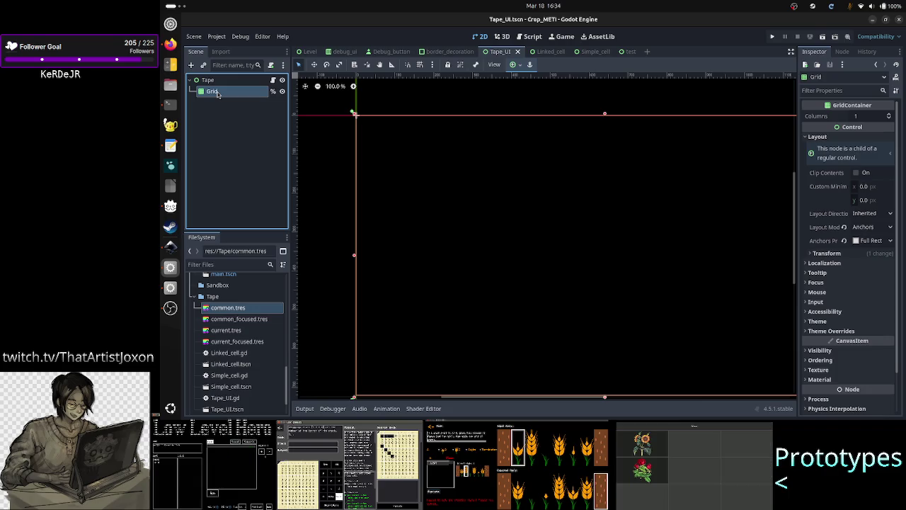
{"action": "left_click", "coordinate": [273, 81]}
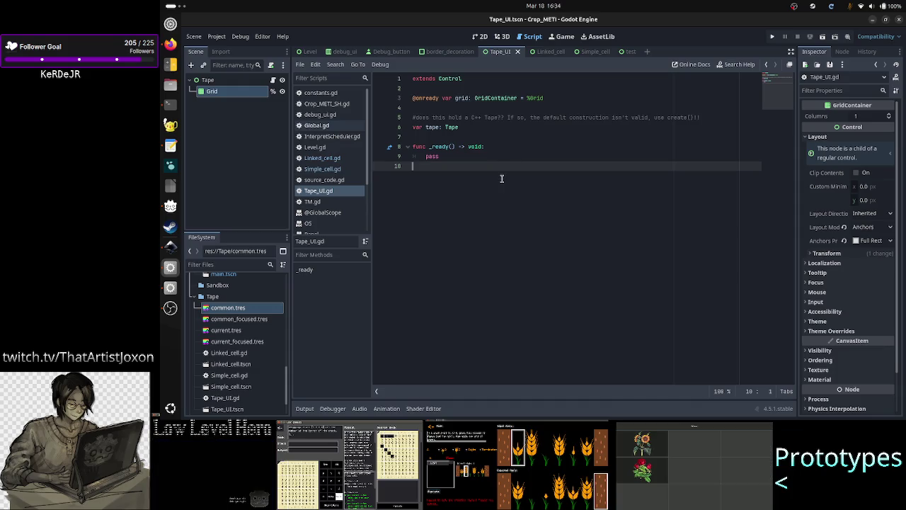
{"action": "left_click", "coordinate": [492, 116]}
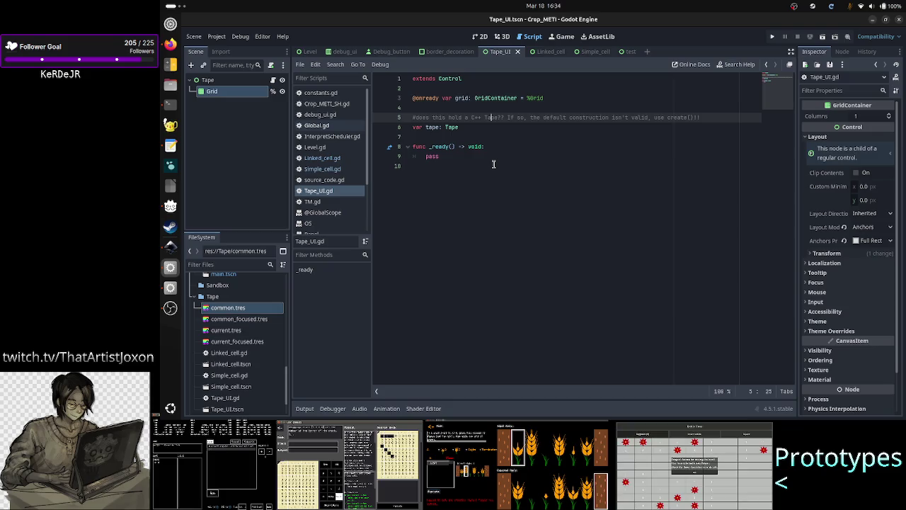
{"action": "key", "text": "alt+Tab"}
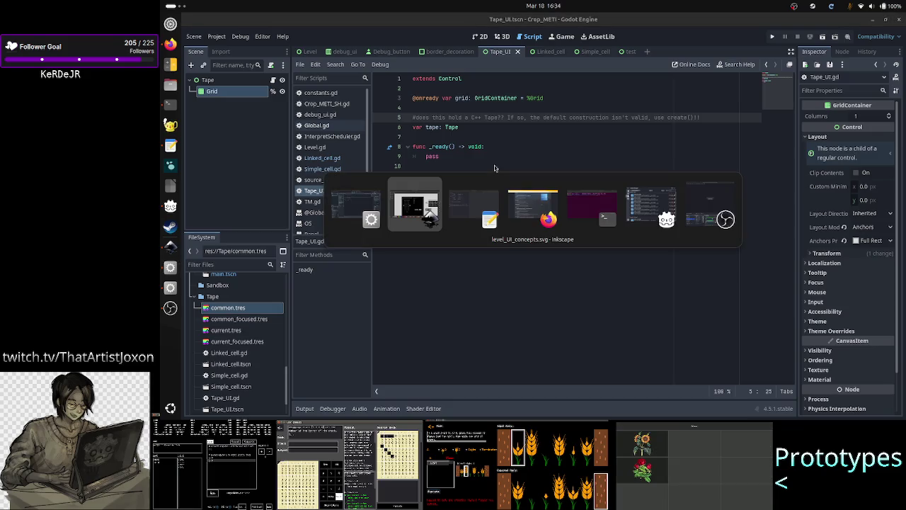
{"action": "key", "text": "alt+Tab"}
{"action": "key", "text": "alt+Tab"}
{"action": "key", "text": "alt+Tab"}
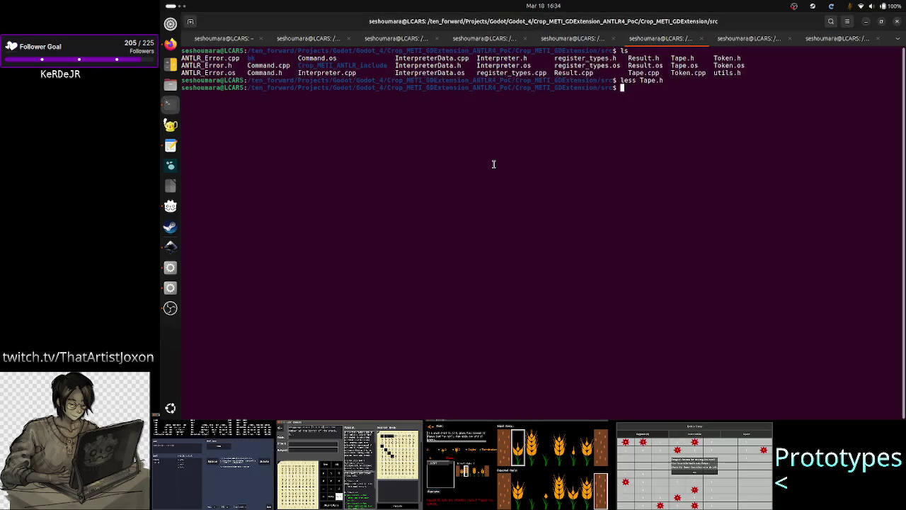
{"action": "key", "text": "Up"}
{"action": "key", "text": "Return"}
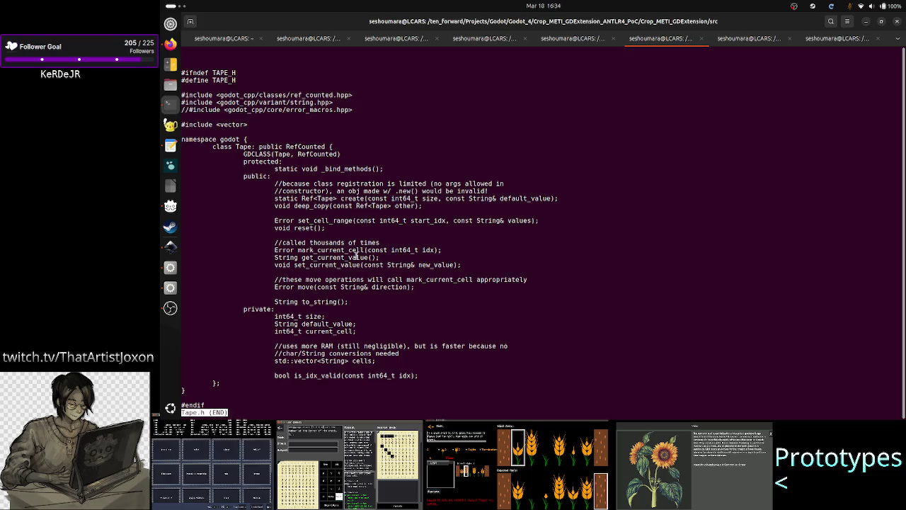
{"action": "scroll", "coordinate": [357, 256], "scroll_direction": "down", "scroll_amount": 1}
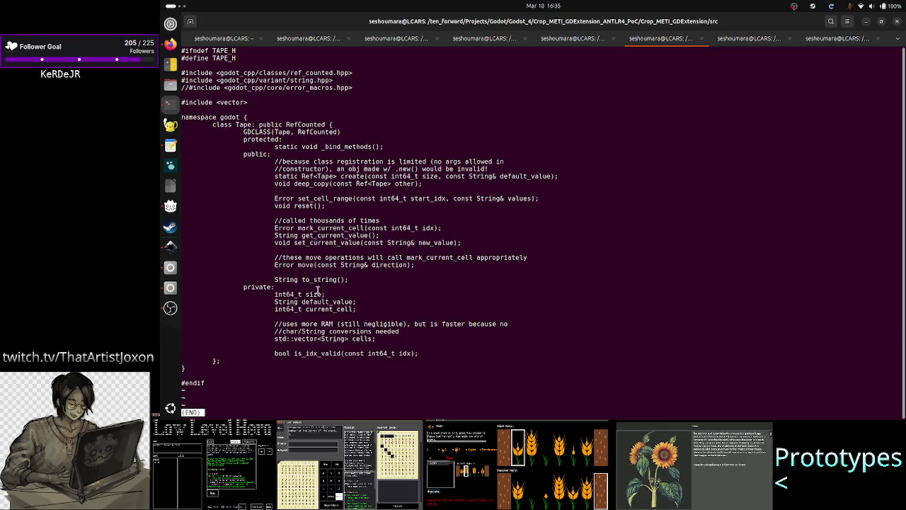
{"action": "left_click_drag", "start_coordinate": [318, 290], "coordinate": [324, 331]}
{"action": "left_click", "coordinate": [324, 330]}
{"action": "left_click_drag", "start_coordinate": [321, 256], "coordinate": [315, 329]}
{"action": "left_click", "coordinate": [313, 329]}
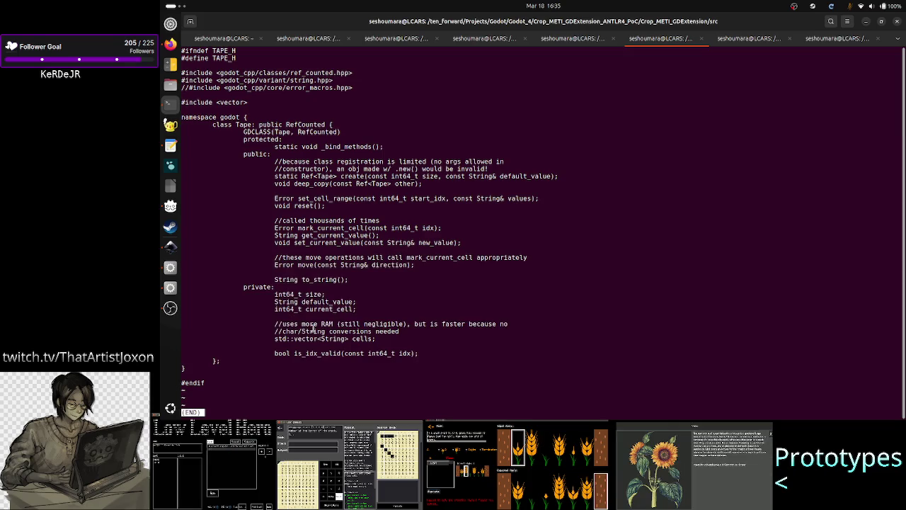
{"action": "key", "text": "q"}
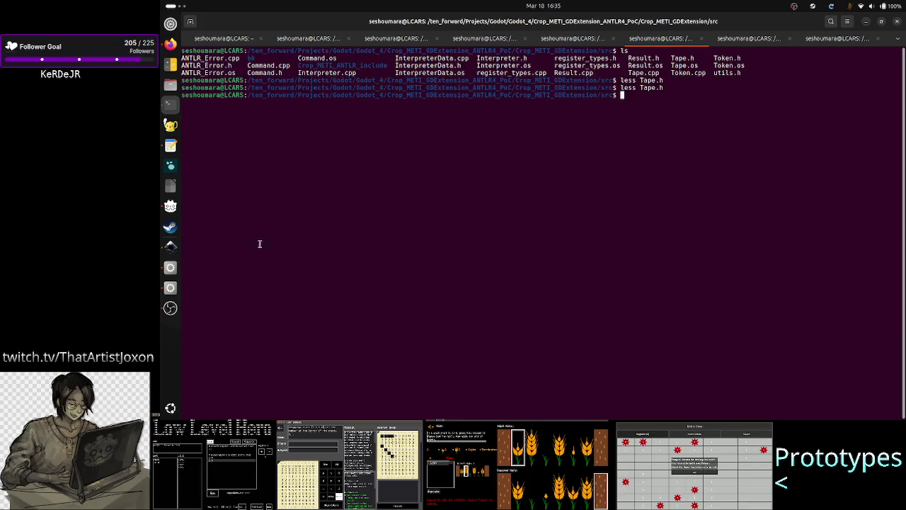
{"action": "left_click", "coordinate": [171, 268]}
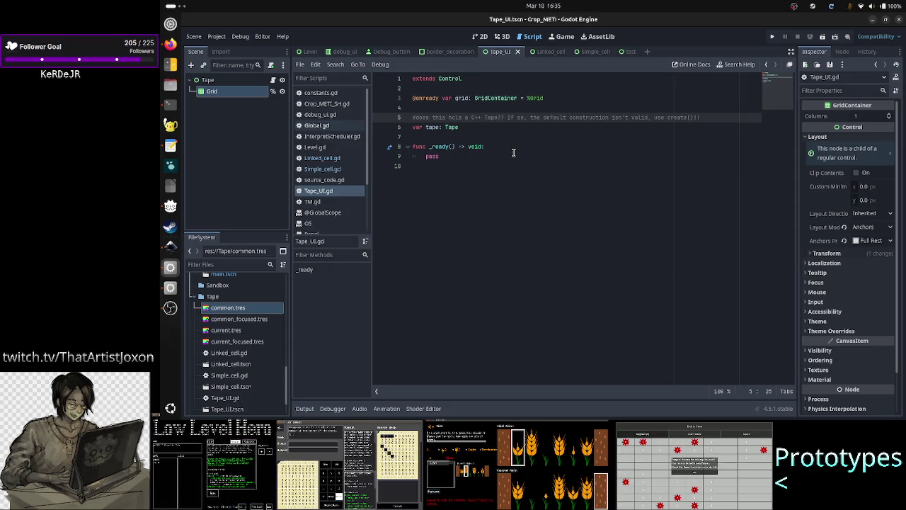
Comment out the var tape: Tape line on line 6.
{"action": "left_click", "coordinate": [485, 130]}
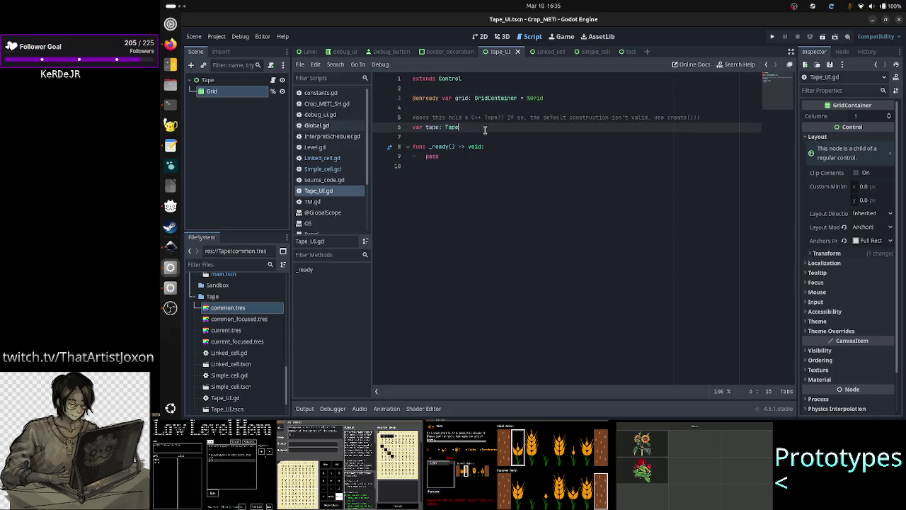
{"action": "triple_click", "coordinate": [485, 130]}
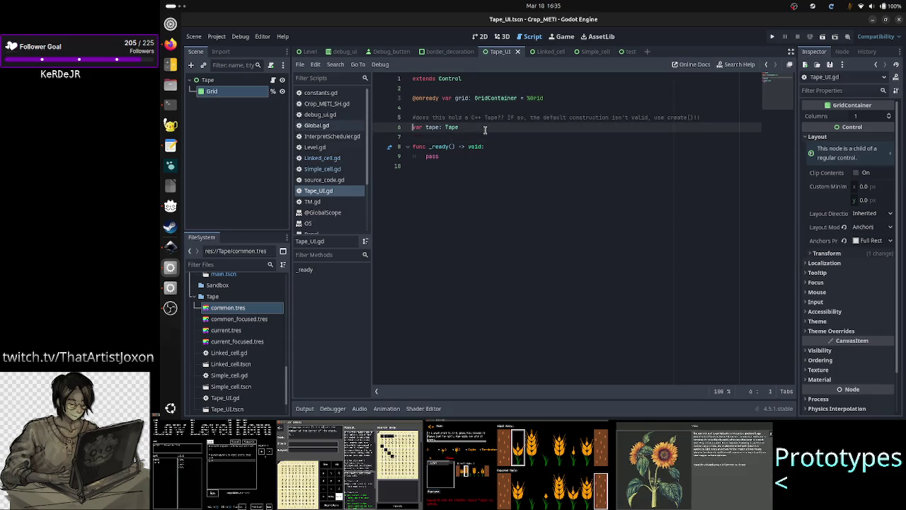
{"action": "key", "text": "ctrl+k"}
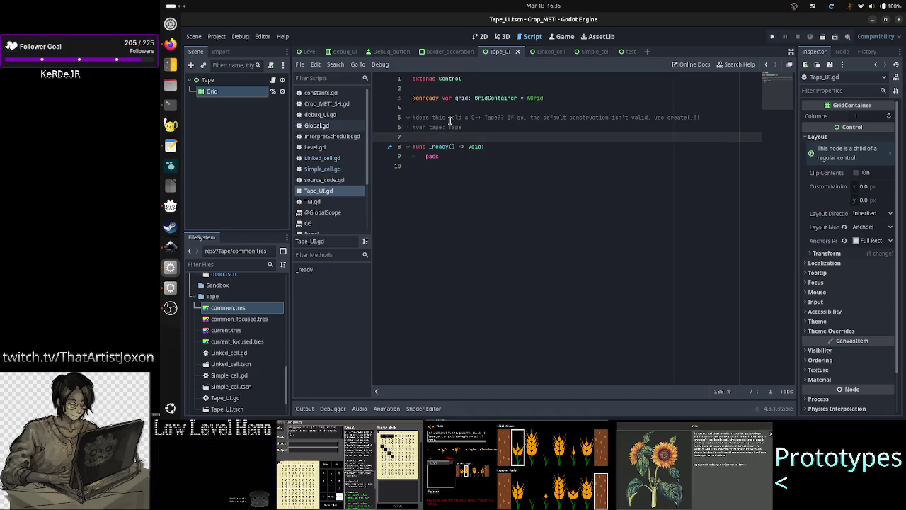
Rename the Tape root node to Tape_UI and save the scene.
{"action": "mouse_move", "coordinate": [461, 128]}
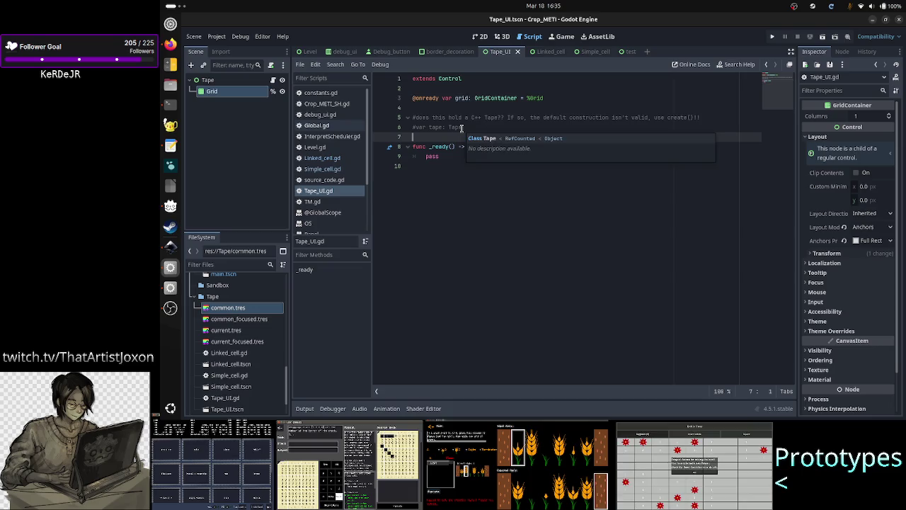
{"action": "left_click", "coordinate": [223, 82]}
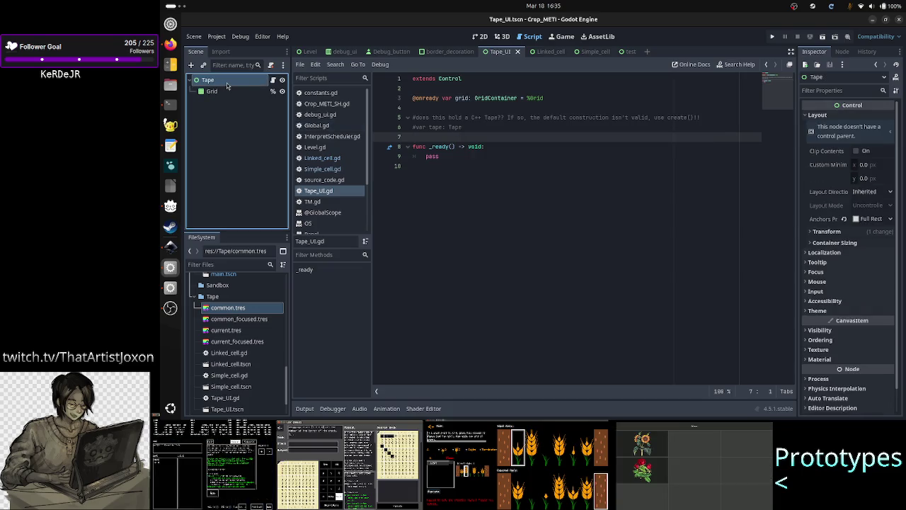
{"action": "left_click", "coordinate": [232, 119]}
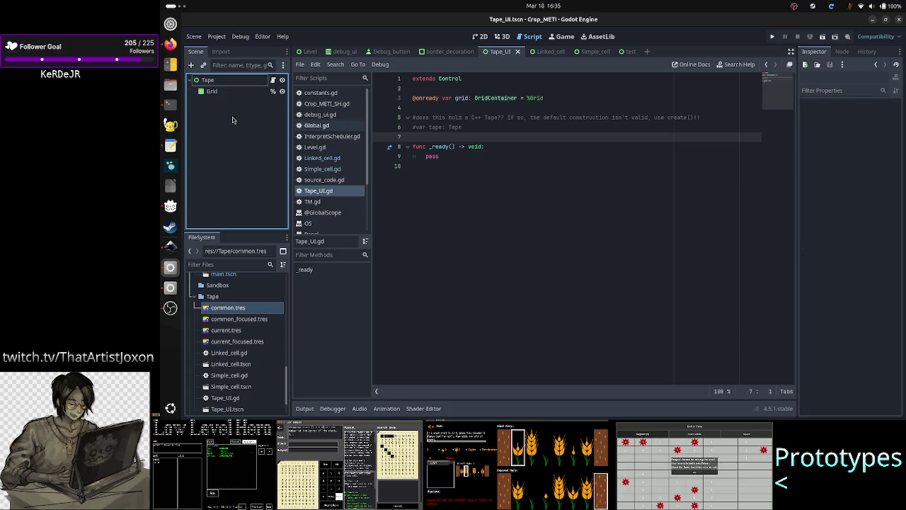
{"action": "double_click", "coordinate": [234, 81]}
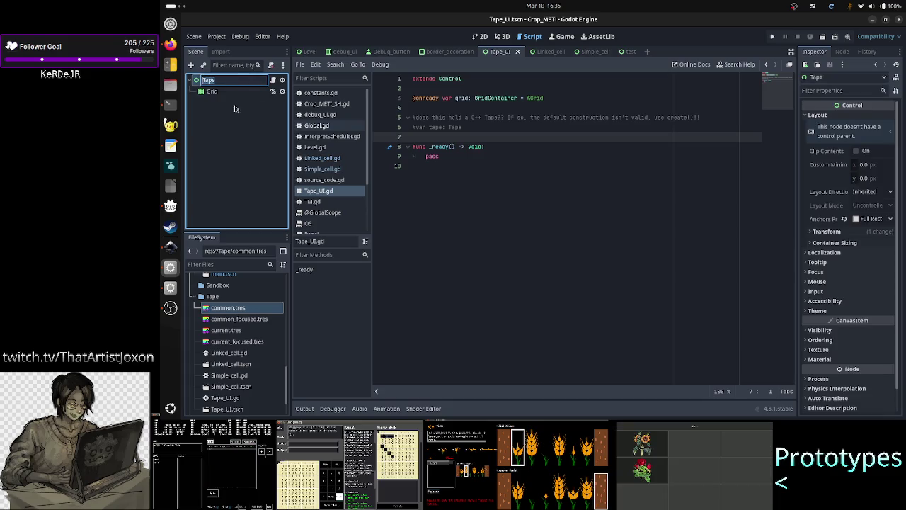
{"action": "key", "text": "End"}
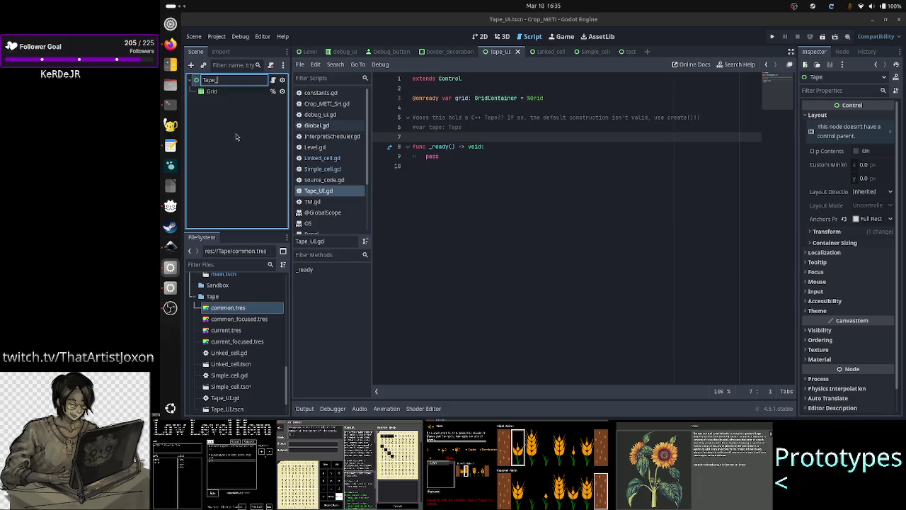
{"action": "type", "text": "_UI"}
{"action": "key", "text": "Return"}
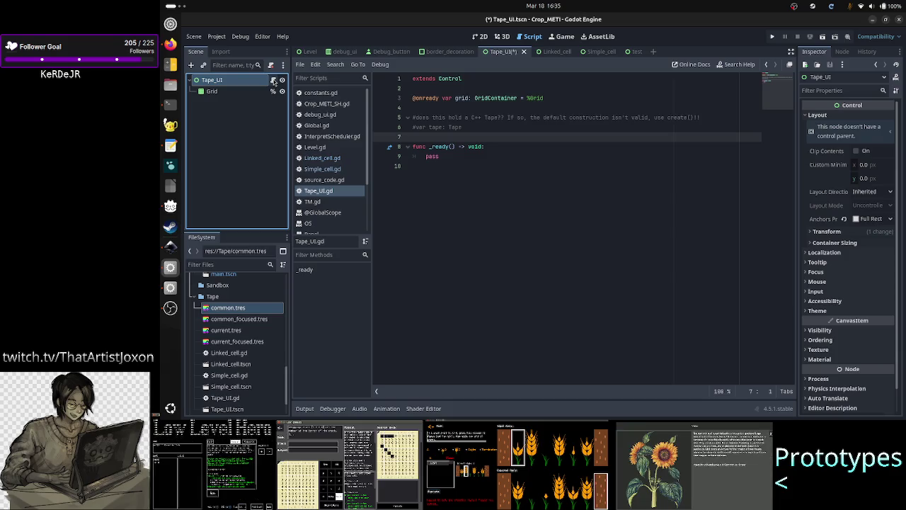
{"action": "left_click", "coordinate": [236, 126]}
{"action": "key", "text": "ctrl+s"}
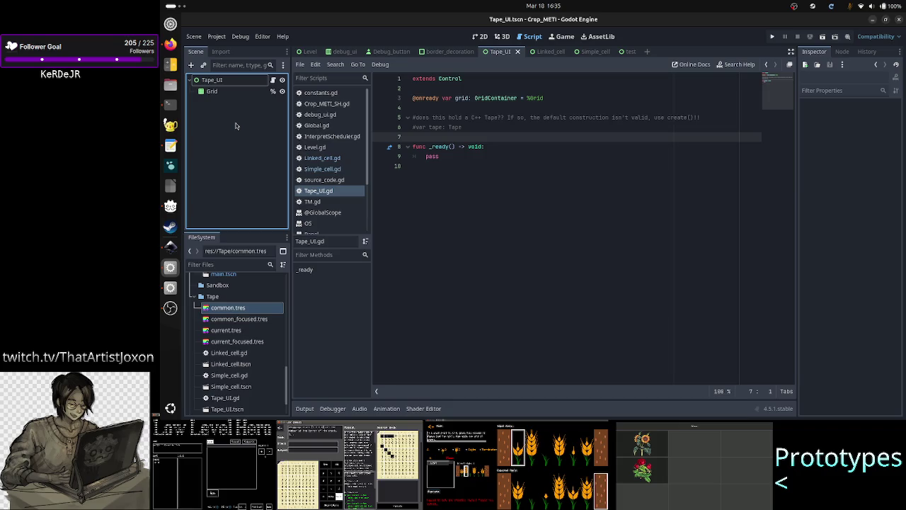
Review Tape.h in the terminal pager, then return to Godot.
{"action": "key", "text": "alt+Tab"}
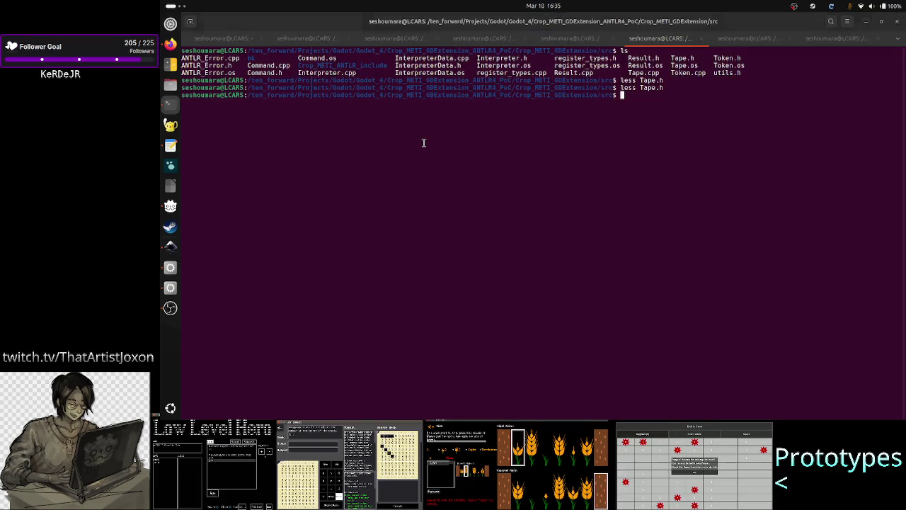
{"action": "key", "text": "Up"}
{"action": "key", "text": "Return"}
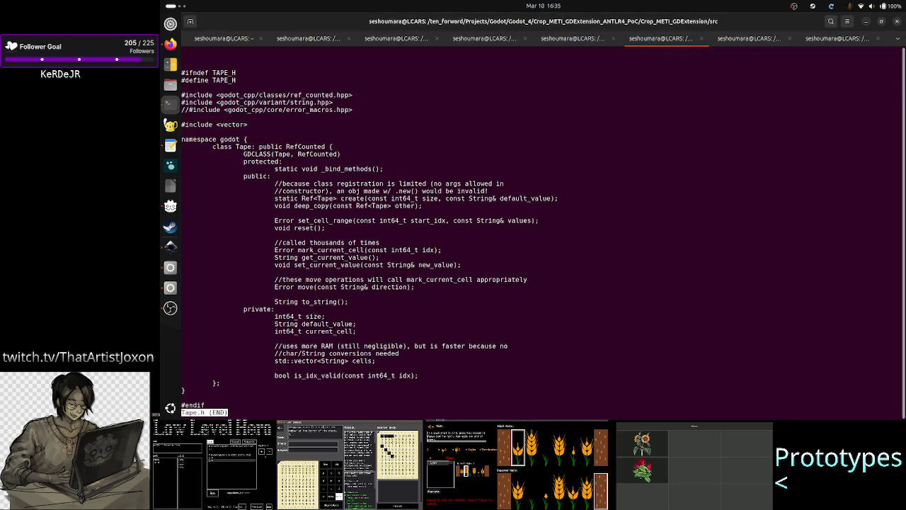
{"action": "scroll", "coordinate": [477, 162], "scroll_direction": "down", "scroll_amount": 1}
{"action": "key", "text": "q"}
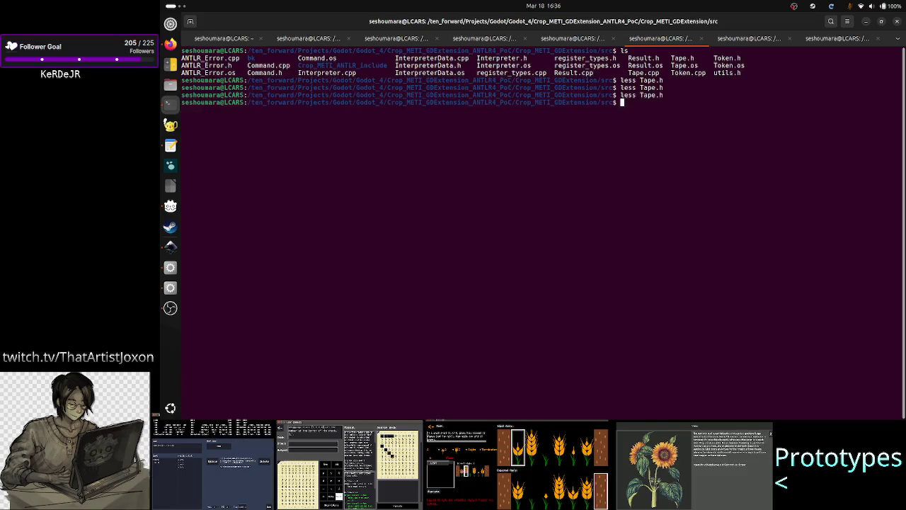
{"action": "key", "text": "alt+Tab"}
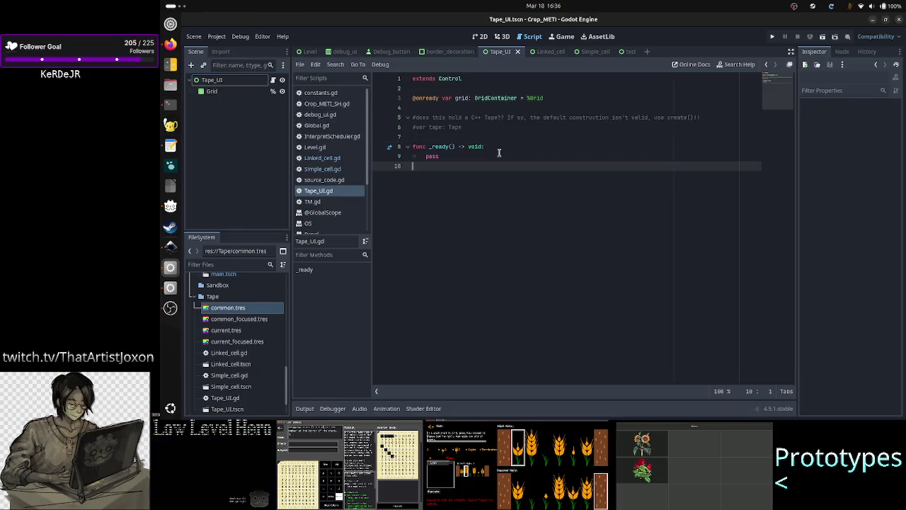
{"action": "left_click", "coordinate": [480, 36]}
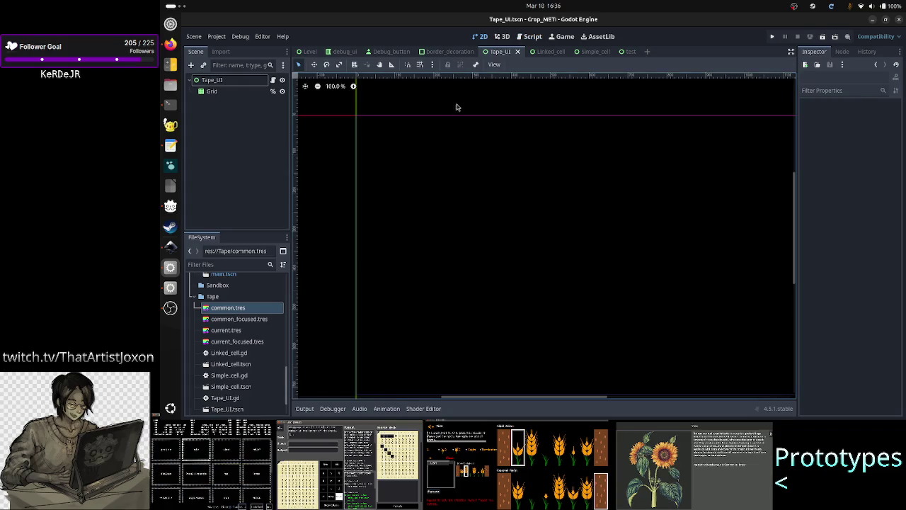
{"action": "left_click", "coordinate": [215, 92]}
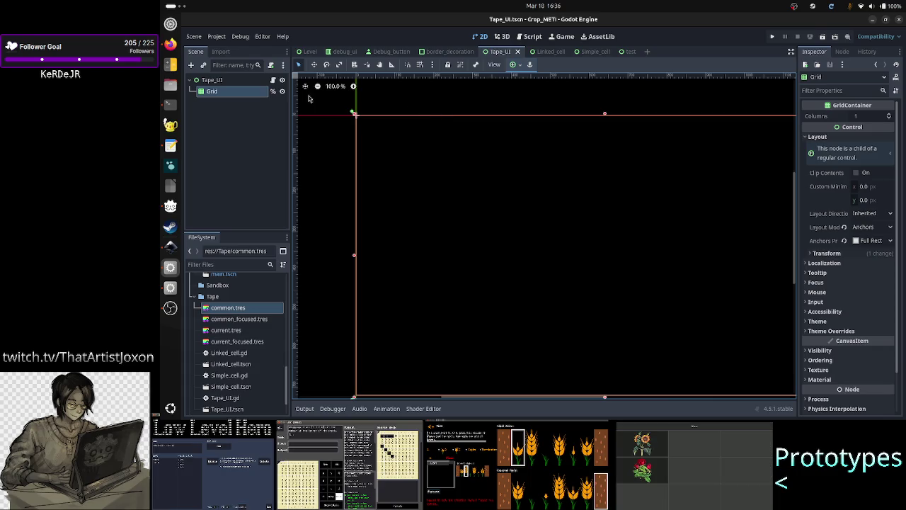
{"action": "left_click", "coordinate": [273, 80]}
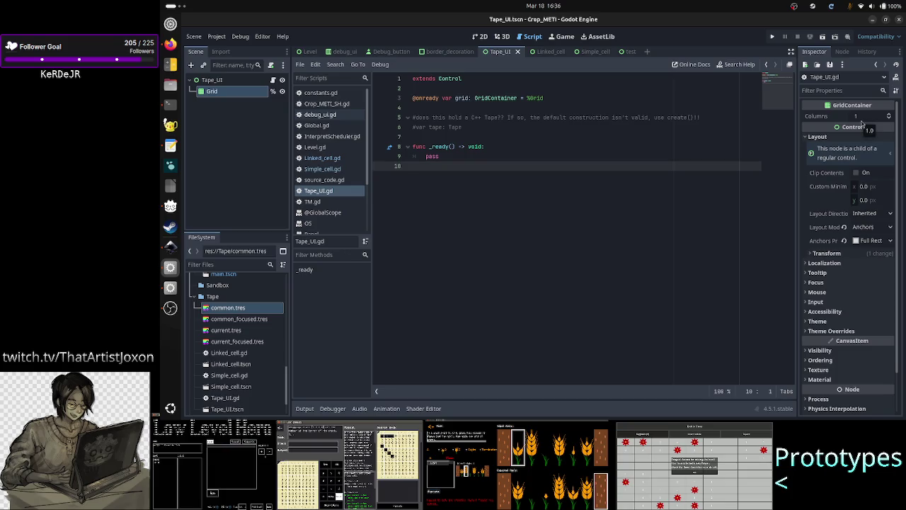
{"action": "left_click", "coordinate": [481, 36]}
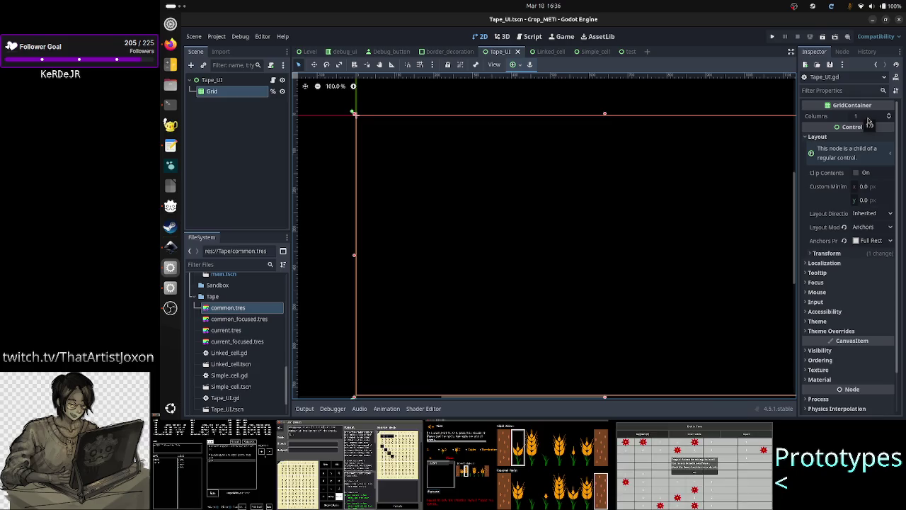
{"action": "left_click", "coordinate": [273, 81]}
{"action": "key", "text": "Return"}
{"action": "type", "text": "f"}
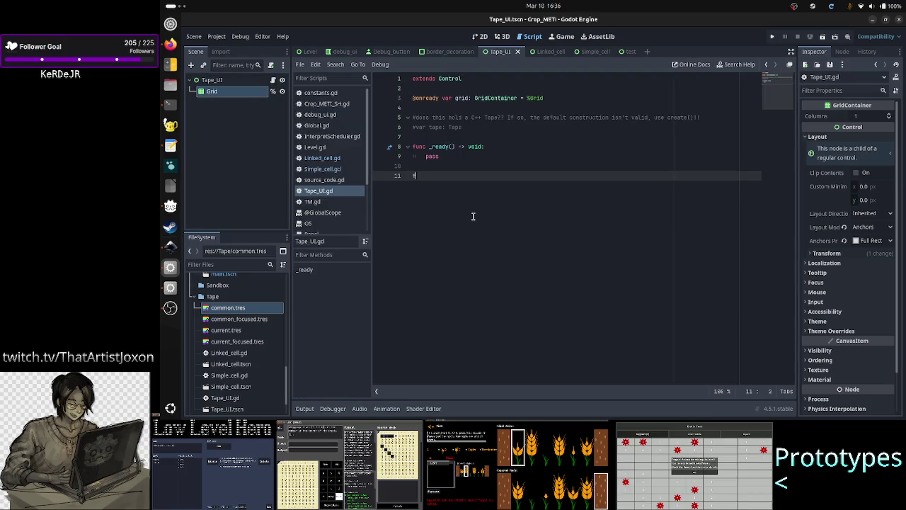
{"action": "type", "text": "unc"}
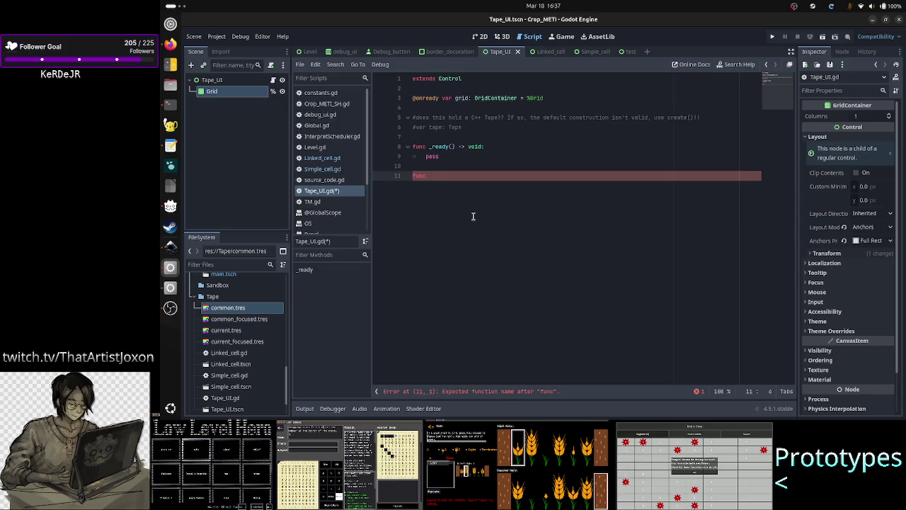
Write func set_orientation() on line 11 of Tape_UI.gd, removing the auto-inserted quotes.
{"action": "type", "text": "change"}
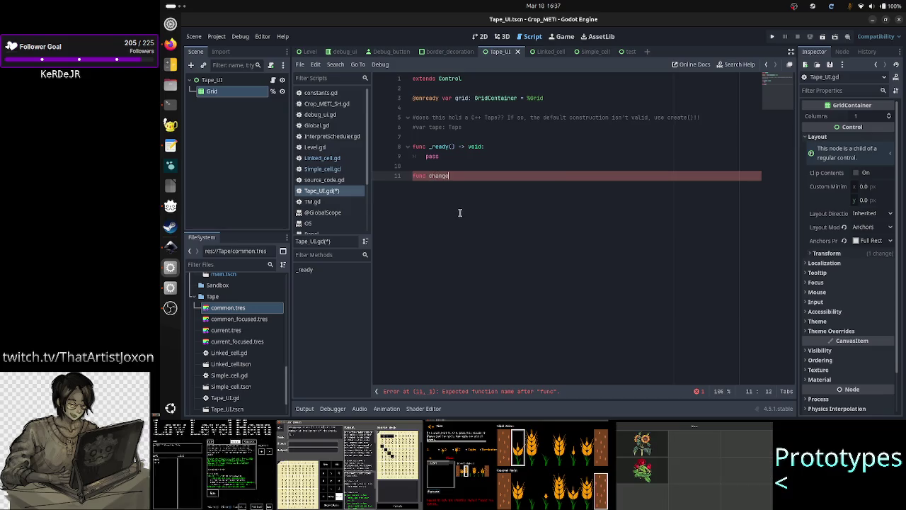
{"action": "key", "text": "BackSpace"}
{"action": "key", "text": "BackSpace"}
{"action": "key", "text": "BackSpace"}
{"action": "key", "text": "BackSpace"}
{"action": "key", "text": "BackSpace"}
{"action": "key", "text": "BackSpace"}
{"action": "type", "text": "set_"}
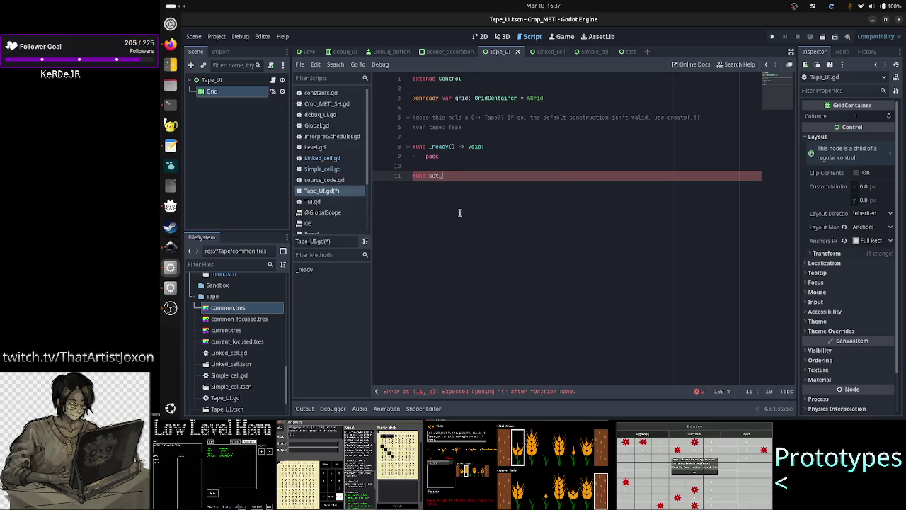
{"action": "type", "text": "orit"}
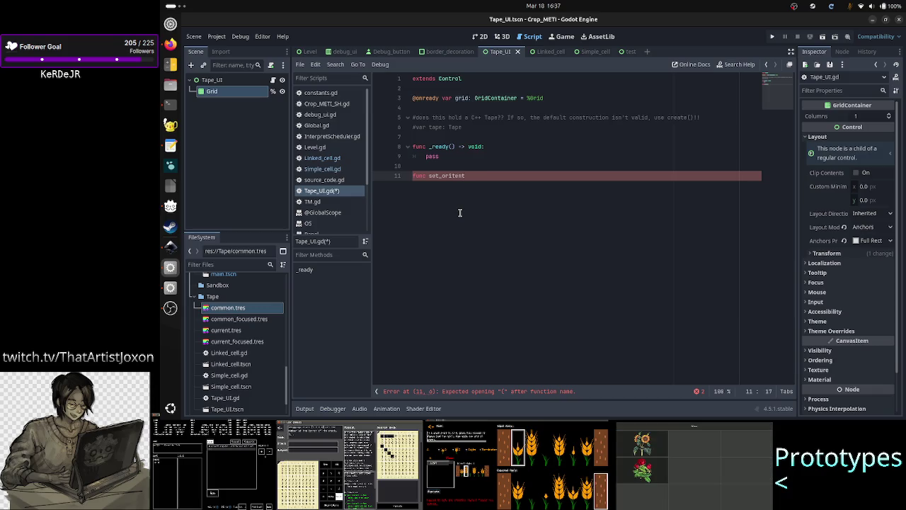
{"action": "key", "text": "BackSpace"}
{"action": "type", "text": "entation("}
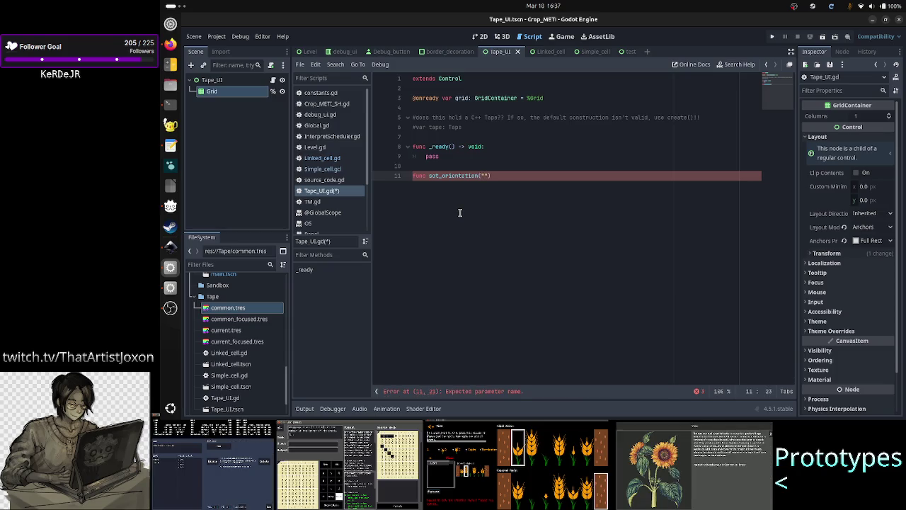
{"action": "key", "text": "BackSpace"}
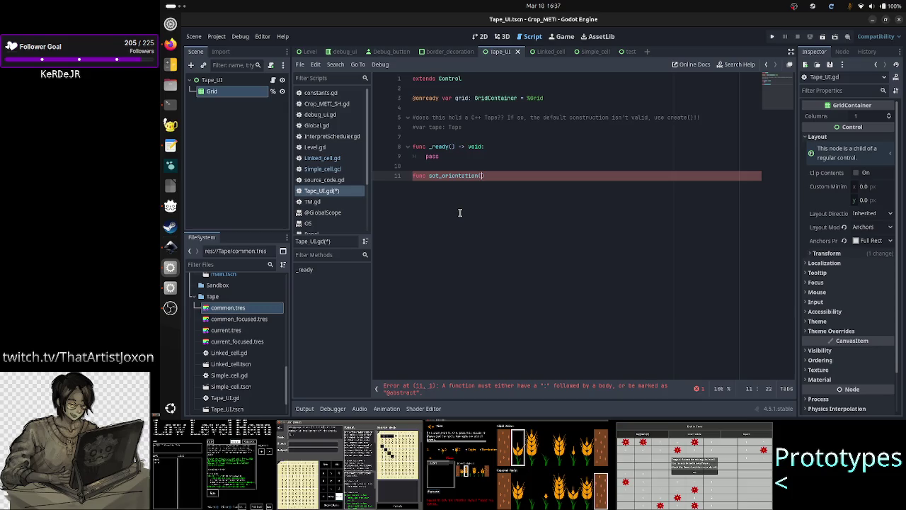
Add enum TAPE_ORIENTATION { HORIZONTAL, VERTICAL, MULTI } to constants.gd and save it.
{"action": "left_click", "coordinate": [338, 93]}
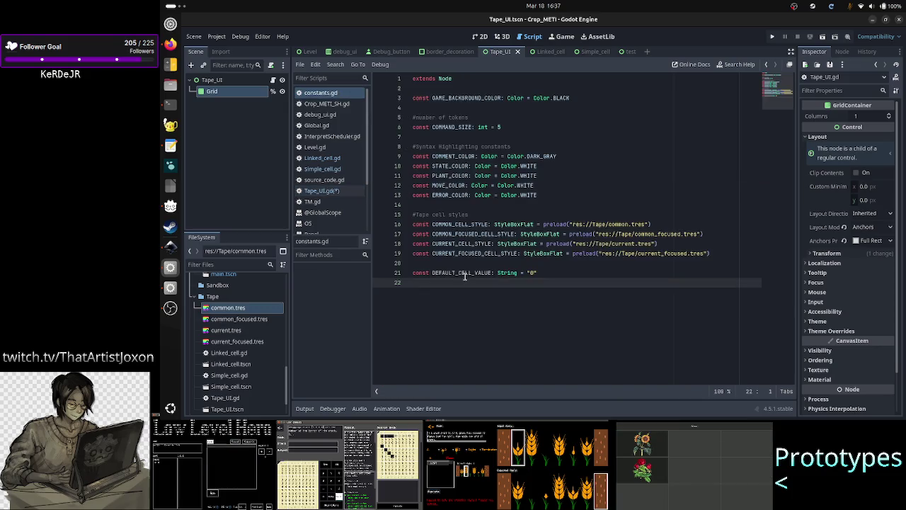
{"action": "key", "text": "Return"}
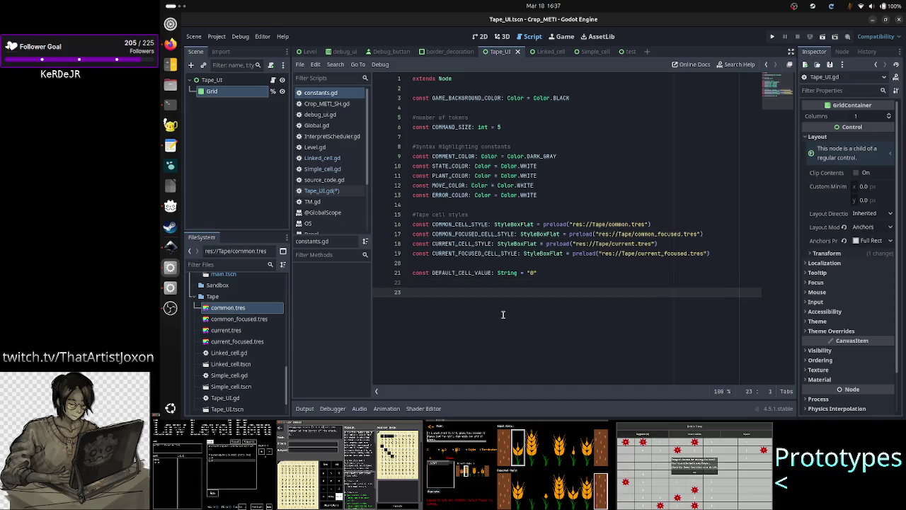
{"action": "type", "text": "const"}
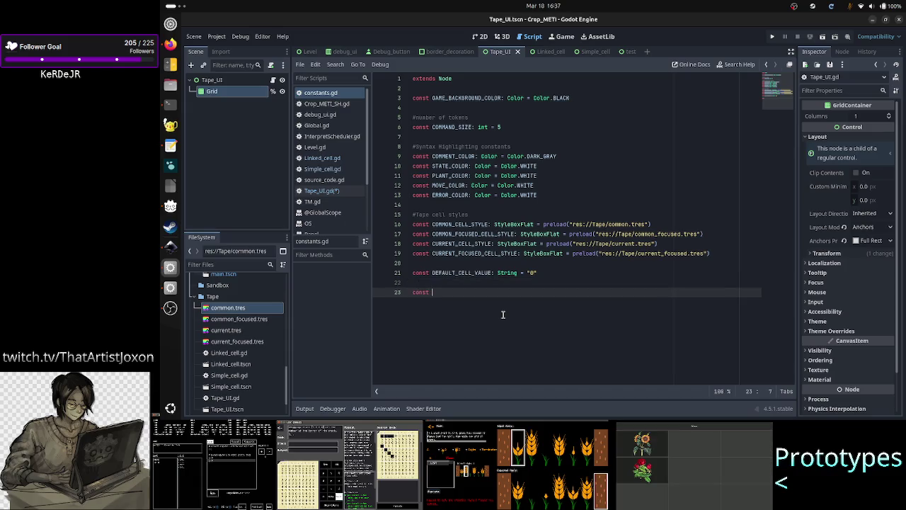
{"action": "key", "text": "BackSpace"}
{"action": "key", "text": "BackSpace"}
{"action": "key", "text": "BackSpace"}
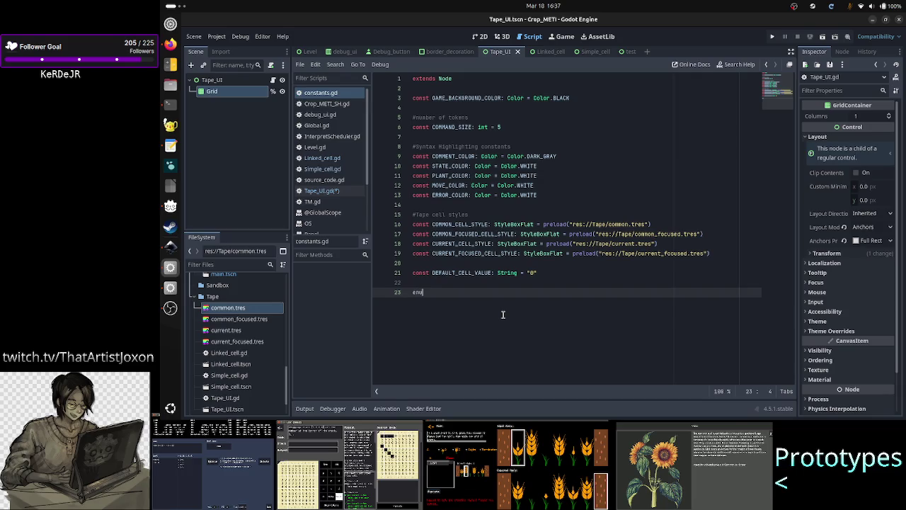
{"action": "type", "text": "m"}
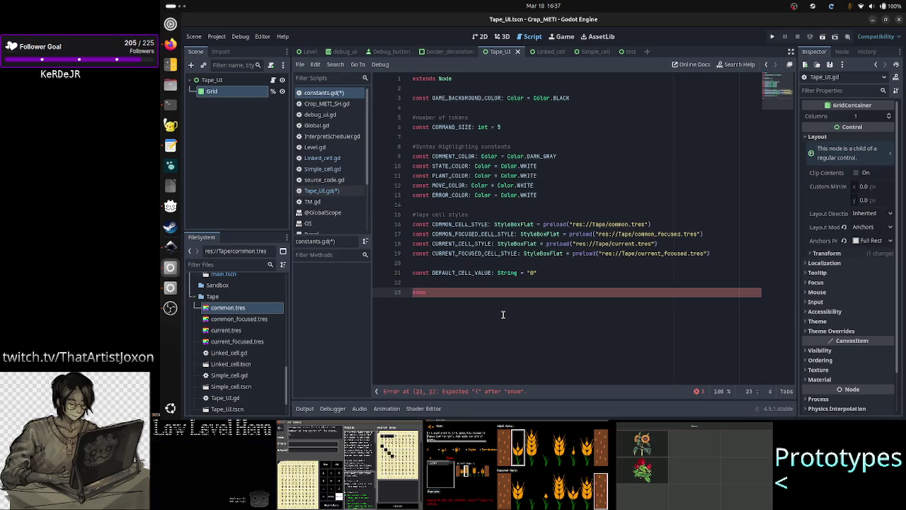
{"action": "type", "text": " TAPE_ORI"}
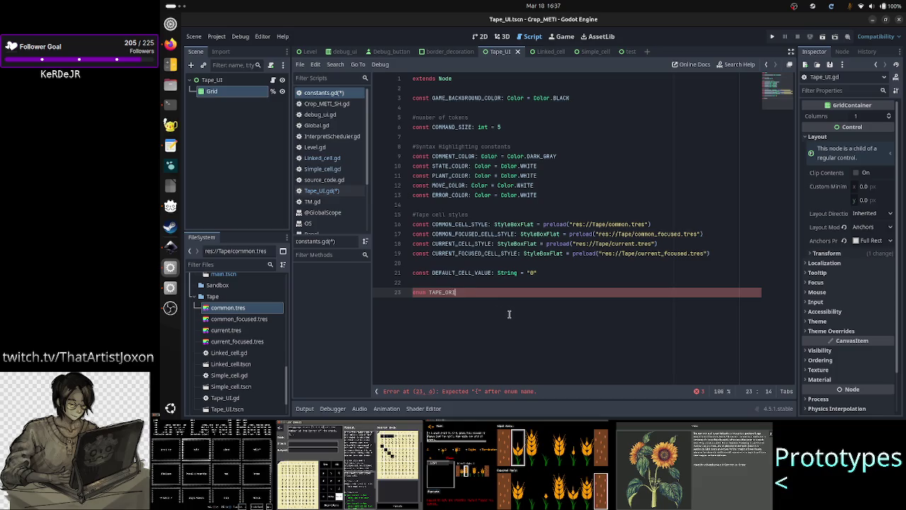
{"action": "type", "text": "ENTATION "}
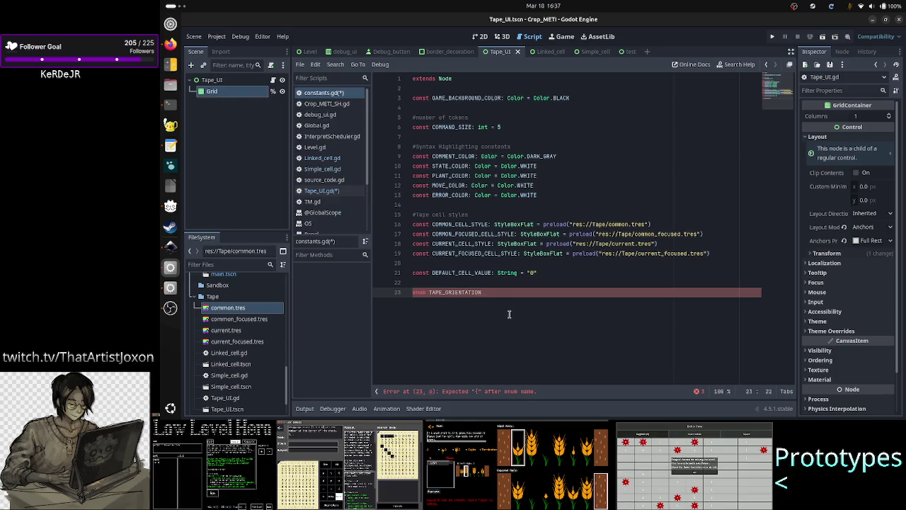
{"action": "type", "text": "{ "}
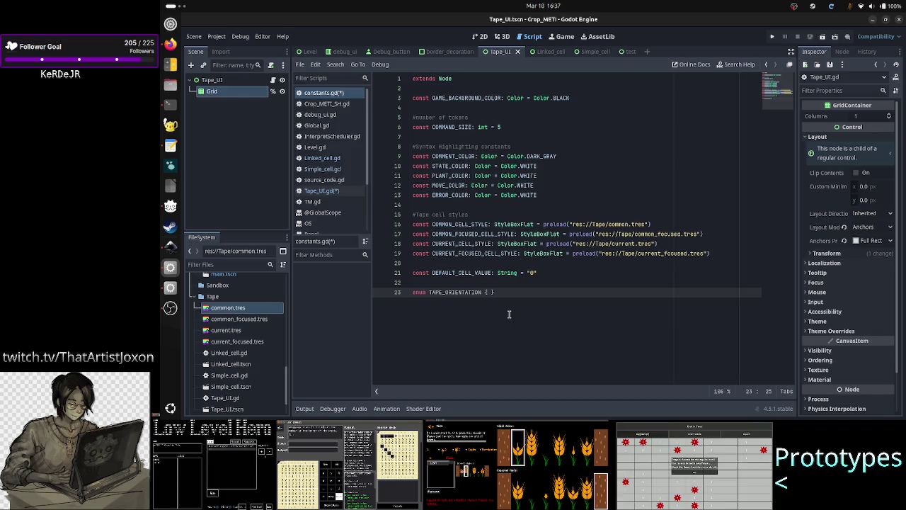
{"action": "type", "text": "HORIZ"}
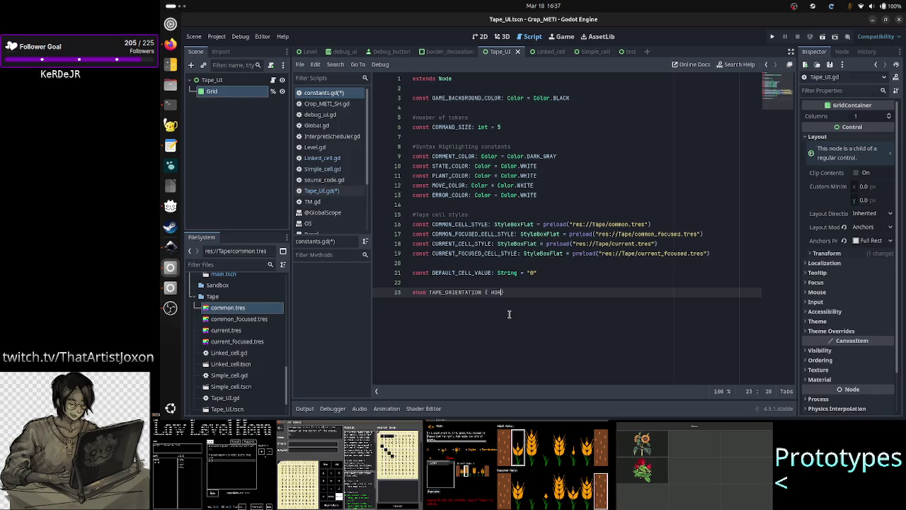
{"action": "type", "text": ", VERTICAL"}
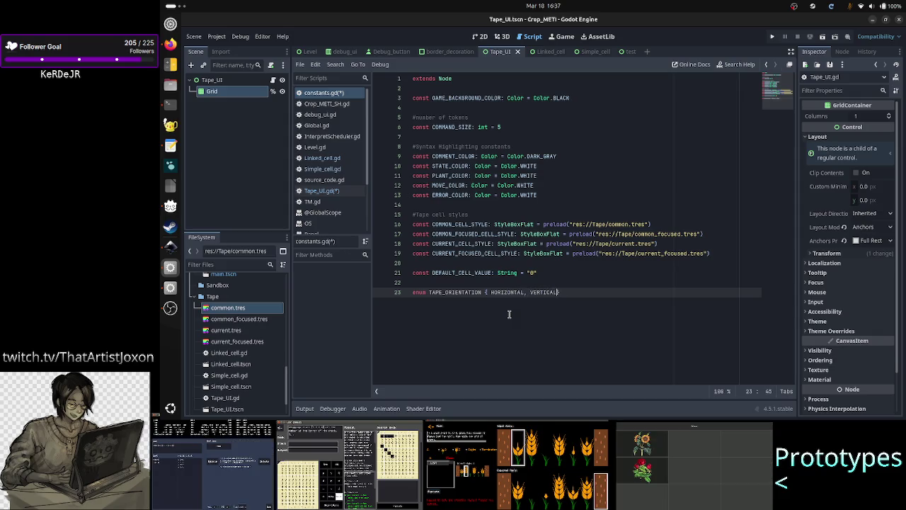
{"action": "type", "text": ", "}
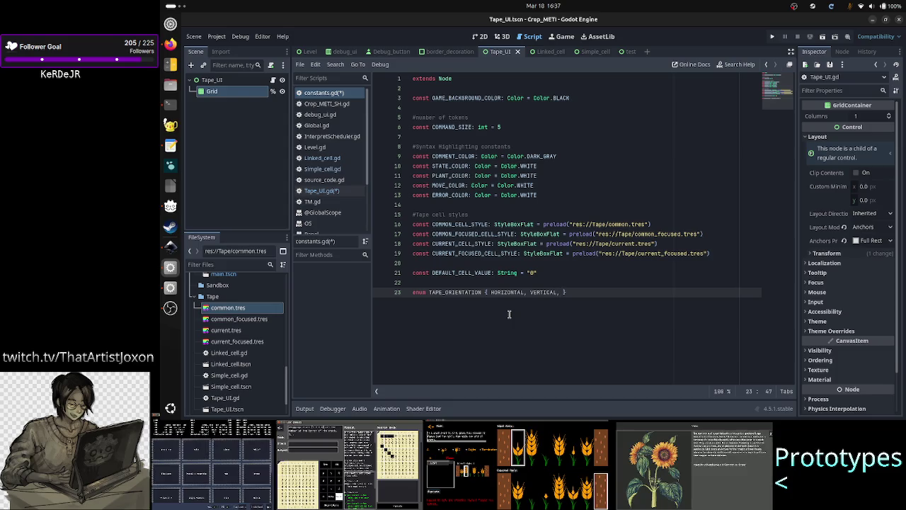
{"action": "type", "text": "MATRIX"}
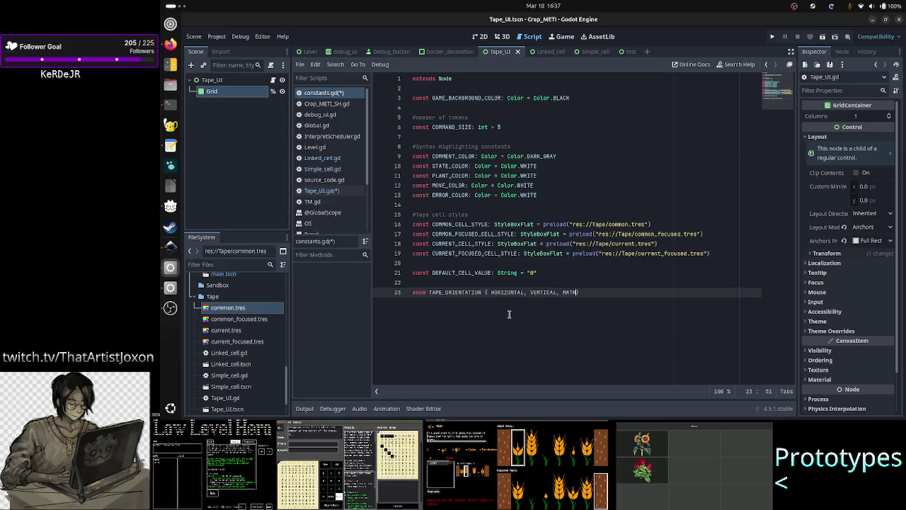
{"action": "key", "text": "BackSpace"}
{"action": "key", "text": "BackSpace"}
{"action": "key", "text": "BackSpace"}
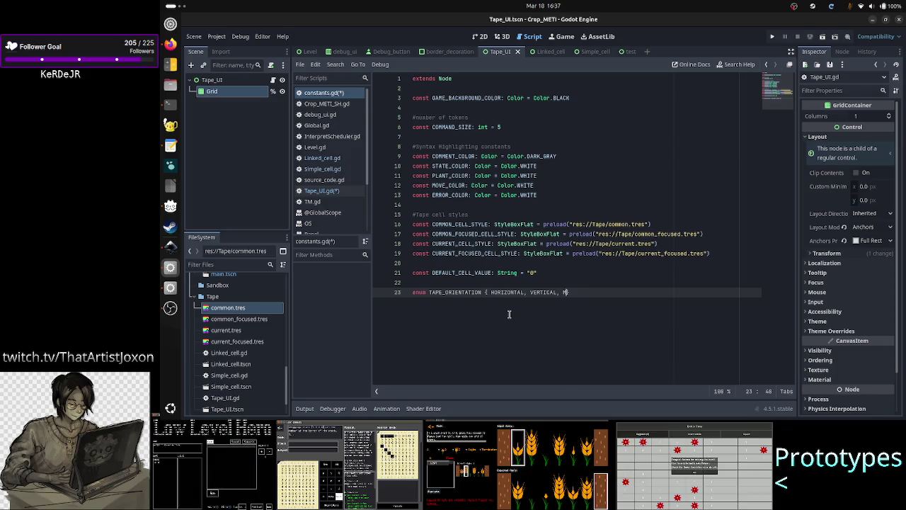
{"action": "type", "text": "UL"}
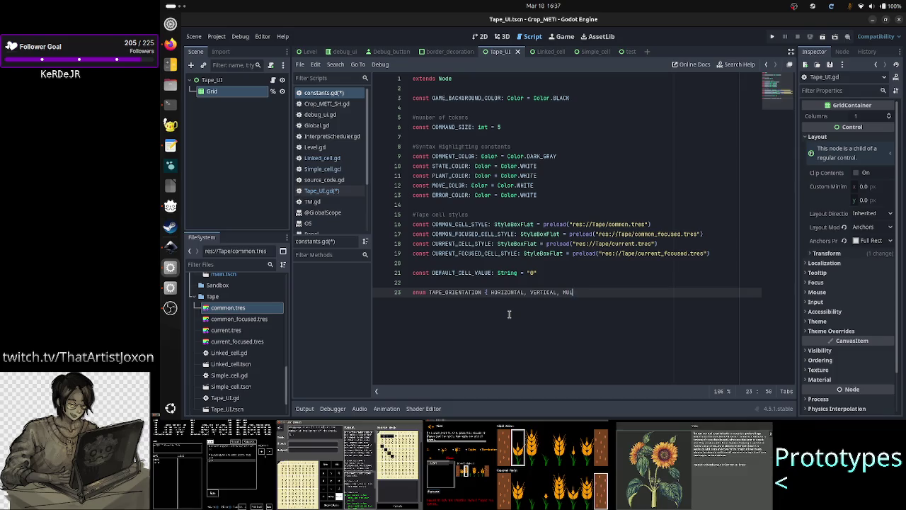
{"action": "type", "text": "TI}"}
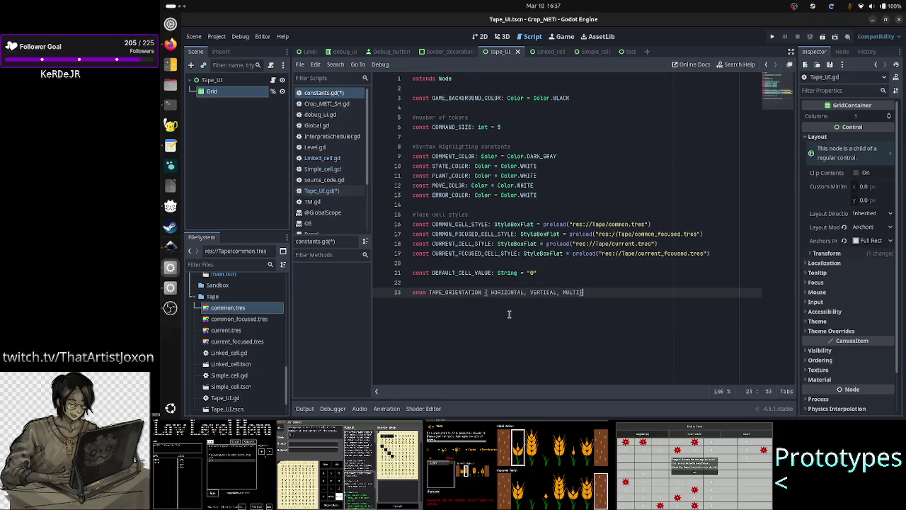
{"action": "type", "text": " }"}
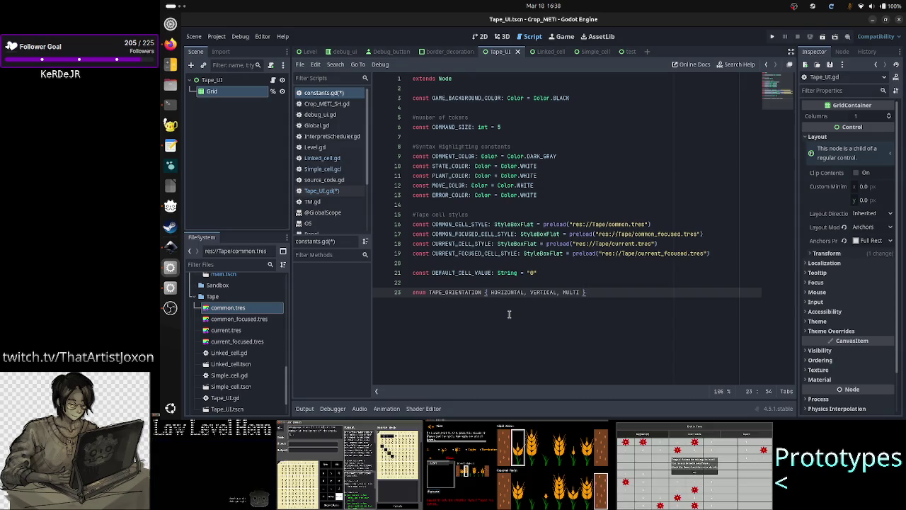
{"action": "key", "text": "Left"}
{"action": "key", "text": "Right"}
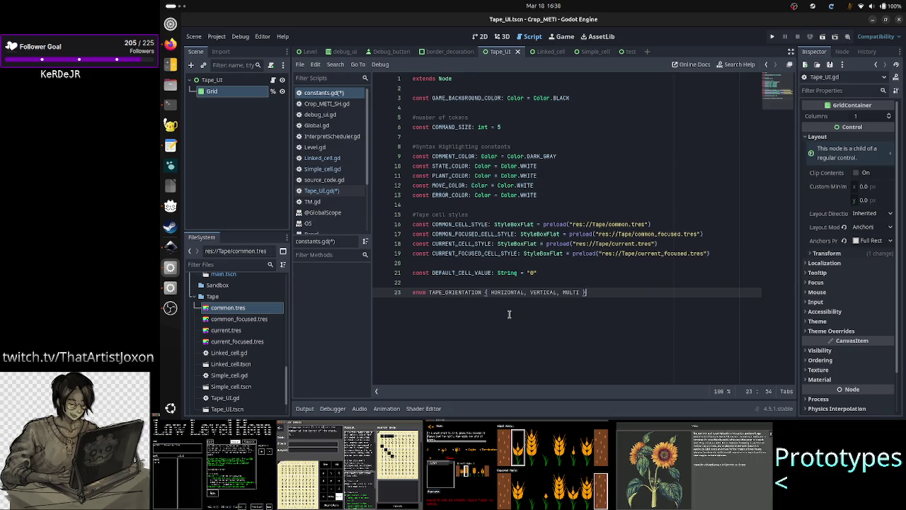
{"action": "key", "text": "Return"}
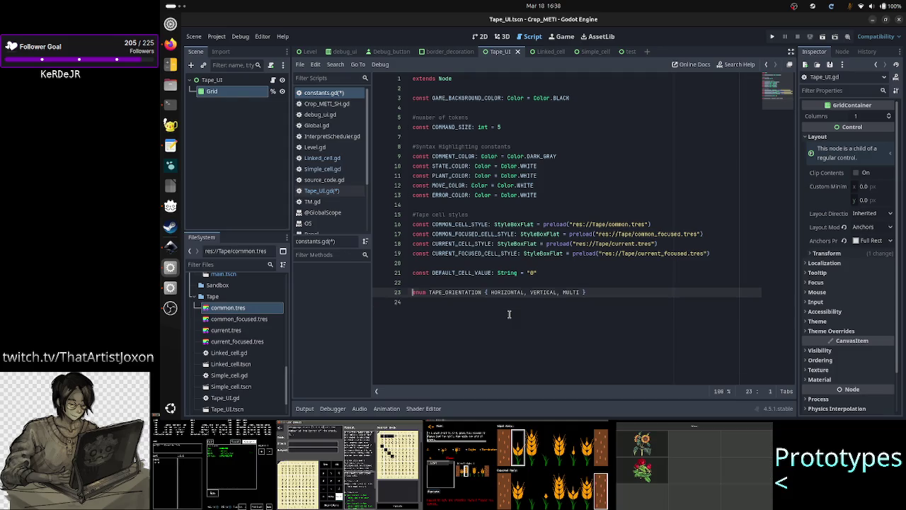
{"action": "key", "text": "ctrl+s"}
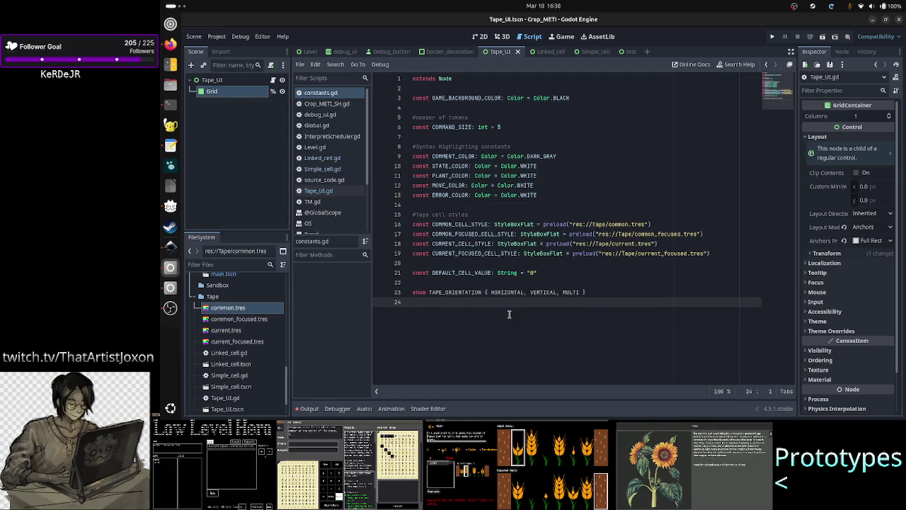
{"action": "left_click", "coordinate": [320, 190]}
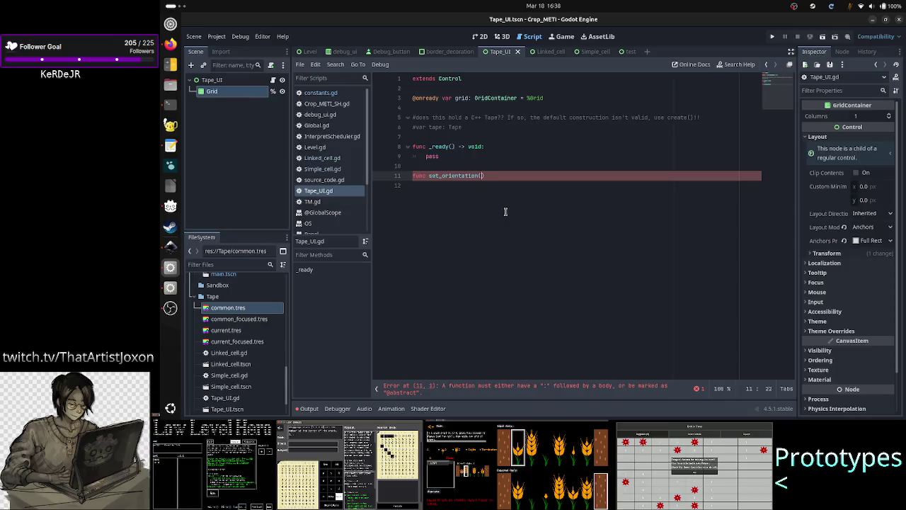
Declare set_orientation(new_orientation: C.TAPE_ORIENTATION) -> void: with a pass body.
{"action": "type", "text": "new_orien"}
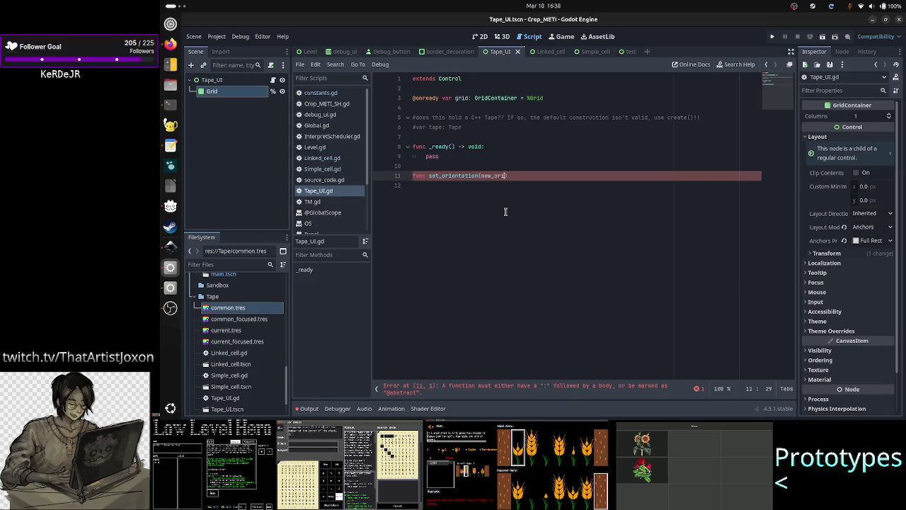
{"action": "type", "text": "tation:"}
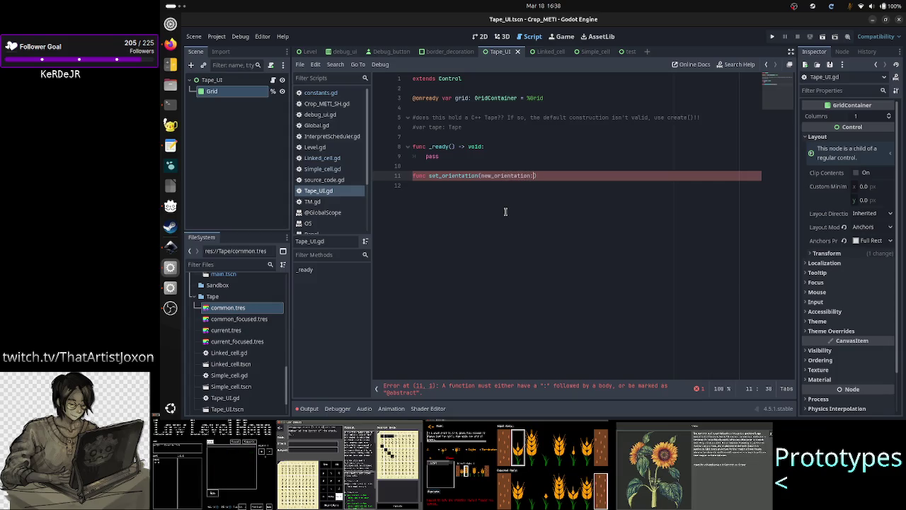
{"action": "type", "text": " in"}
{"action": "key", "text": "BackSpace"}
{"action": "key", "text": "BackSpace"}
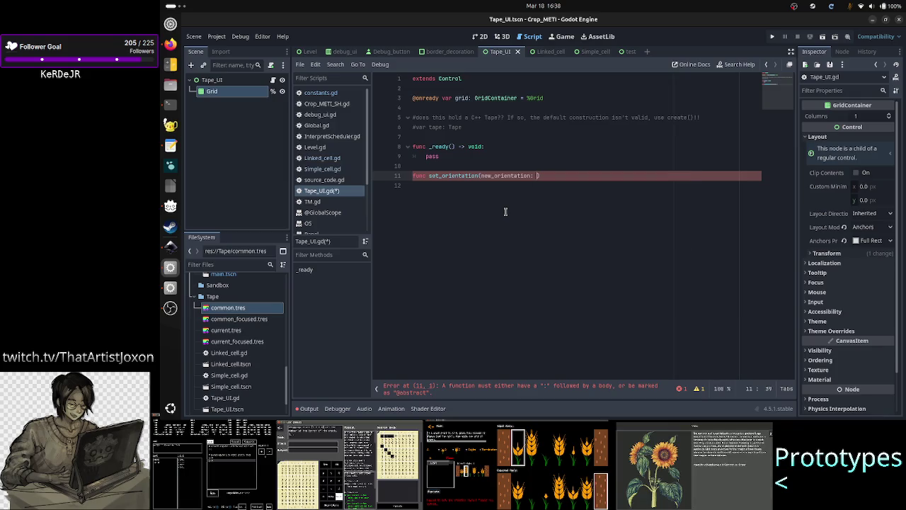
{"action": "type", "text": "C.T"}
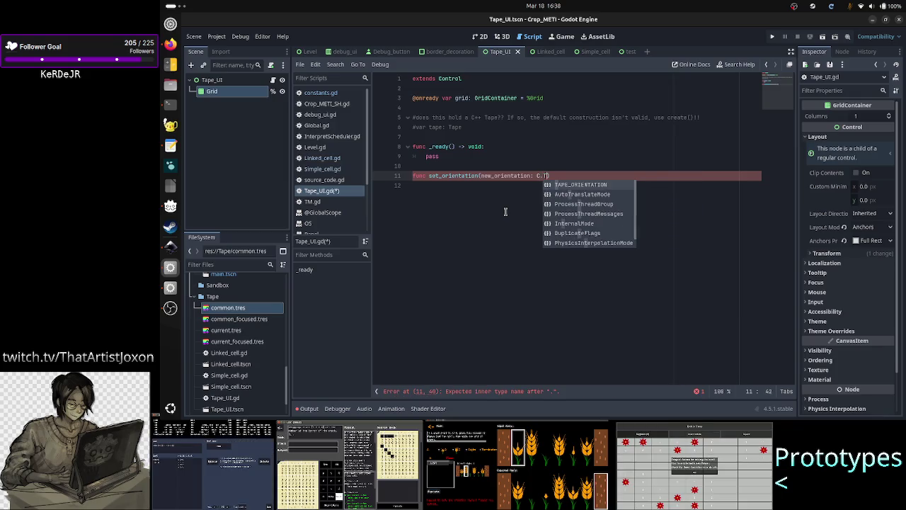
{"action": "key", "text": "Return"}
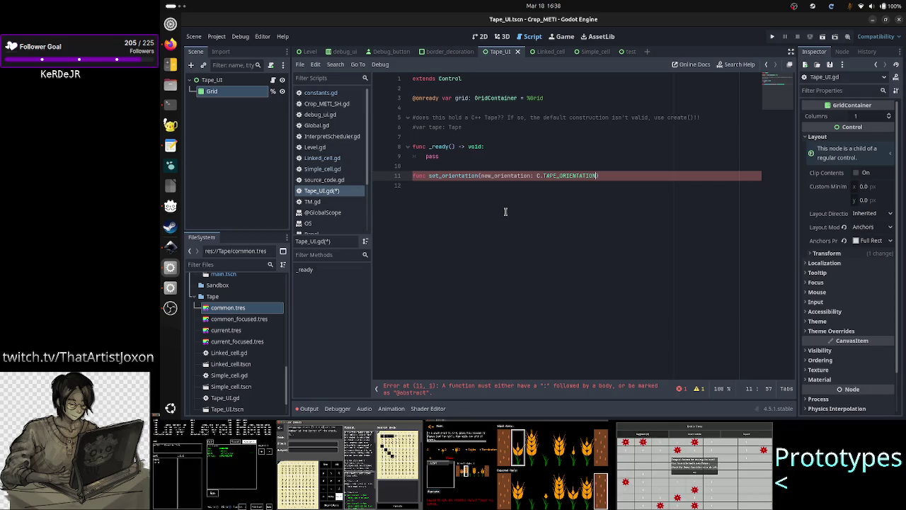
{"action": "type", "text": "-> v"}
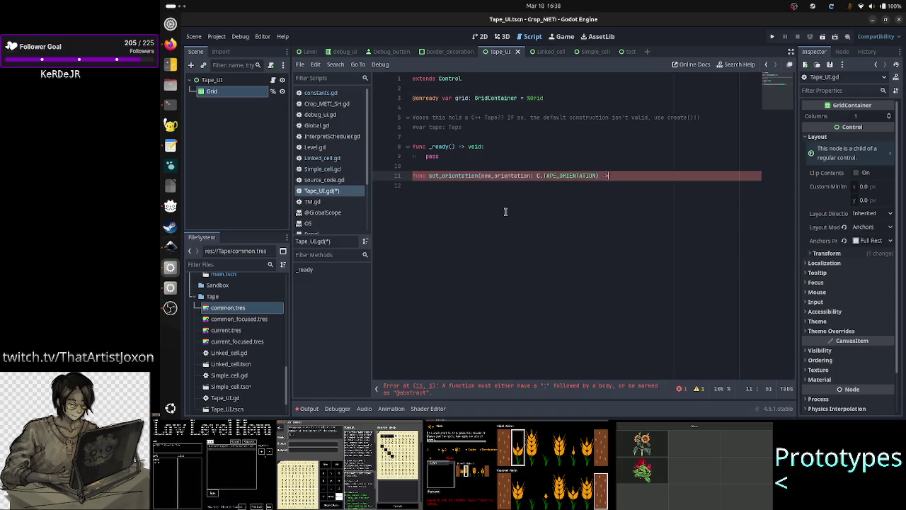
{"action": "type", "text": "oid:"}
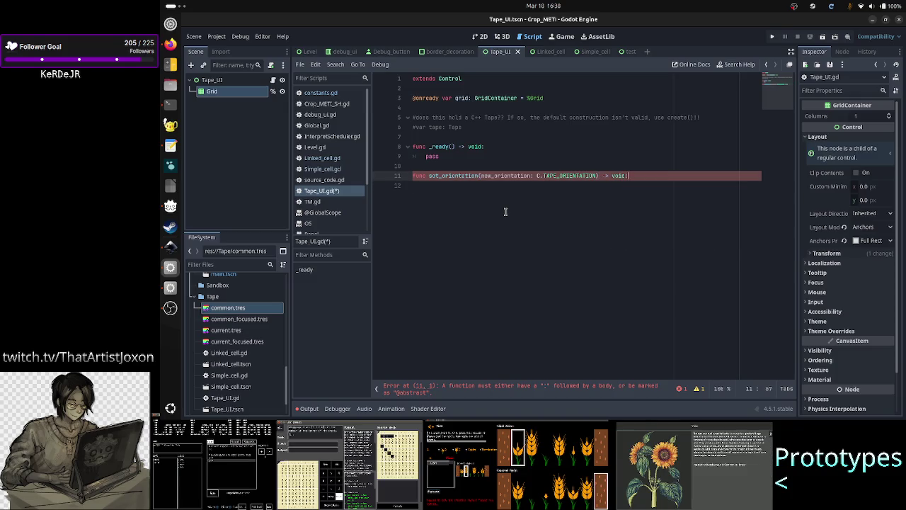
{"action": "key", "text": "Return"}
{"action": "type", "text": "pass"}
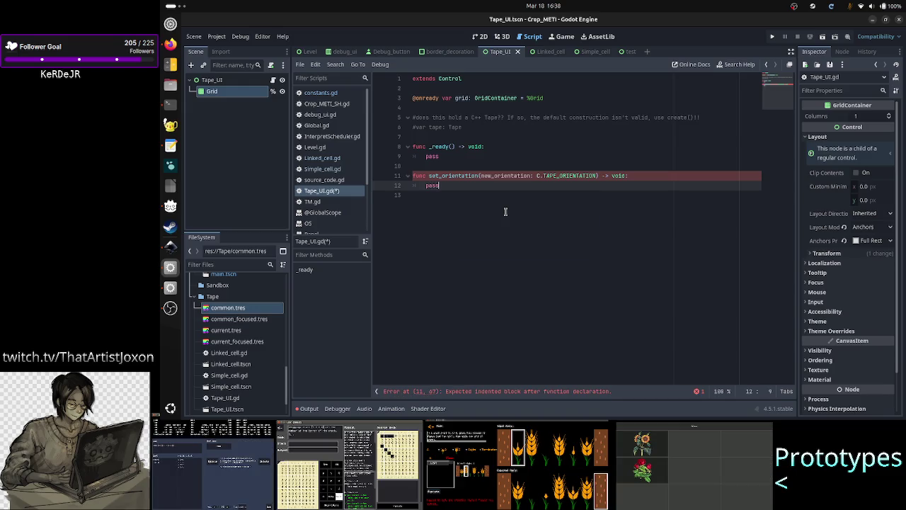
{"action": "key", "text": "Up"}
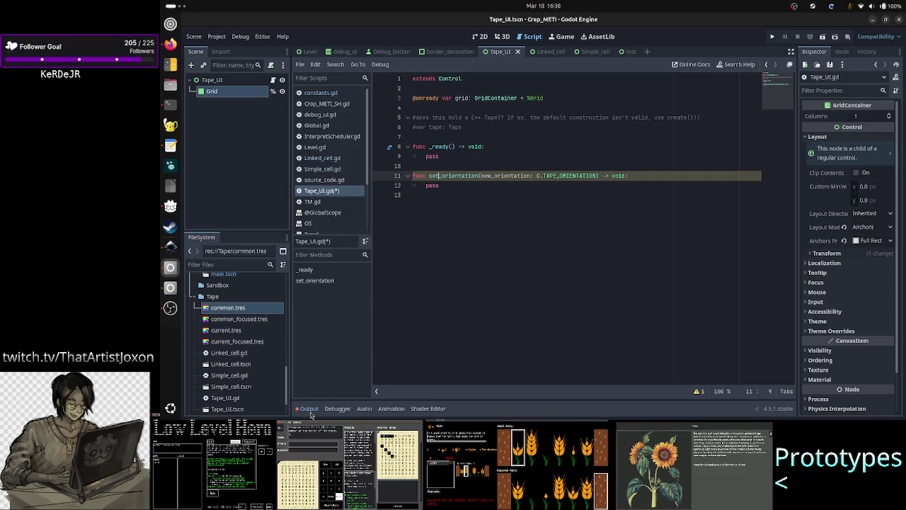
{"action": "left_click", "coordinate": [309, 408]}
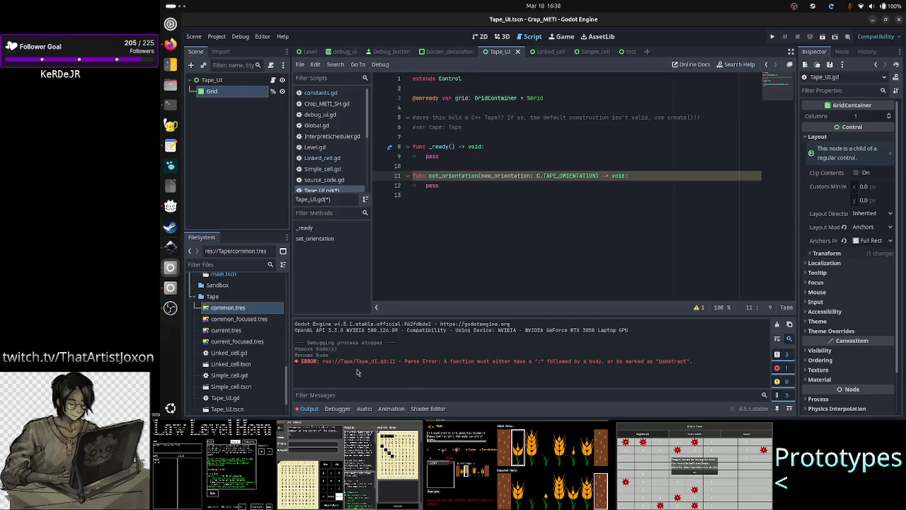
{"action": "left_click", "coordinate": [308, 409]}
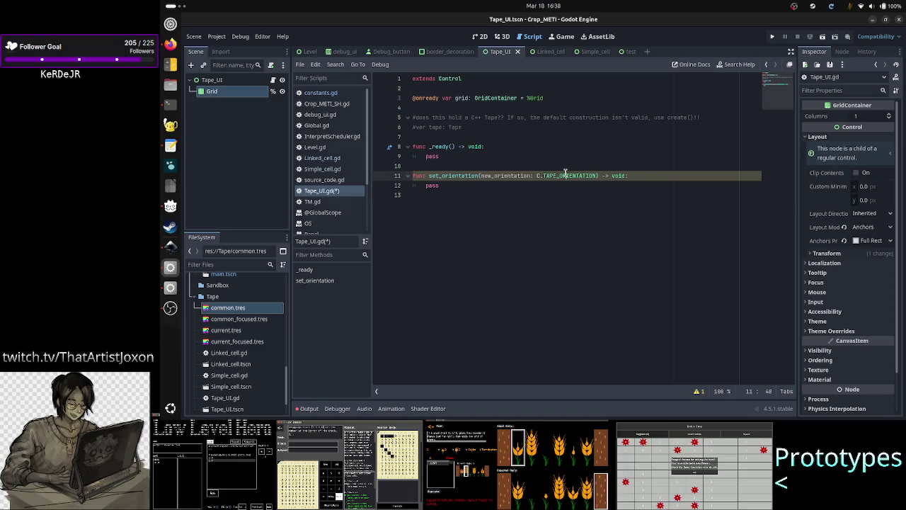
{"action": "left_click", "coordinate": [509, 235]}
{"action": "key", "text": "Up"}
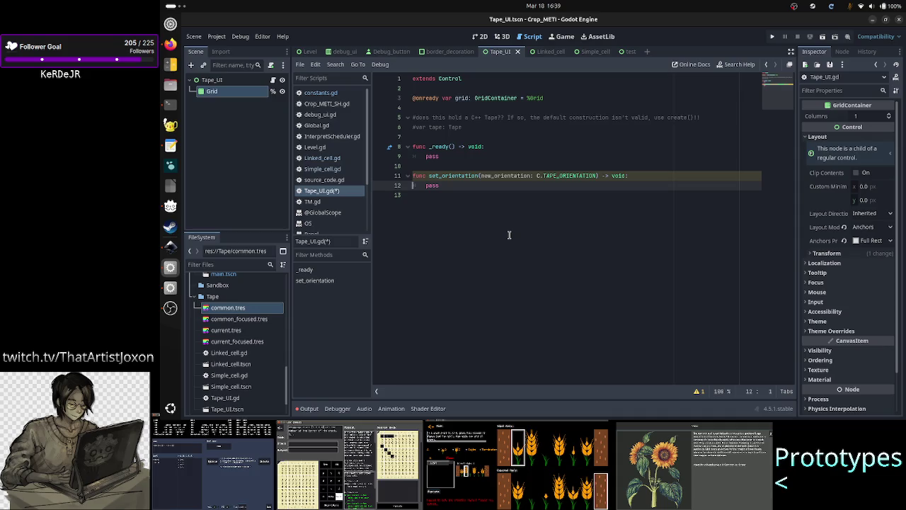
{"action": "key", "text": "Left"}
{"action": "key", "text": "ctrl+Left"}
{"action": "key", "text": "ctrl+Left"}
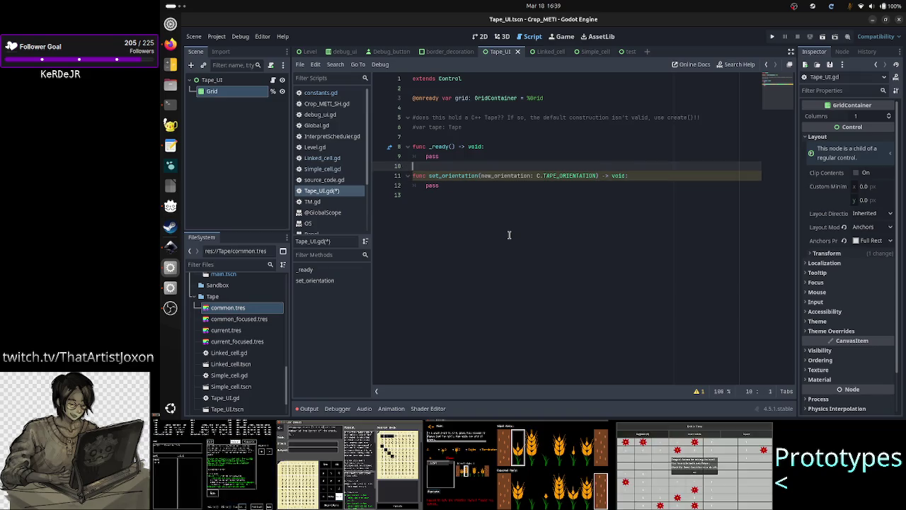
Add two note lines above set_orientation: a vertical cell count and 'multi: nr of columns'.
{"action": "key", "text": "ctrl+shift+Return"}
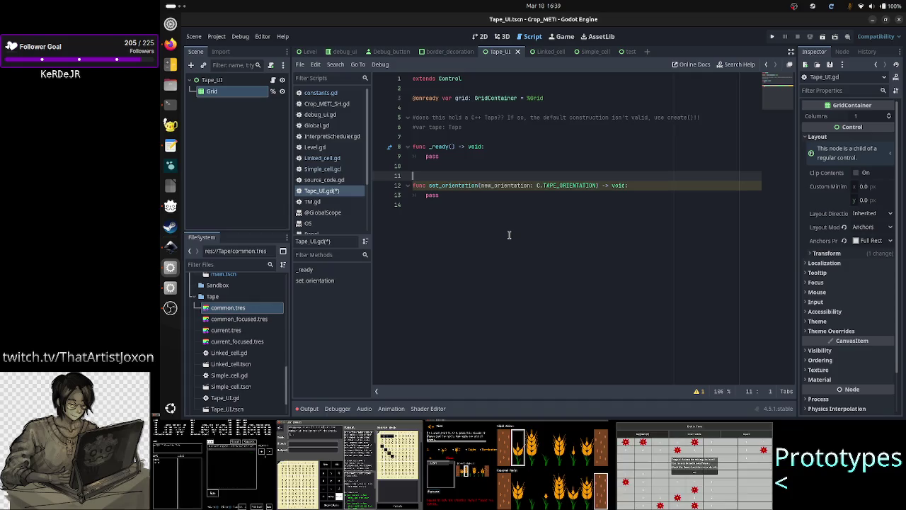
{"action": "type", "text": "multi"}
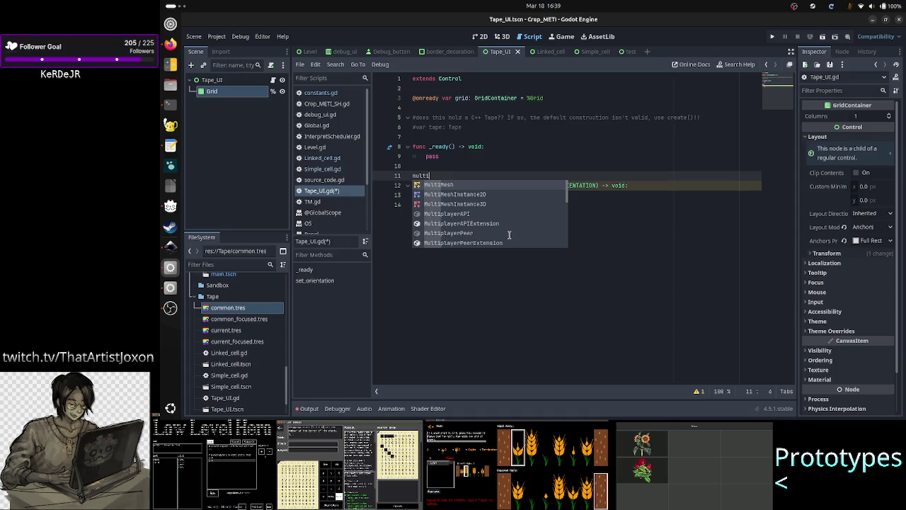
{"action": "type", "text": "-tape: "}
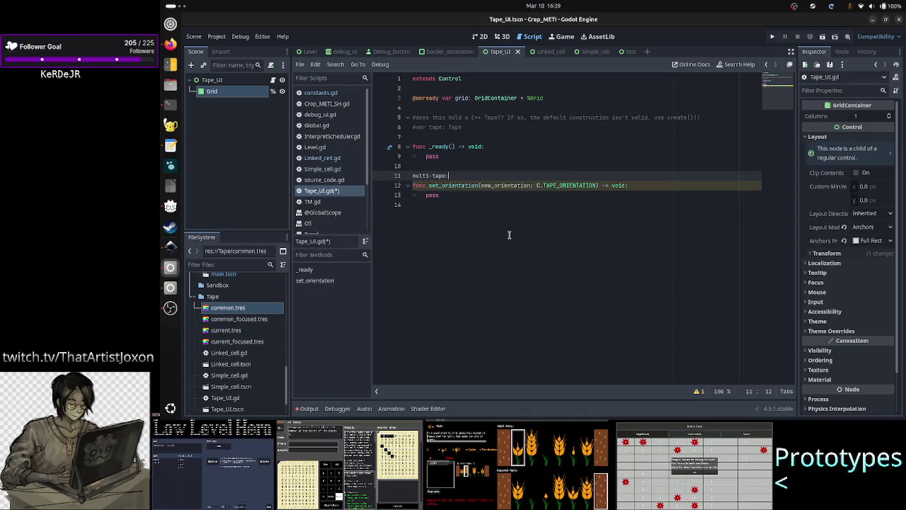
{"action": "type", "text": "new "}
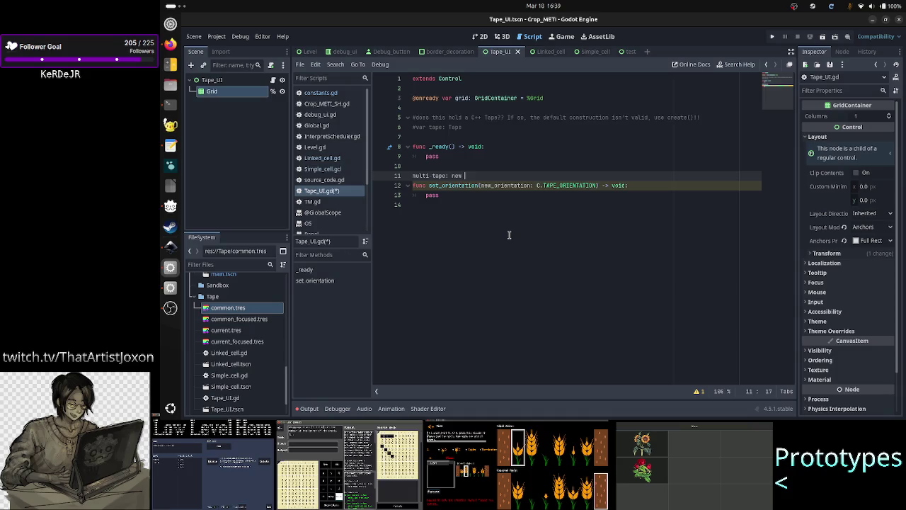
{"action": "type", "text": "columns"}
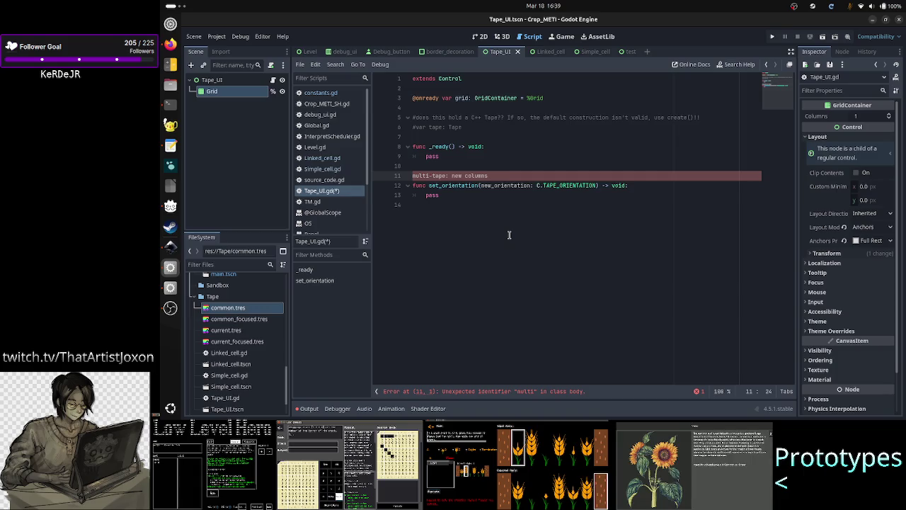
{"action": "key", "text": "BackSpace"}
{"action": "key", "text": "BackSpace"}
{"action": "key", "text": "BackSpace"}
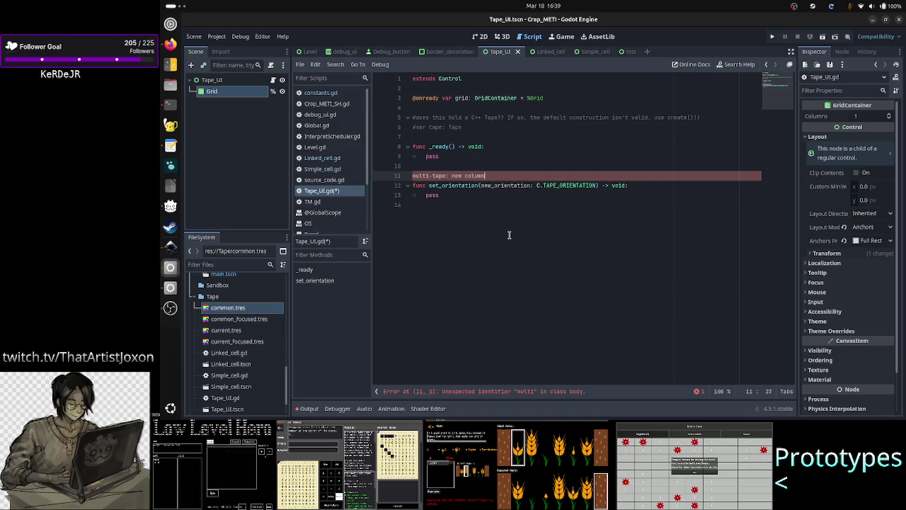
{"action": "key", "text": "BackSpace"}
{"action": "key", "text": "BackSpace"}
{"action": "key", "text": "BackSpace"}
{"action": "type", "text": "vertical:"}
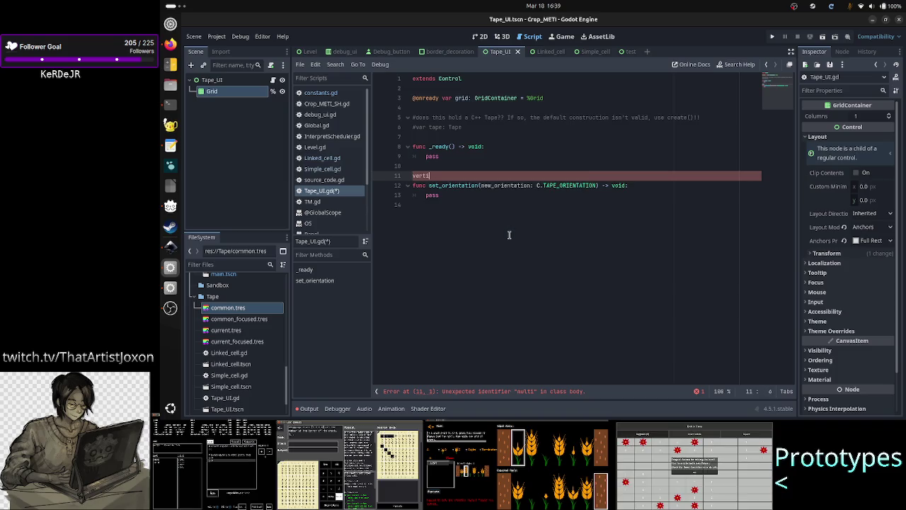
{"action": "type", "text": " 1"}
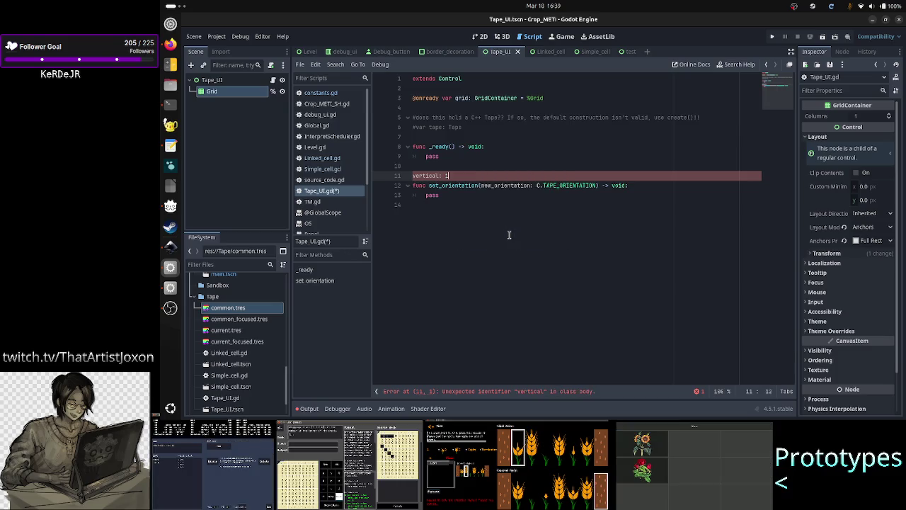
{"action": "type", "text": "8 cells"}
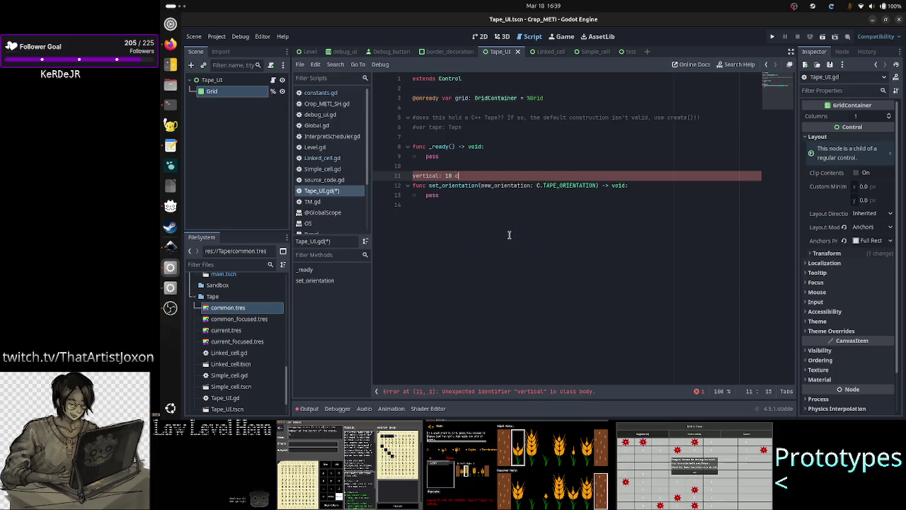
{"action": "key", "text": "Return"}
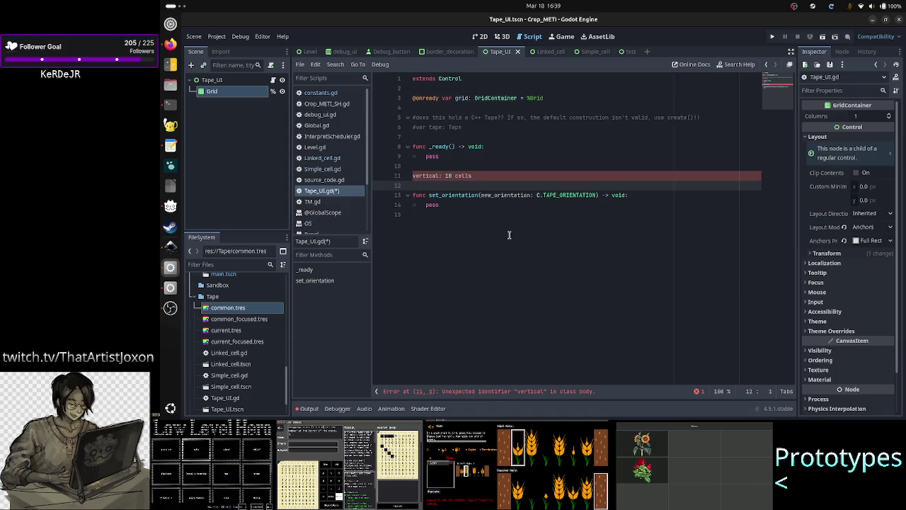
{"action": "type", "text": "multi: "}
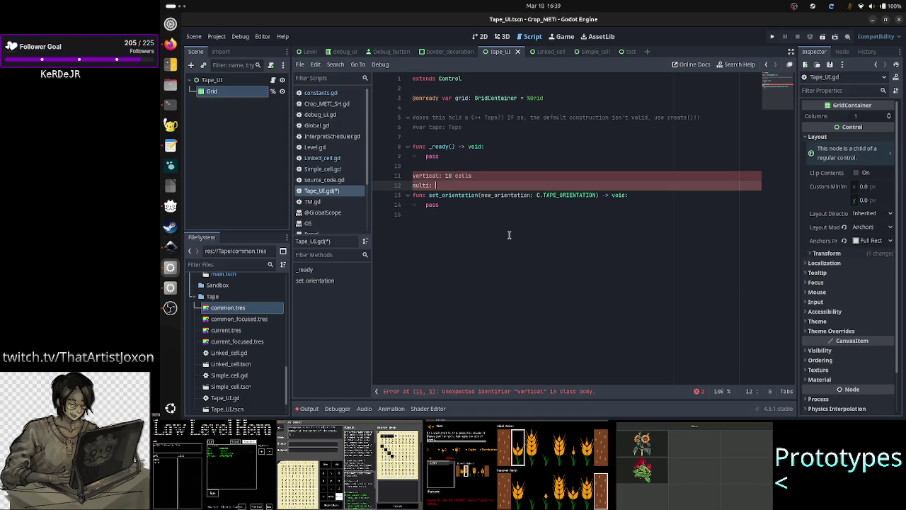
{"action": "type", "text": "nr "}
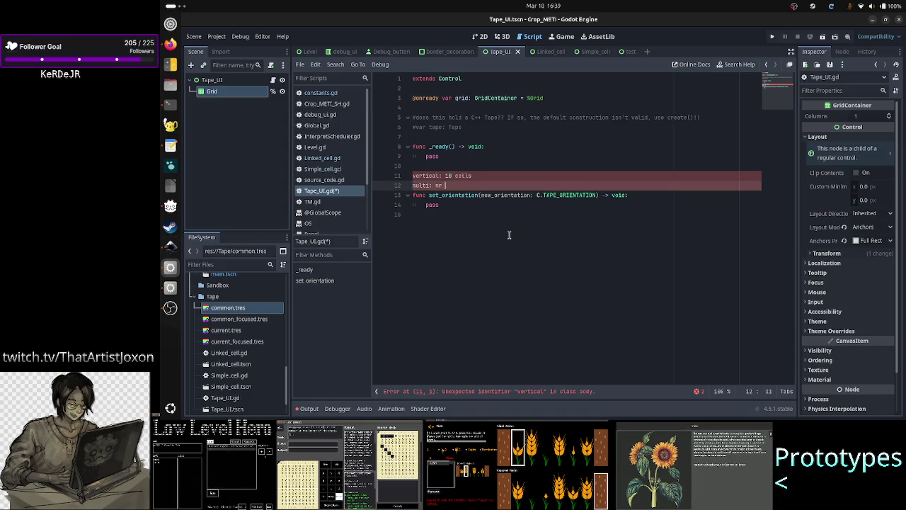
{"action": "type", "text": "of columns"}
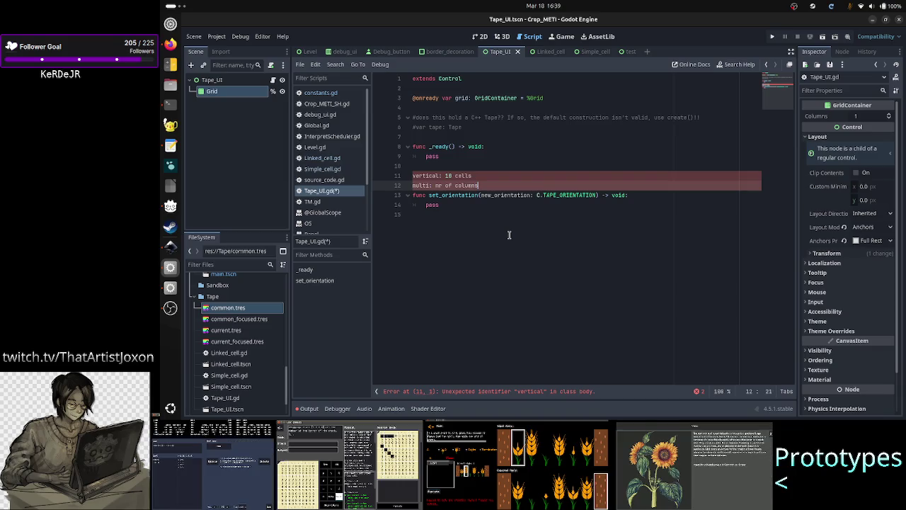
Select the cell count at the end of the vertical note line.
{"action": "key", "text": "Up"}
{"action": "key", "text": "shift+Left"}
{"action": "key", "text": "shift+Left"}
{"action": "key", "text": "shift+Left"}
{"action": "key", "text": "Left"}
{"action": "key", "text": "Left"}
{"action": "key", "text": "Left"}
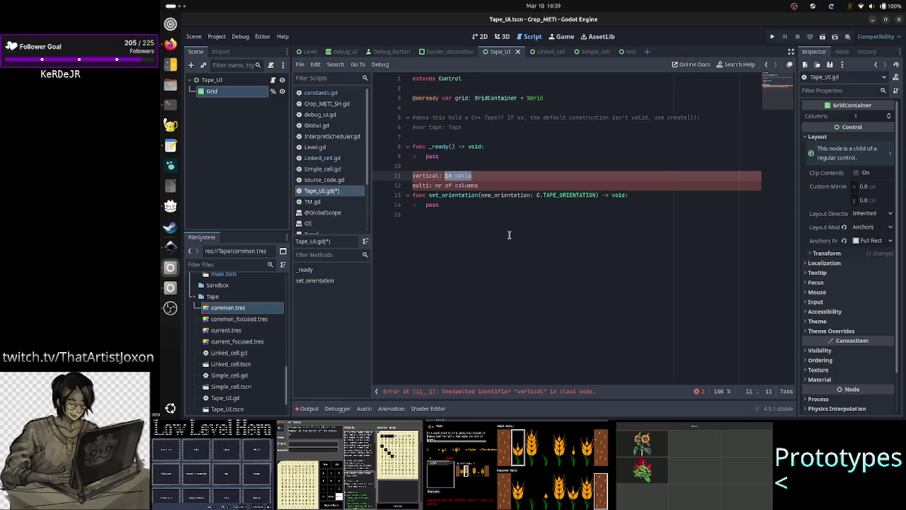
{"action": "key", "text": "Down"}
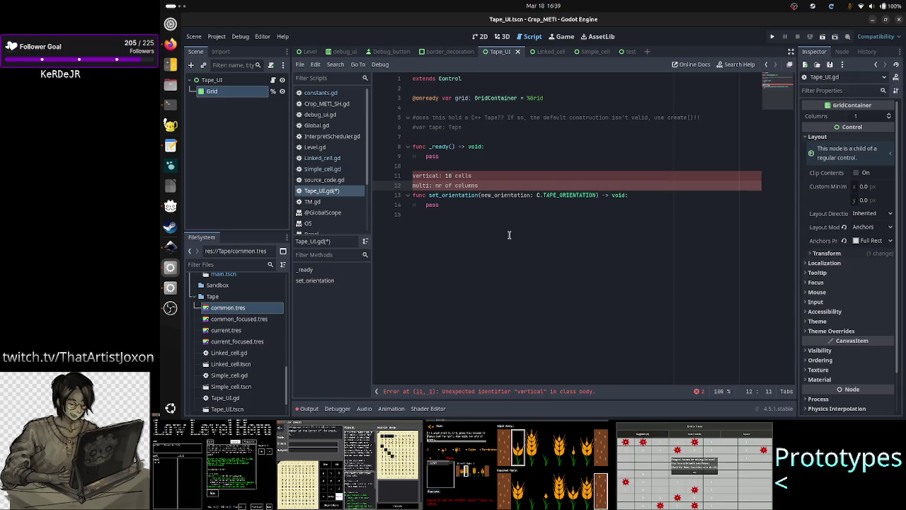
{"action": "key", "text": "Up"}
{"action": "key", "text": "Down"}
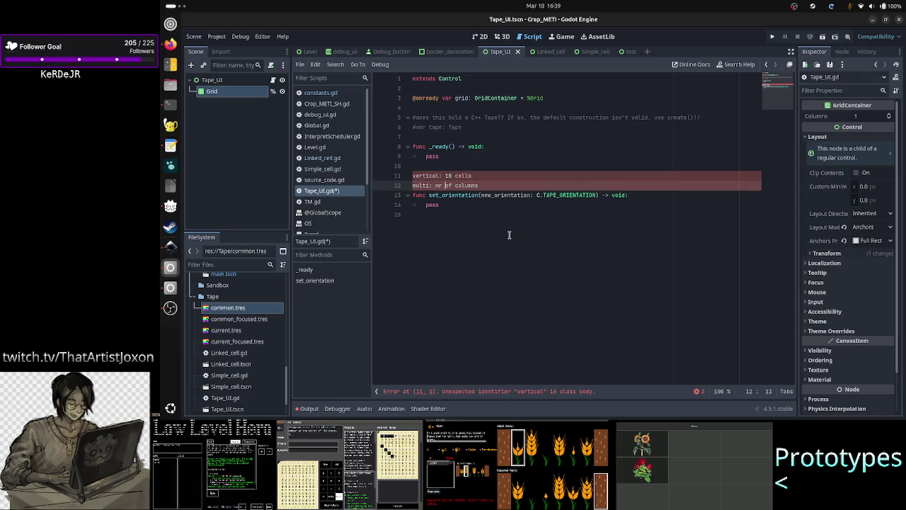
{"action": "key", "text": "Up"}
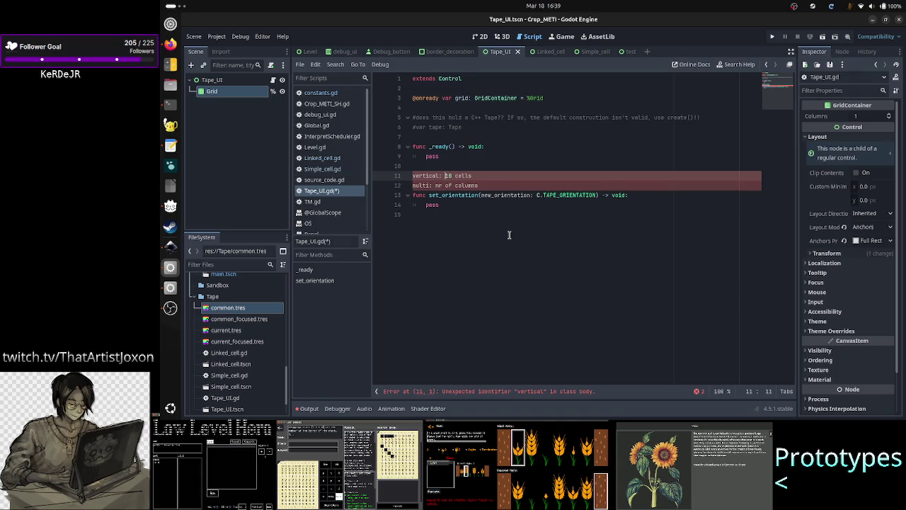
{"action": "key", "text": "shift+Right"}
{"action": "key", "text": "shift+Right"}
{"action": "key", "text": "shift+End"}
{"action": "key", "text": "shift+Right"}
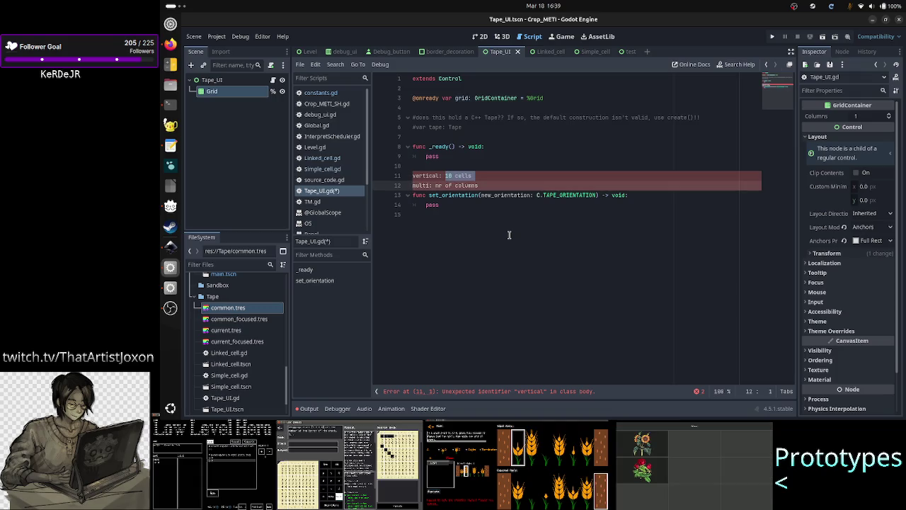
{"action": "key", "text": "shift+Left"}
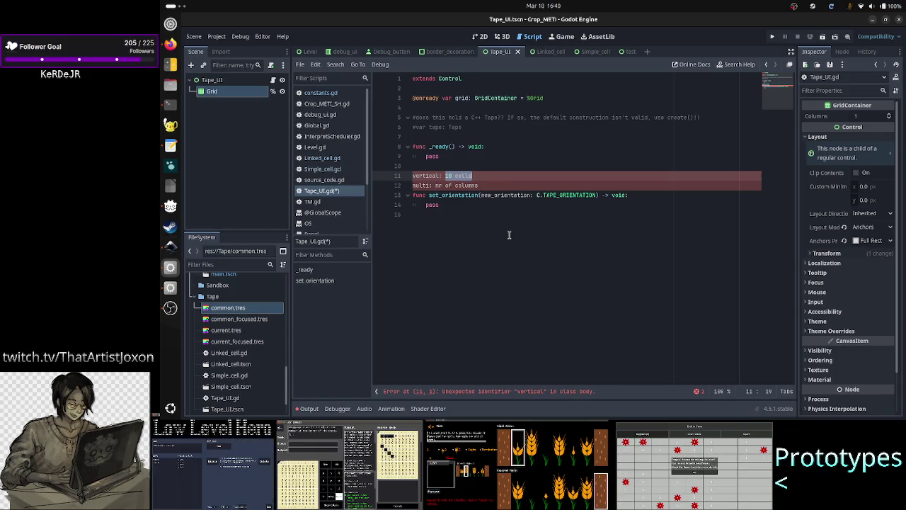
Begin adding a columns parameter after new_orientation in the set_orientation signature.
{"action": "key", "text": "Right"}
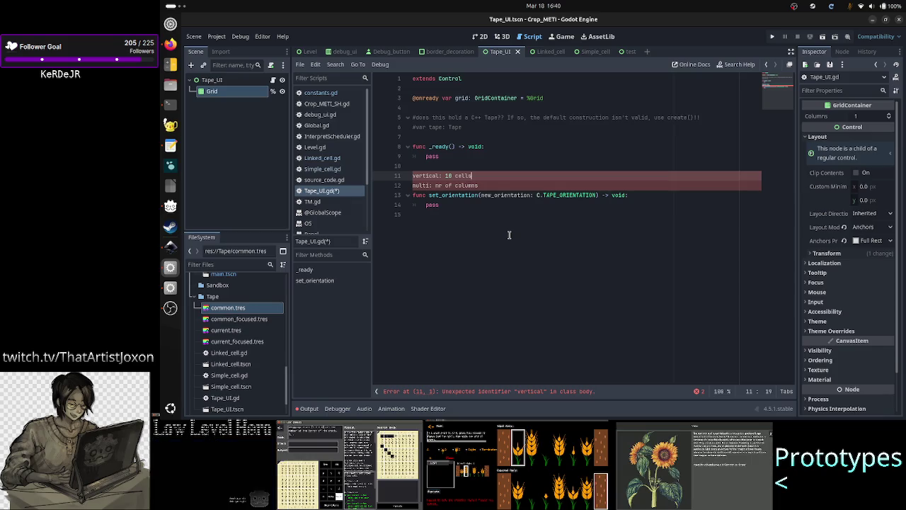
{"action": "key", "text": "Down"}
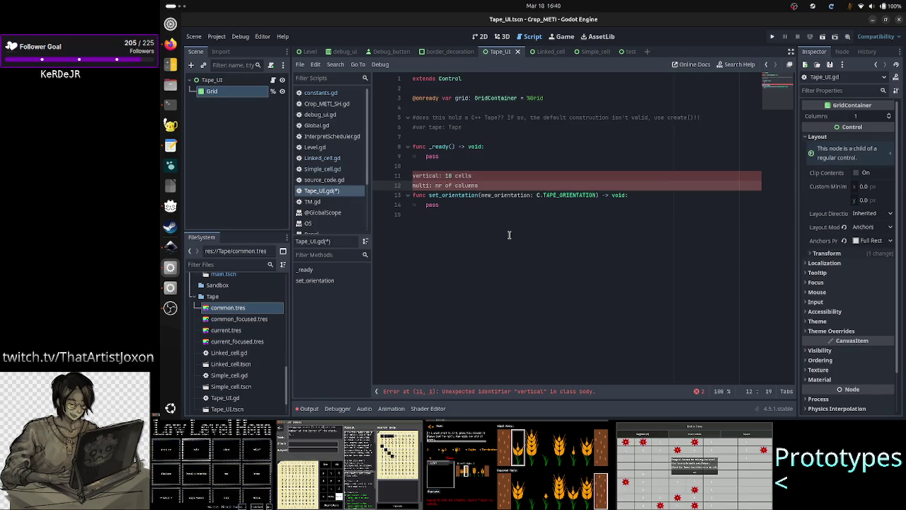
{"action": "key", "text": "Down"}
{"action": "key", "text": "Down"}
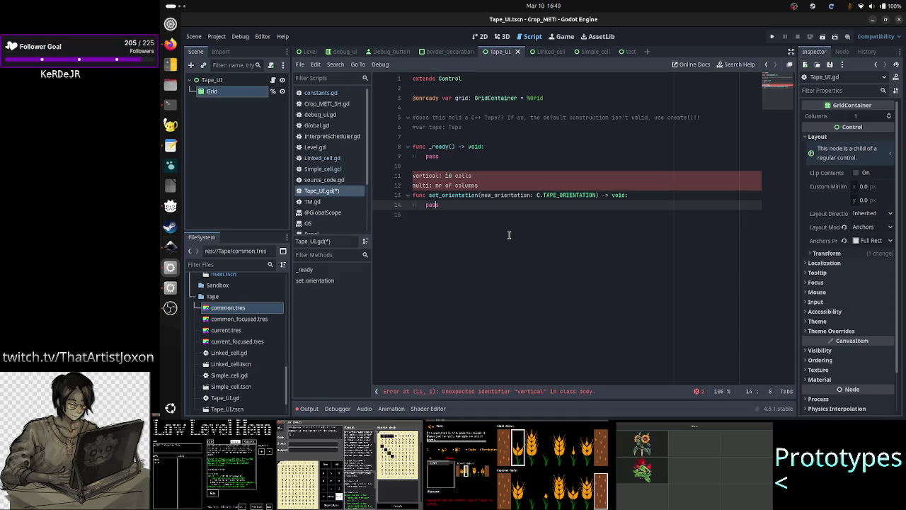
{"action": "key", "text": "Up"}
{"action": "key", "text": "End"}
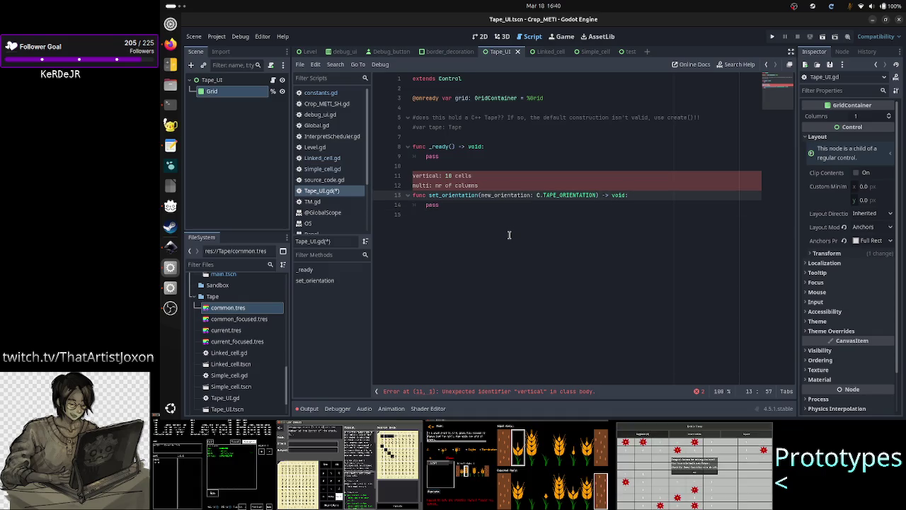
{"action": "type", "text": ", "}
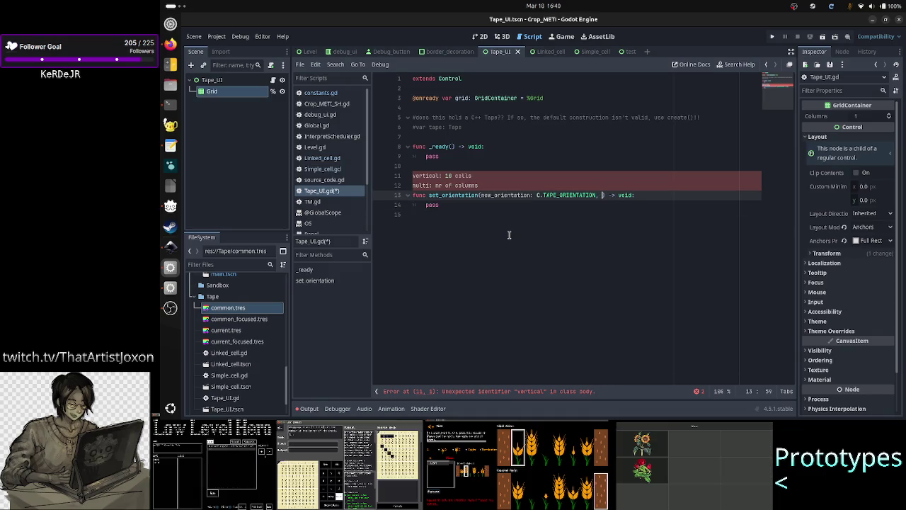
{"action": "type", "text": "colu"}
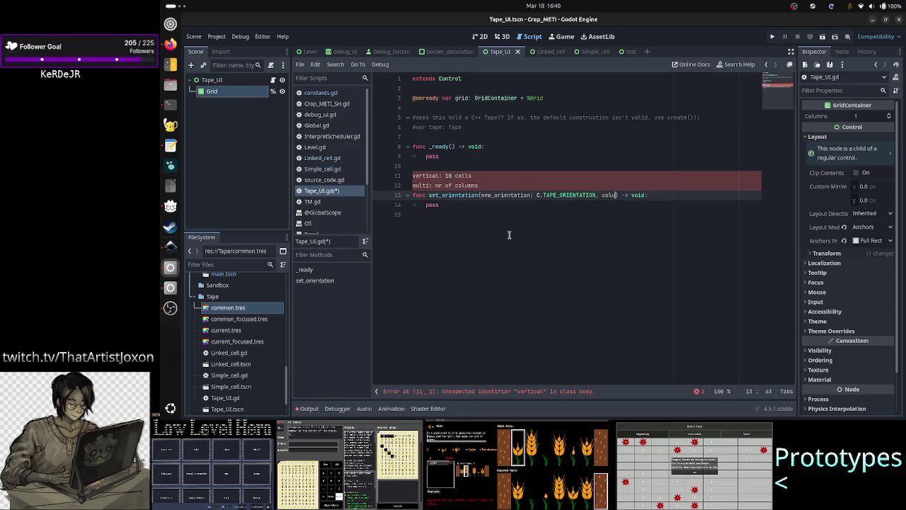
Complete the second set_orientation parameter as columns: int.
{"action": "type", "text": "mns"}
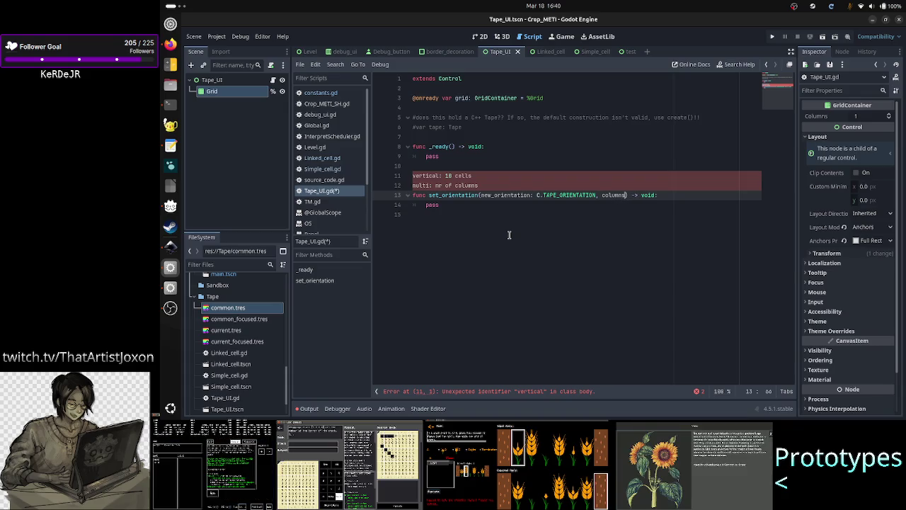
{"action": "type", "text": ": int"}
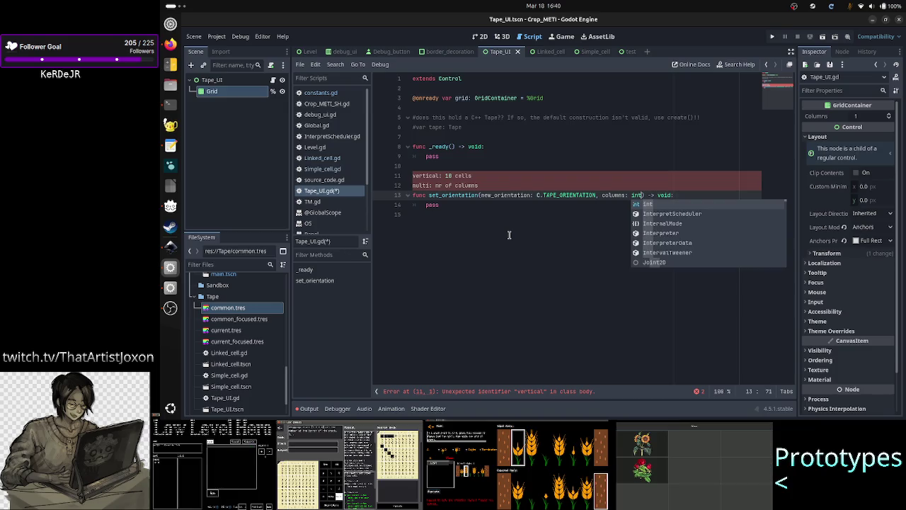
{"action": "key", "text": "Escape"}
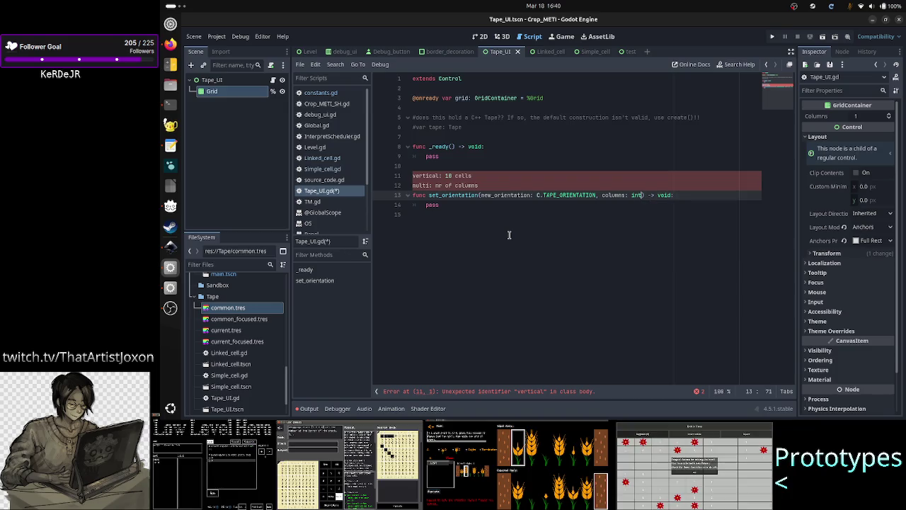
{"action": "key", "text": "shift+Left"}
{"action": "key", "text": "shift+Left"}
{"action": "key", "text": "shift+Left"}
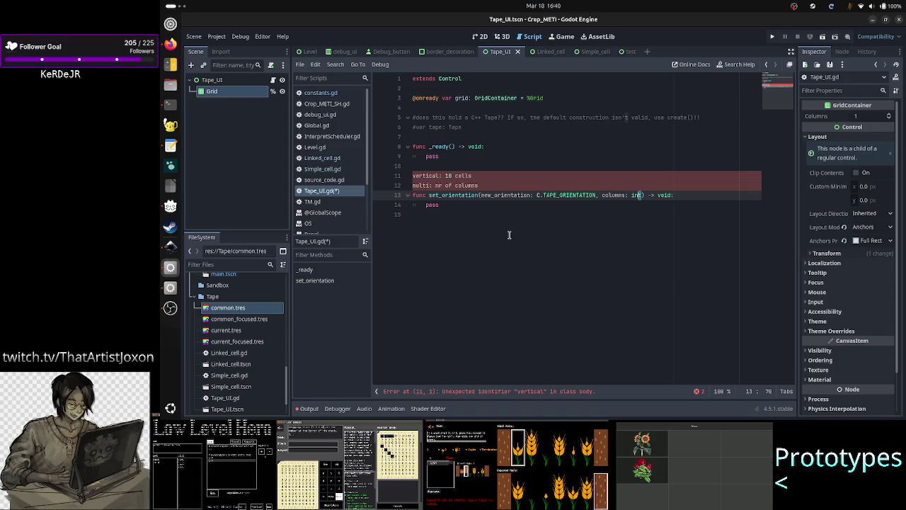
{"action": "key", "text": "shift+Left"}
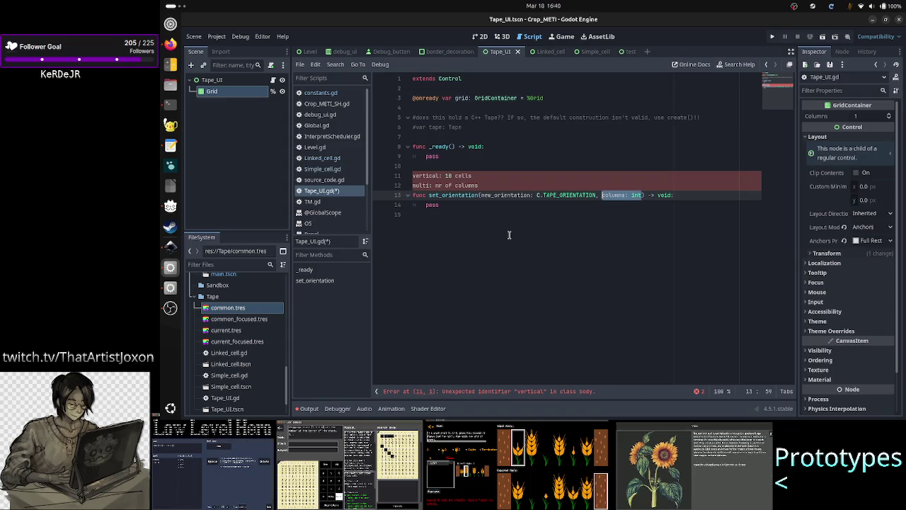
{"action": "key", "text": "Left"}
{"action": "key", "text": "Left"}
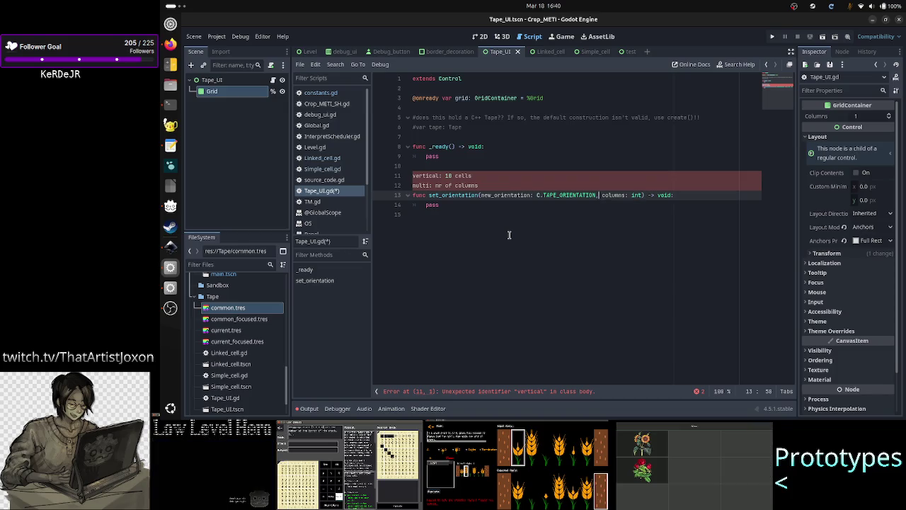
{"action": "key", "text": "shift+Left"}
{"action": "key", "text": "shift+Left"}
{"action": "key", "text": "shift+Left"}
{"action": "key", "text": "shift+Left"}
{"action": "key", "text": "shift+Left"}
{"action": "key", "text": "shift+Left"}
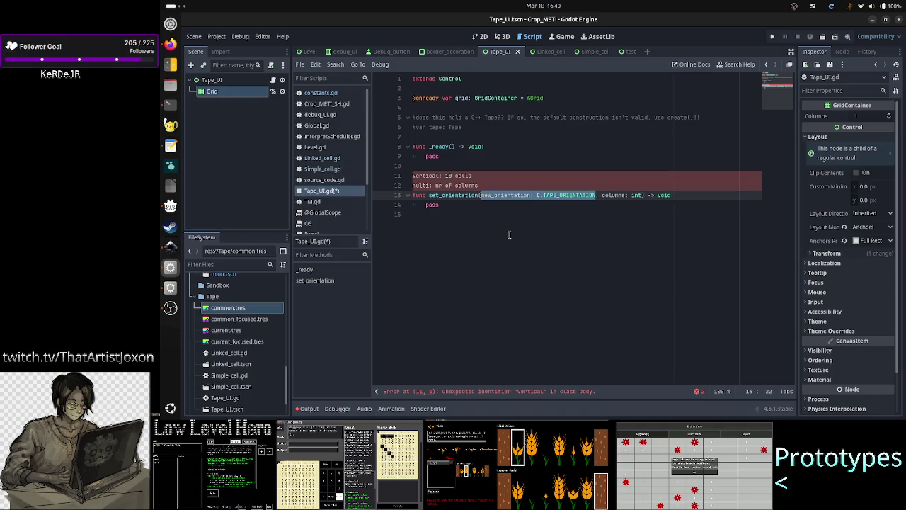
Inspect the 'vertical: 10 cells' note line above set_orientation.
{"action": "key", "text": "Home"}
{"action": "key", "text": "Up"}
{"action": "key", "text": "Up"}
{"action": "key", "text": "Down"}
{"action": "key", "text": "shift+Down"}
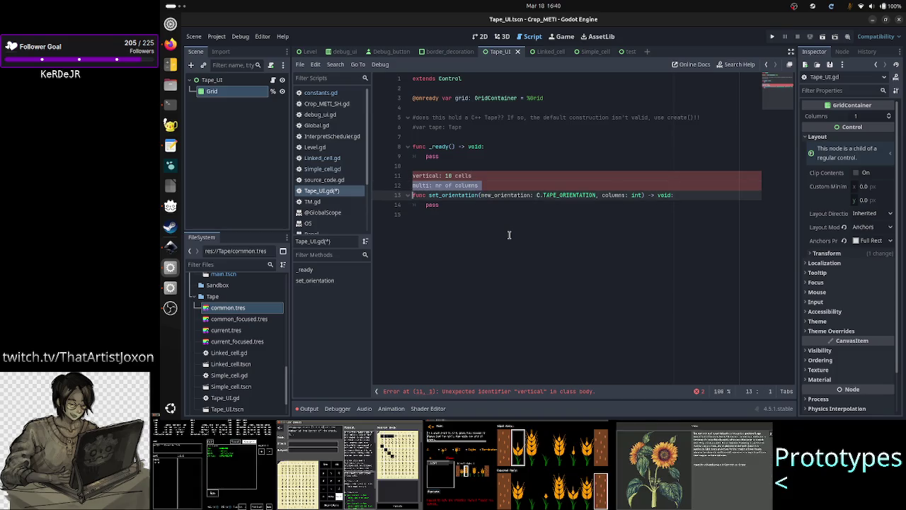
{"action": "key", "text": "Left"}
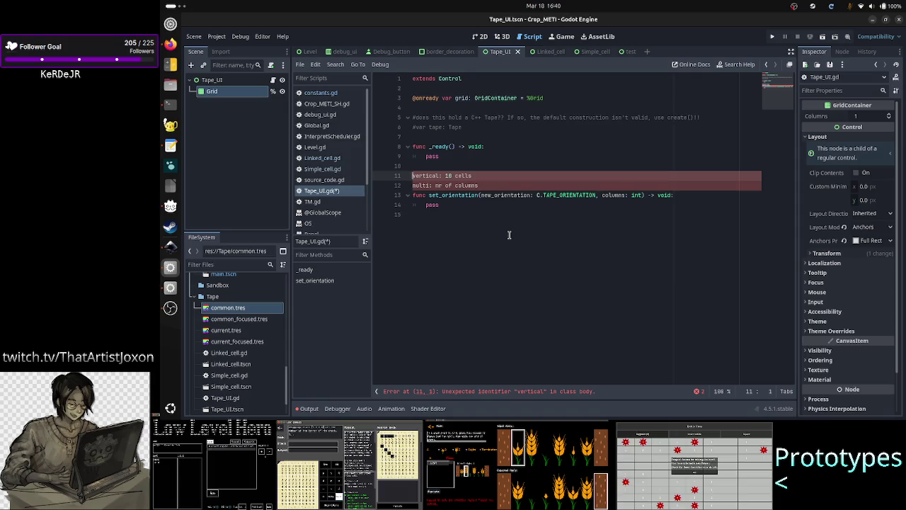
{"action": "key", "text": "Down"}
{"action": "key", "text": "Up"}
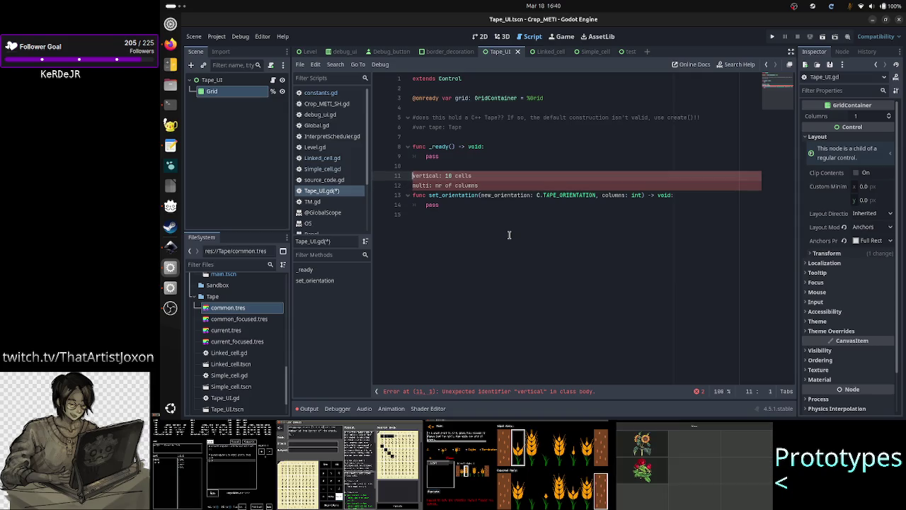
{"action": "key", "text": "Right"}
{"action": "key", "text": "shift+Right"}
{"action": "key", "text": "shift+Right"}
{"action": "key", "text": "shift+Right"}
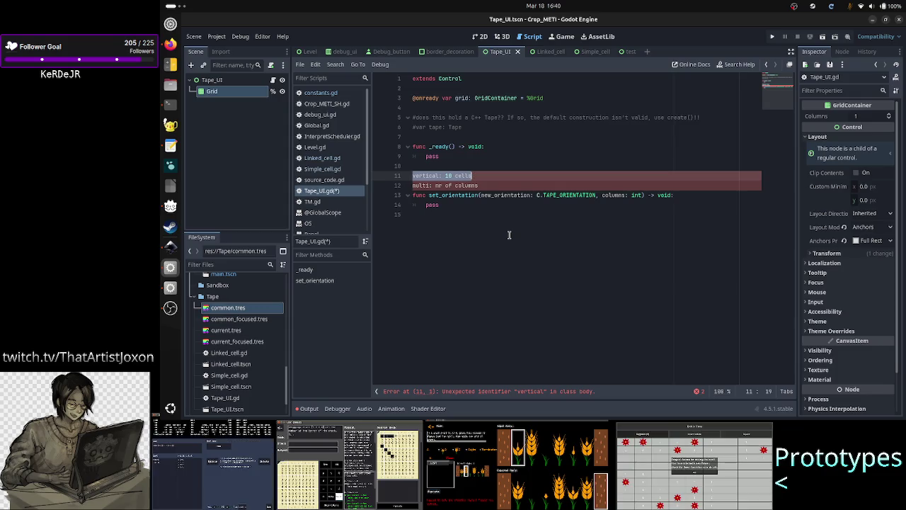
{"action": "key", "text": "Right"}
{"action": "key", "text": "ctrl+Left"}
{"action": "key", "text": "Right"}
{"action": "key", "text": "Right"}
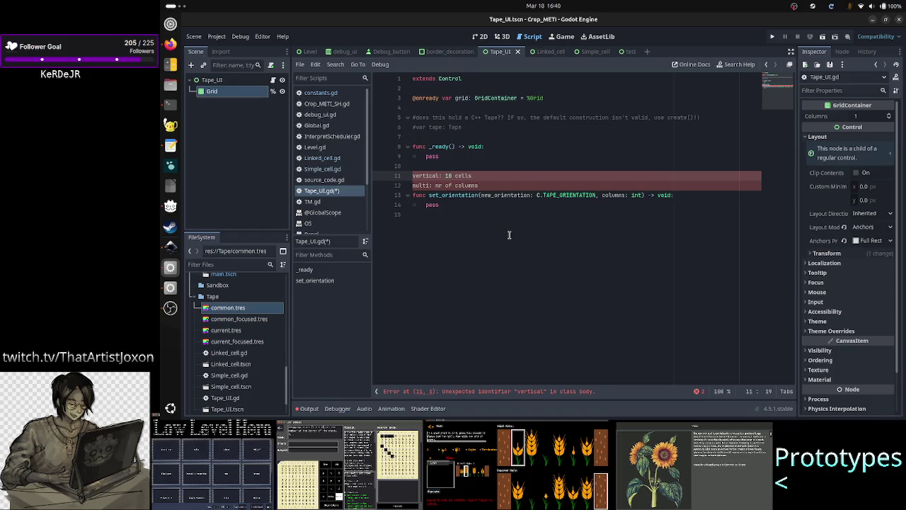
Select and delete the two stray note lines above set_orientation.
{"action": "key", "text": "Down"}
{"action": "key", "text": "Down"}
{"action": "key", "text": "Right"}
{"action": "key", "text": "Right"}
{"action": "key", "text": "Up"}
{"action": "key", "text": "Up"}
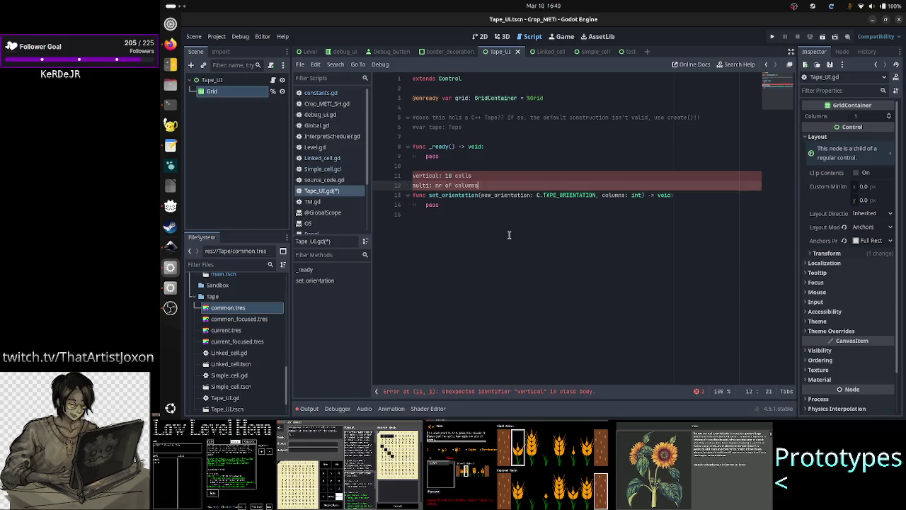
{"action": "key", "text": "Home"}
{"action": "key", "text": "shift+Down"}
{"action": "key", "text": "shift+Down"}
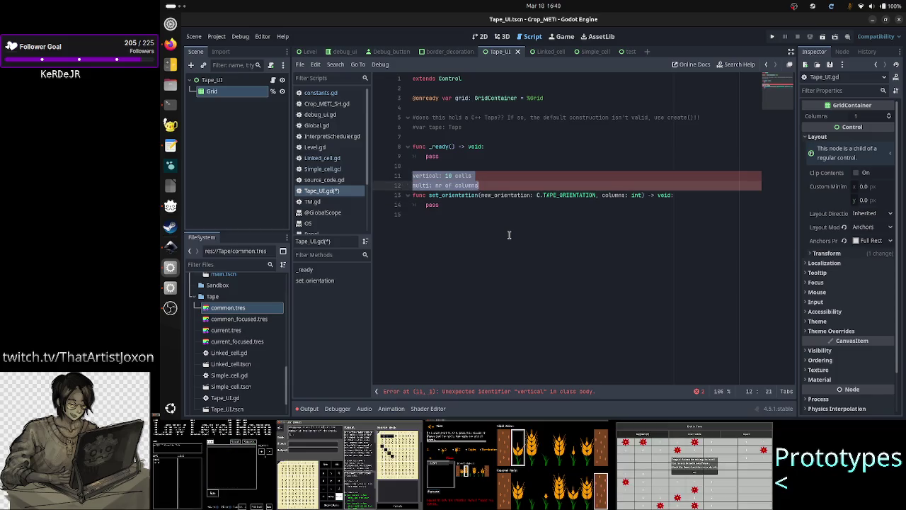
{"action": "key", "text": "Delete"}
{"action": "key", "text": "Return"}
Start a new func set_ line, then abandon it and remove the leftover blank lines.
{"action": "key", "text": "Up"}
{"action": "key", "text": "Up"}
{"action": "key", "text": "Return"}
{"action": "key", "text": "Return"}
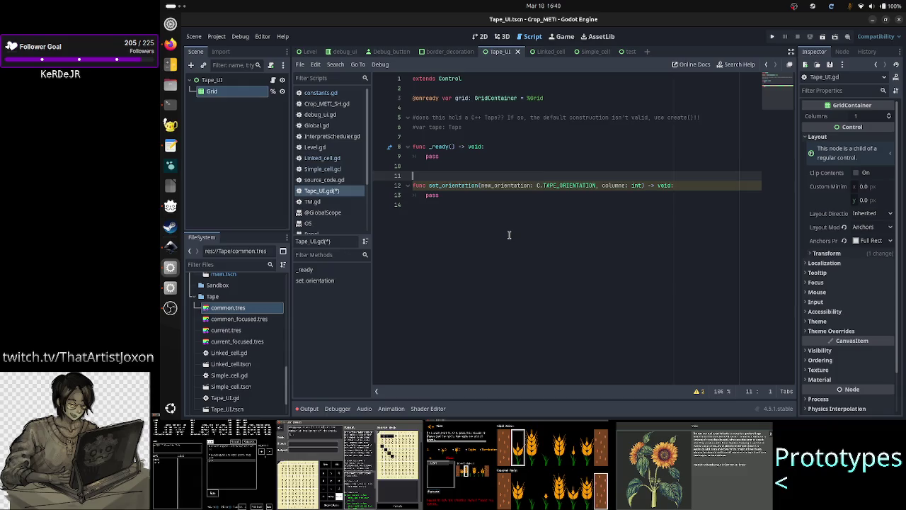
{"action": "type", "text": "func "}
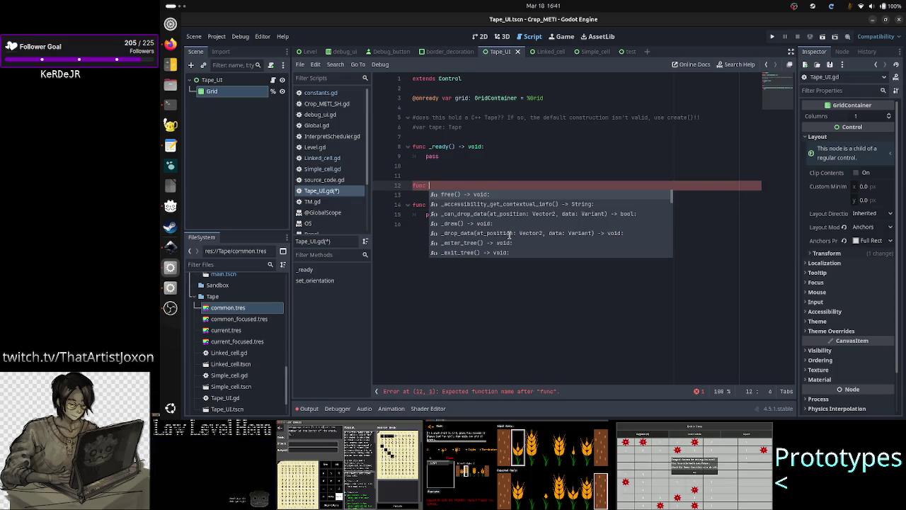
{"action": "type", "text": "set_"}
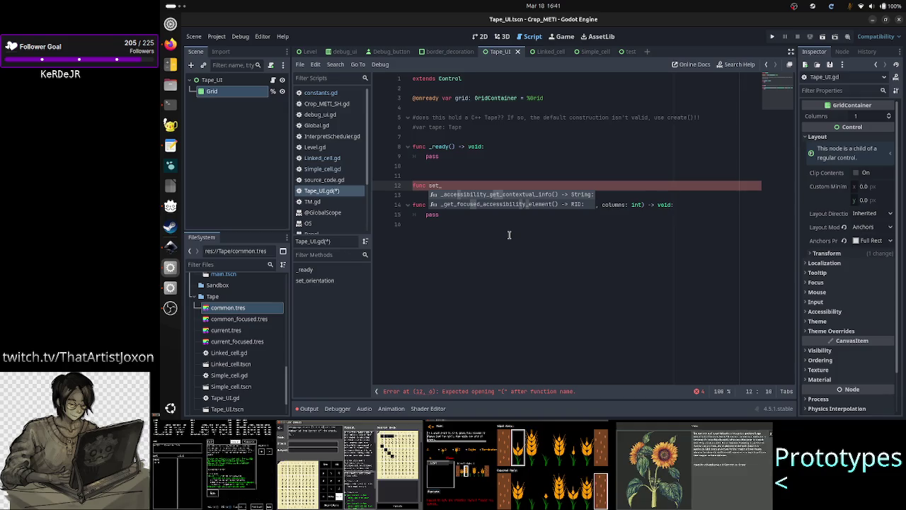
{"action": "key", "text": "Escape"}
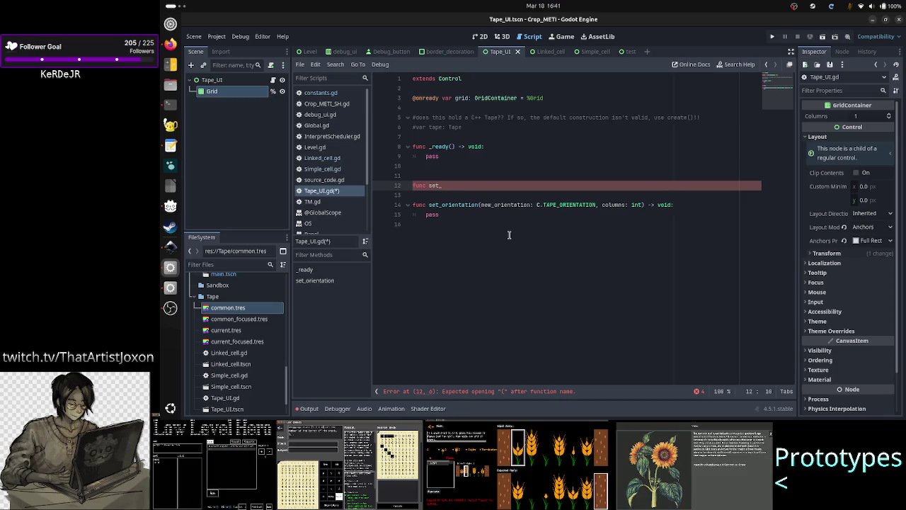
{"action": "key", "text": "BackSpace"}
{"action": "key", "text": "BackSpace"}
{"action": "key", "text": "BackSpace"}
{"action": "key", "text": "Delete"}
{"action": "key", "text": "Delete"}
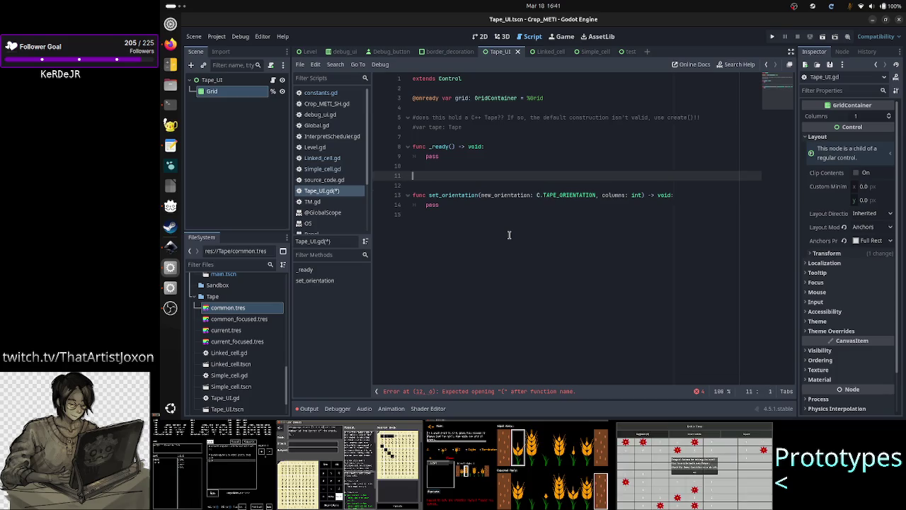
{"action": "key", "text": "Up"}
{"action": "key", "text": "Delete"}
{"action": "key", "text": "End"}
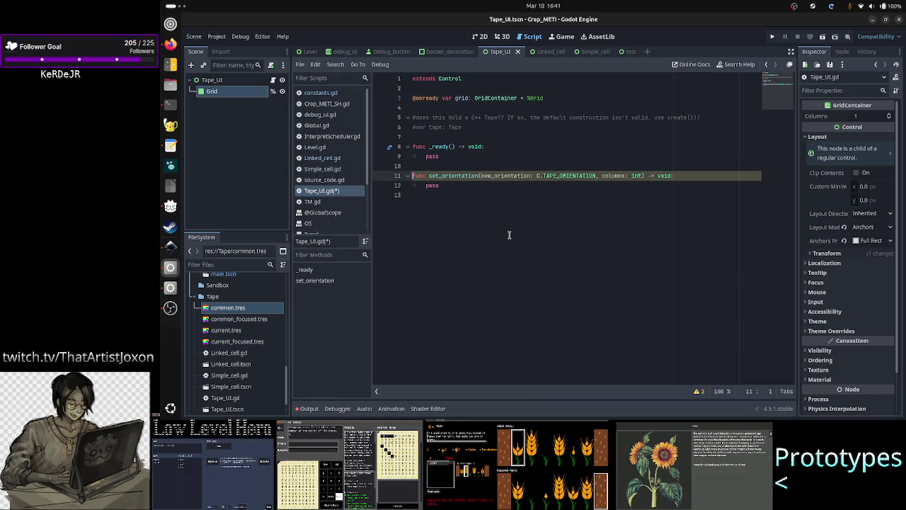
Rename the columns parameter to _multi_columns, trying and then removing a default value.
{"action": "key", "text": "Left"}
{"action": "key", "text": "Left"}
{"action": "key", "text": "Left"}
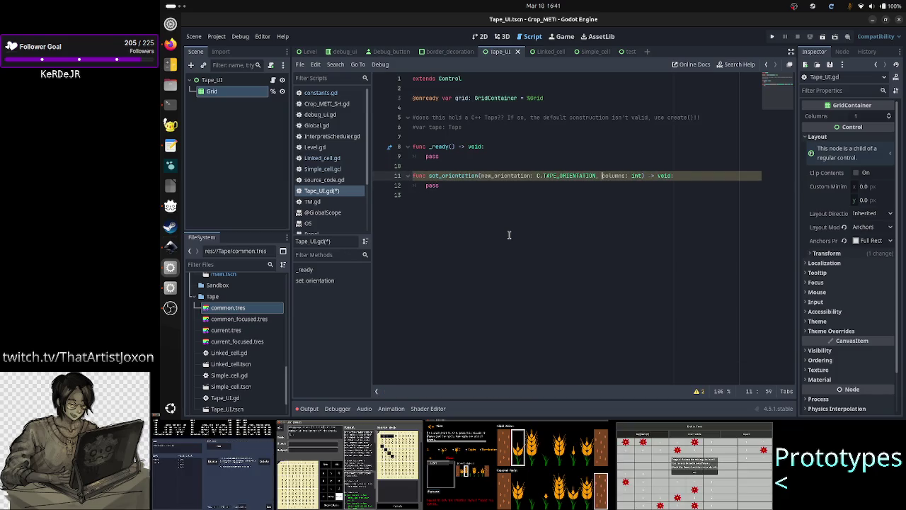
{"action": "type", "text": "multi_"}
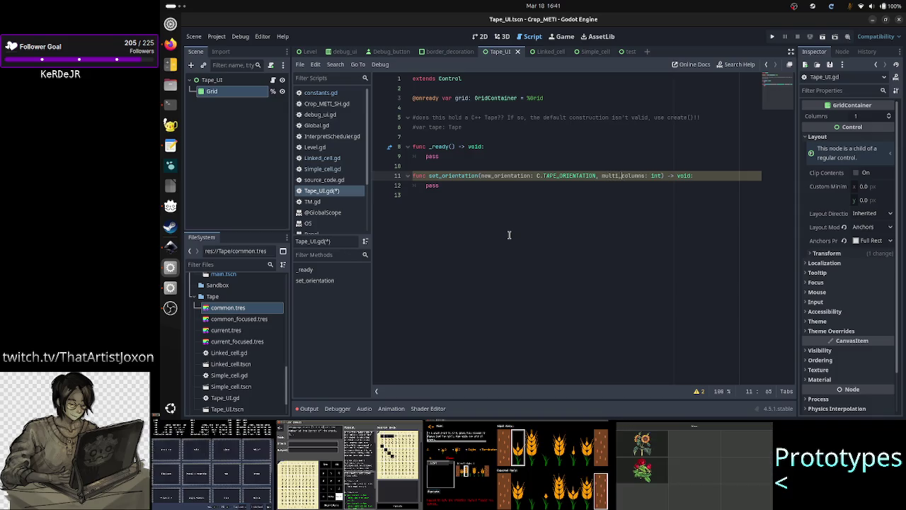
{"action": "key", "text": "Left"}
{"action": "key", "text": "Left"}
{"action": "key", "text": "Left"}
{"action": "key", "text": "Right"}
{"action": "type", "text": "="}
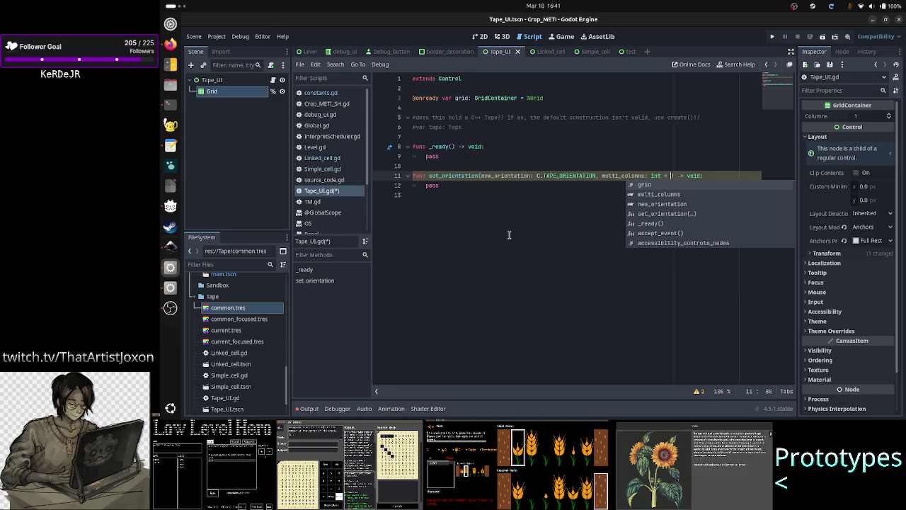
{"action": "key", "text": "BackSpace"}
{"action": "key", "text": "BackSpace"}
{"action": "key", "text": "BackSpace"}
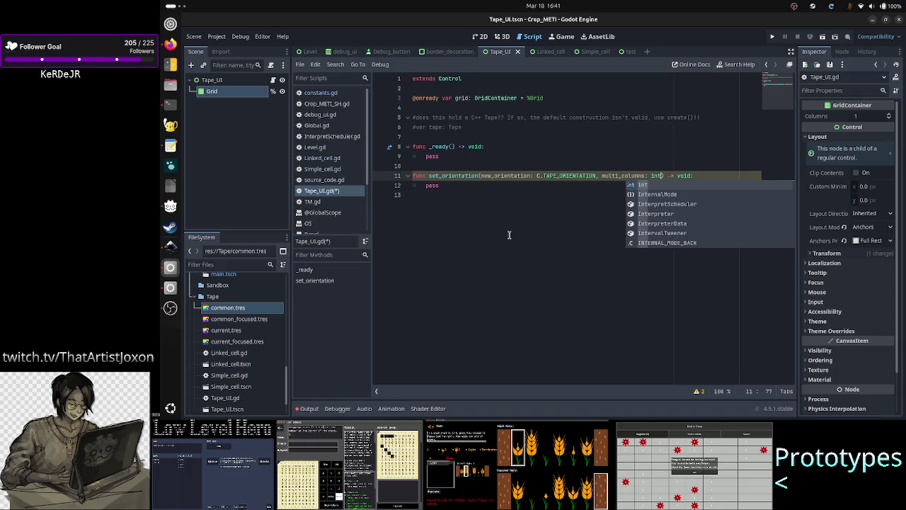
{"action": "key", "text": "Escape"}
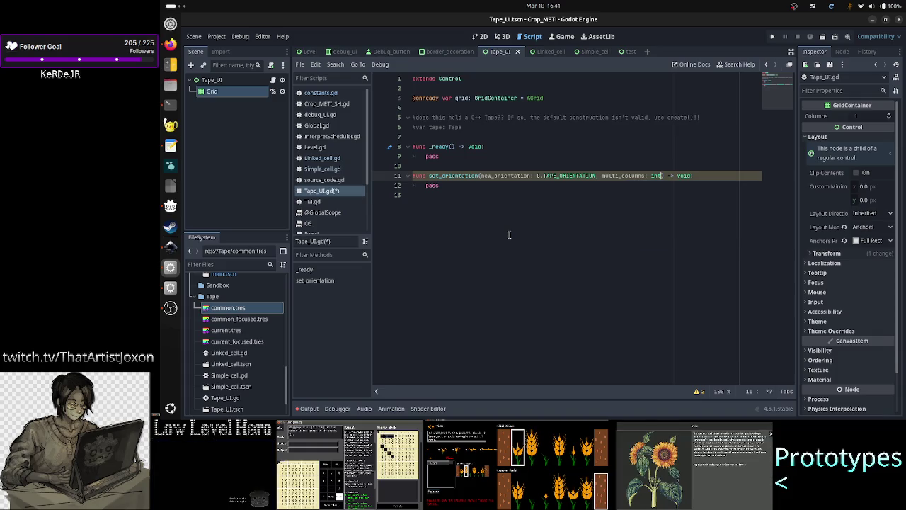
{"action": "key", "text": "Left"}
{"action": "key", "text": "Left"}
{"action": "key", "text": "Left"}
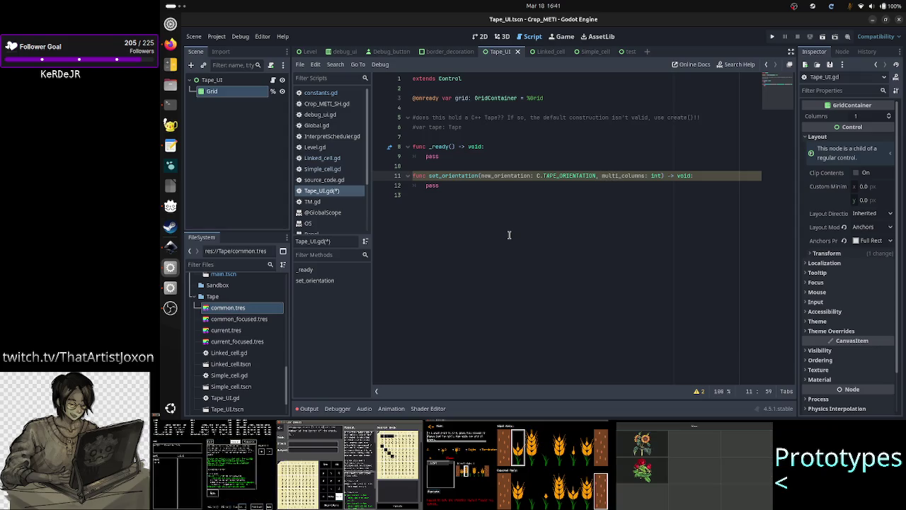
{"action": "type", "text": "_"}
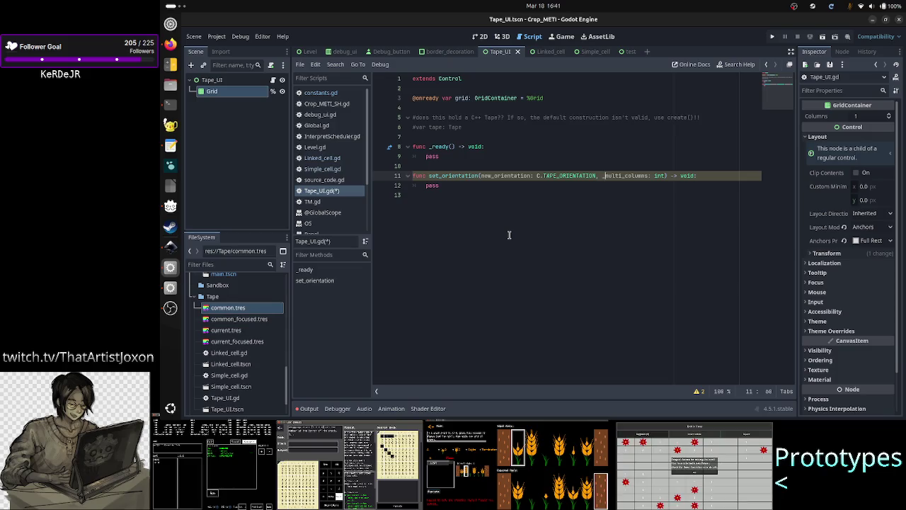
Replace the pass body of set_orientation with the start of an if statement.
{"action": "key", "text": "Down"}
{"action": "key", "text": "BackSpace"}
{"action": "key", "text": "BackSpace"}
{"action": "key", "text": "BackSpace"}
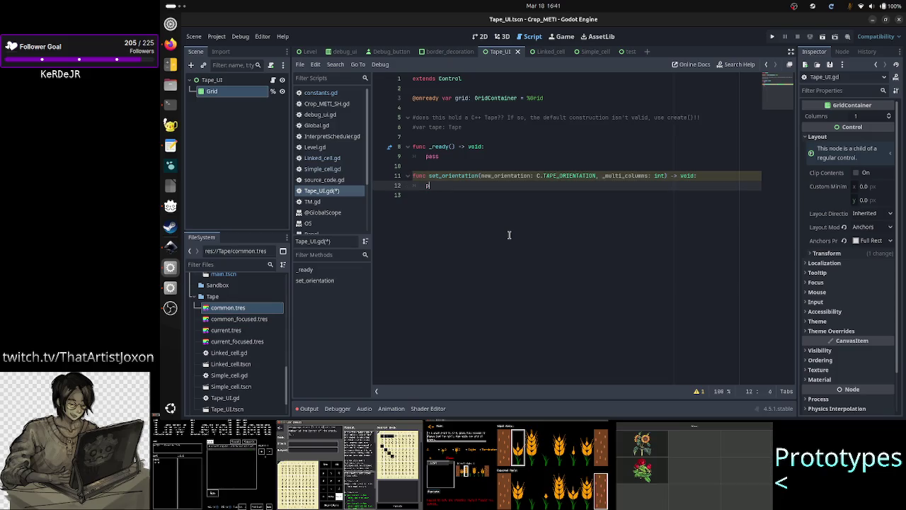
{"action": "type", "text": "if"}
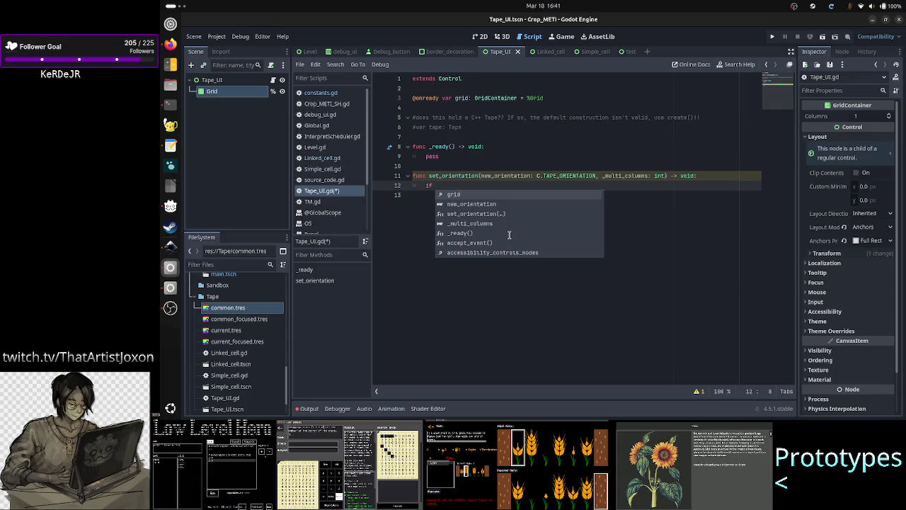
Turn the if into match new_orientation:.
{"action": "key", "text": "BackSpace"}
{"action": "key", "text": "BackSpace"}
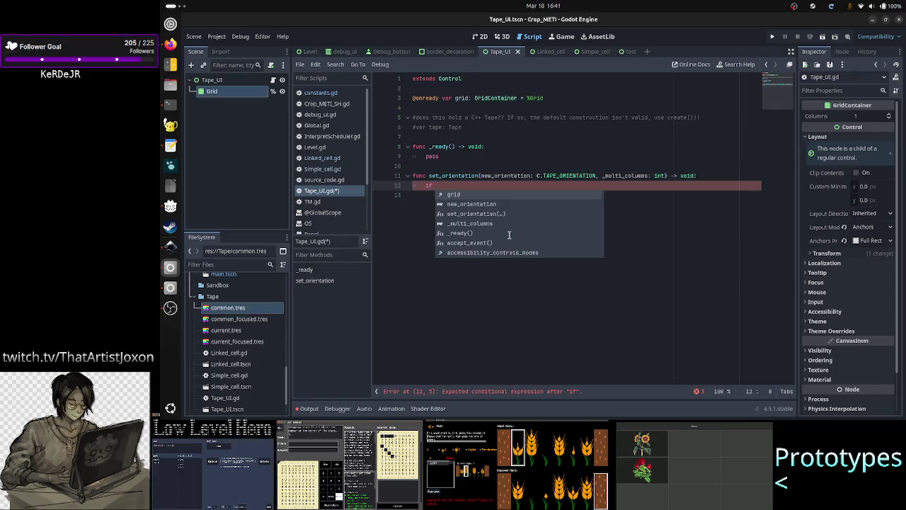
{"action": "key", "text": "BackSpace"}
{"action": "type", "text": "match new"}
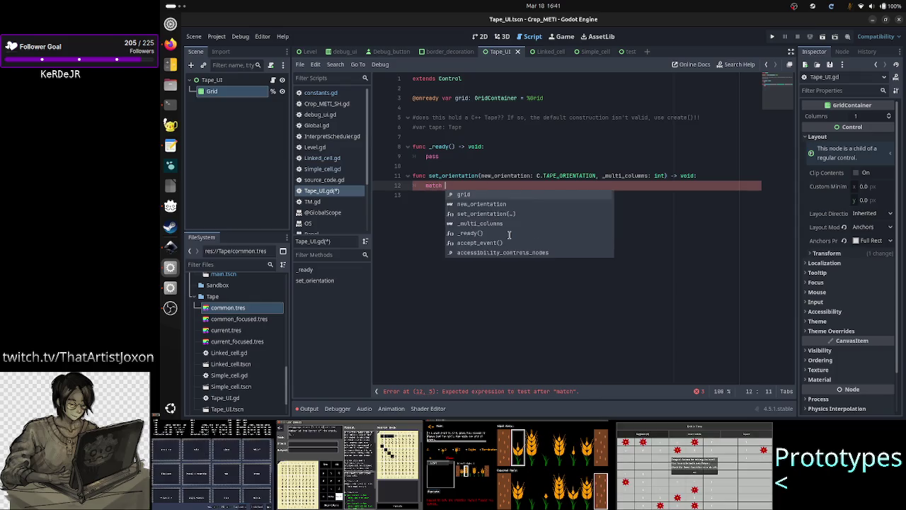
{"action": "key", "text": "Return"}
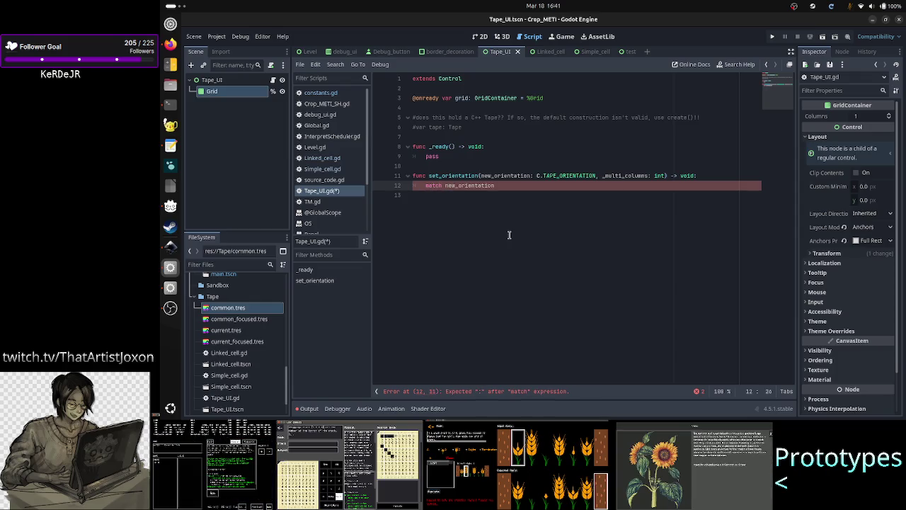
{"action": "type", "text": ":"}
{"action": "key", "text": "Return"}
{"action": "type", "text": "C"}
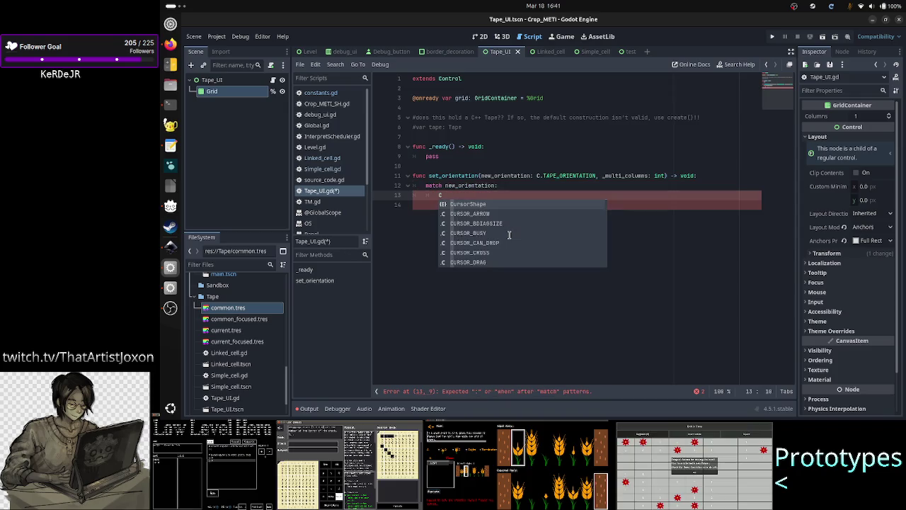
Add the C.TAPE_ORIENTATION.HORIZONTAL case to the match.
{"action": "type", "text": ".NEW"}
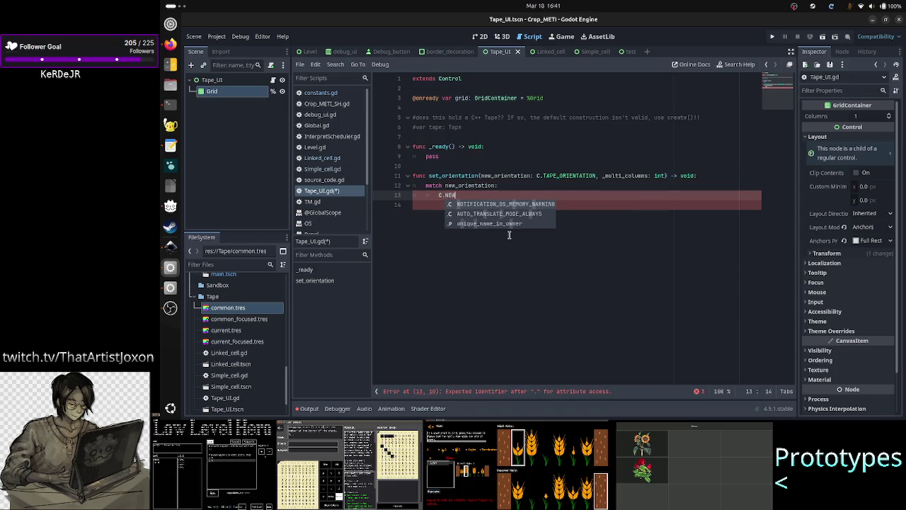
{"action": "key", "text": "BackSpace"}
{"action": "key", "text": "BackSpace"}
{"action": "key", "text": "BackSpace"}
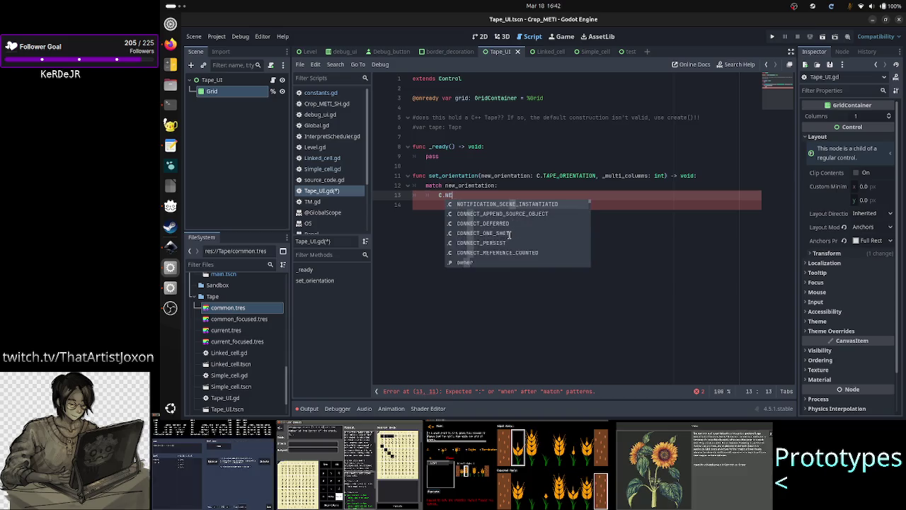
{"action": "type", "text": "TAPE_ORIENTATION."}
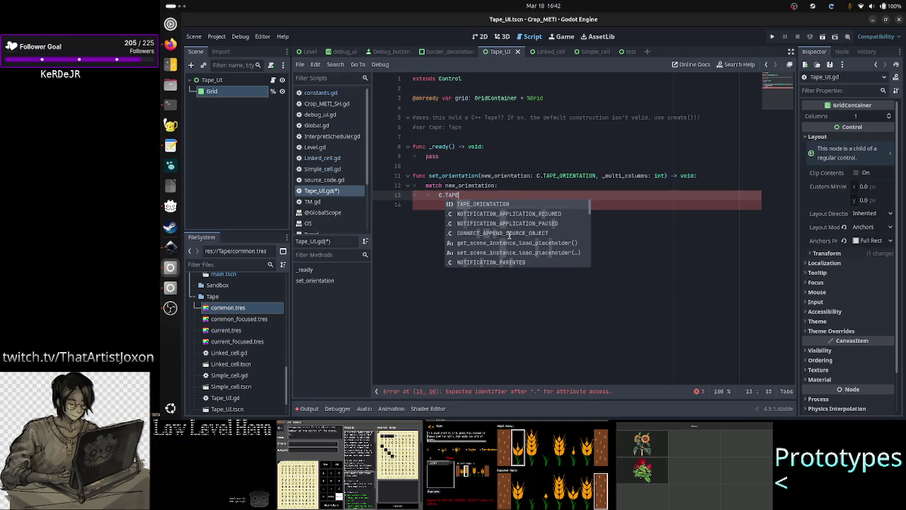
{"action": "key", "text": "Return"}
{"action": "type", "text": "."}
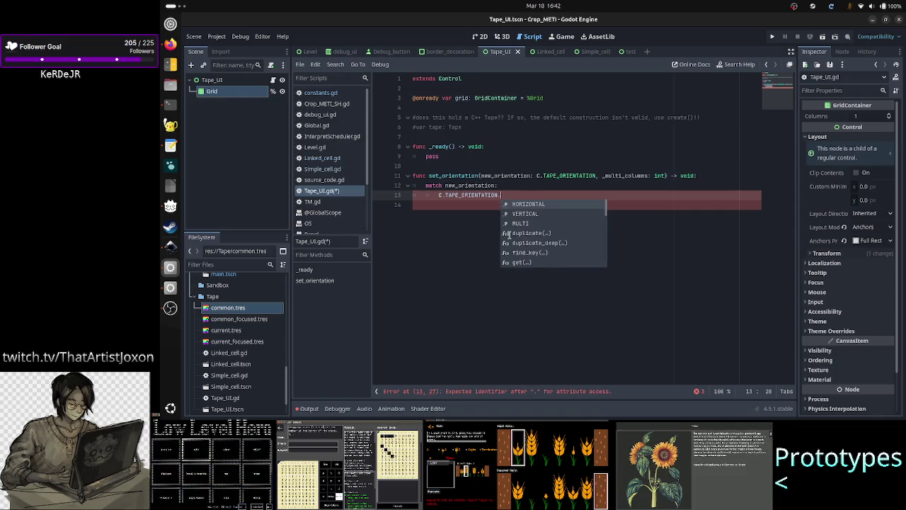
{"action": "key", "text": "Return"}
Make the HORIZONTAL case set grid.columns = grid.get_child_count().
{"action": "type", "text": ": "}
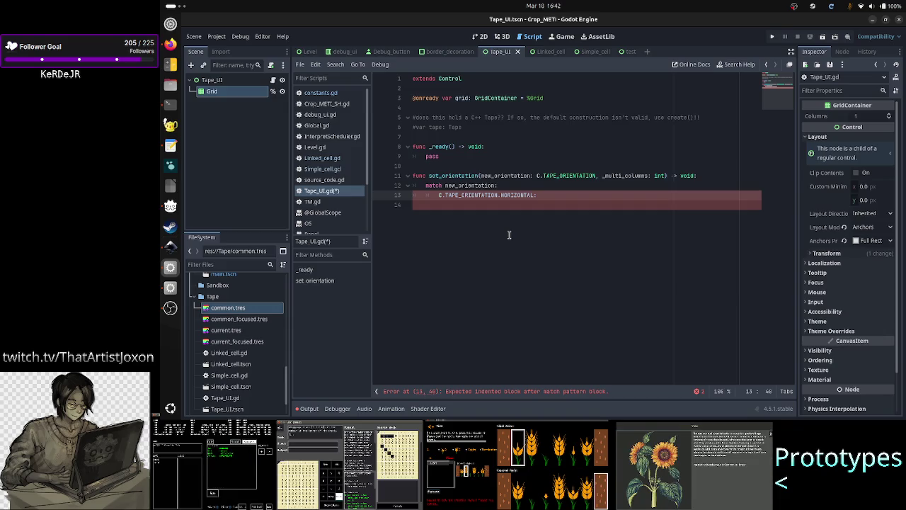
{"action": "type", "text": "grid"}
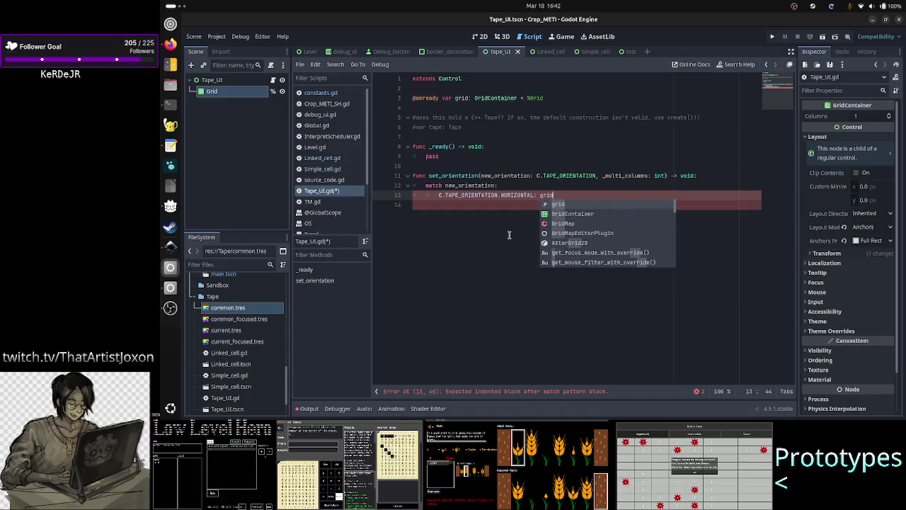
{"action": "type", "text": ".columns ="}
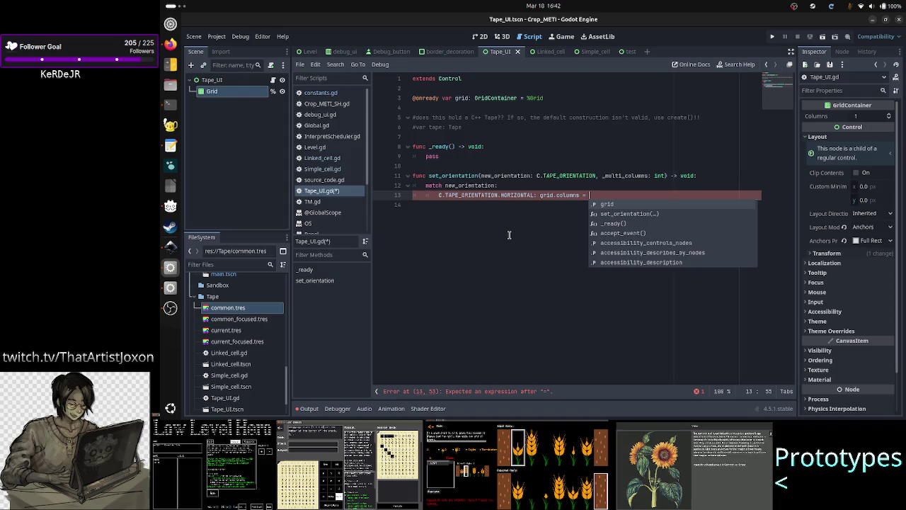
{"action": "type", "text": "grid."}
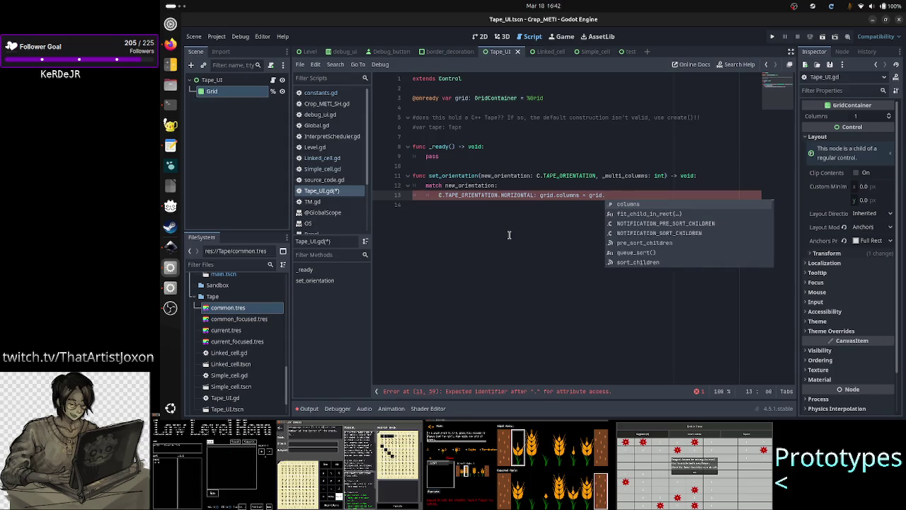
{"action": "type", "text": "get_"}
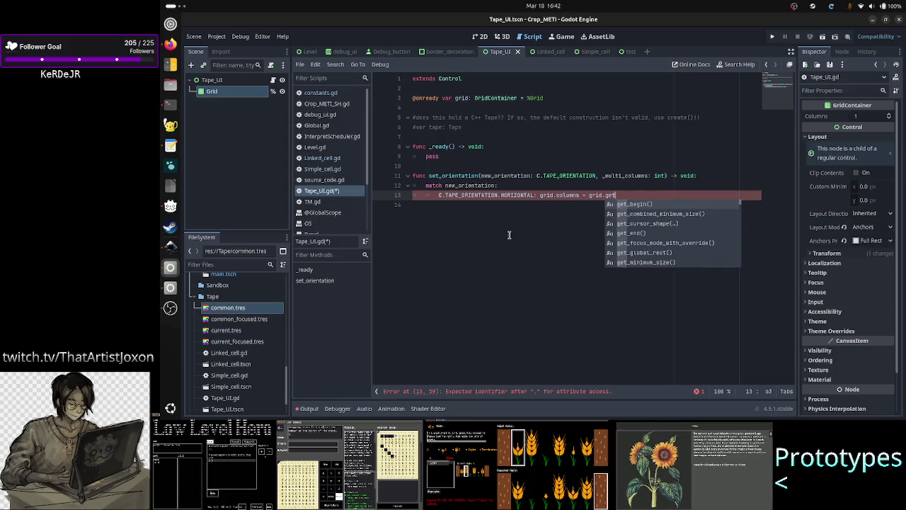
{"action": "key", "text": "Down"}
{"action": "key", "text": "Down"}
{"action": "key", "text": "Down"}
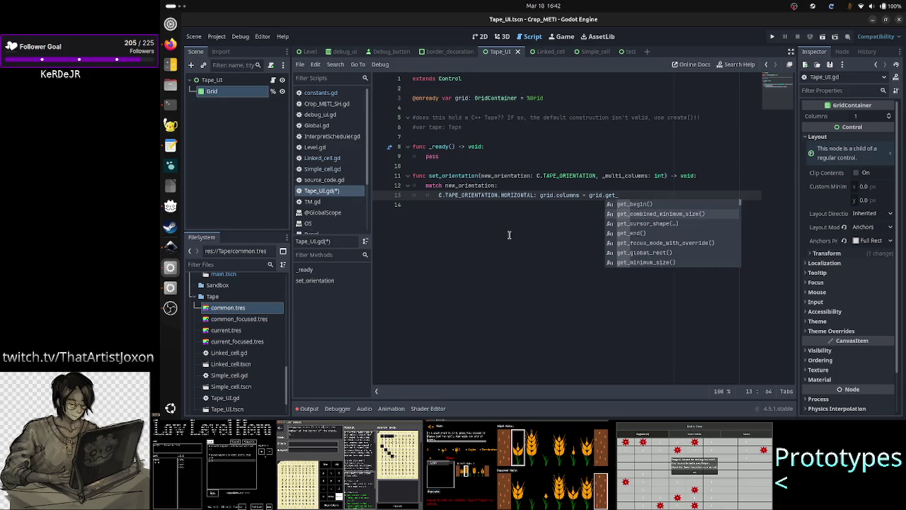
{"action": "key", "text": "Up"}
{"action": "key", "text": "Up"}
{"action": "key", "text": "Up"}
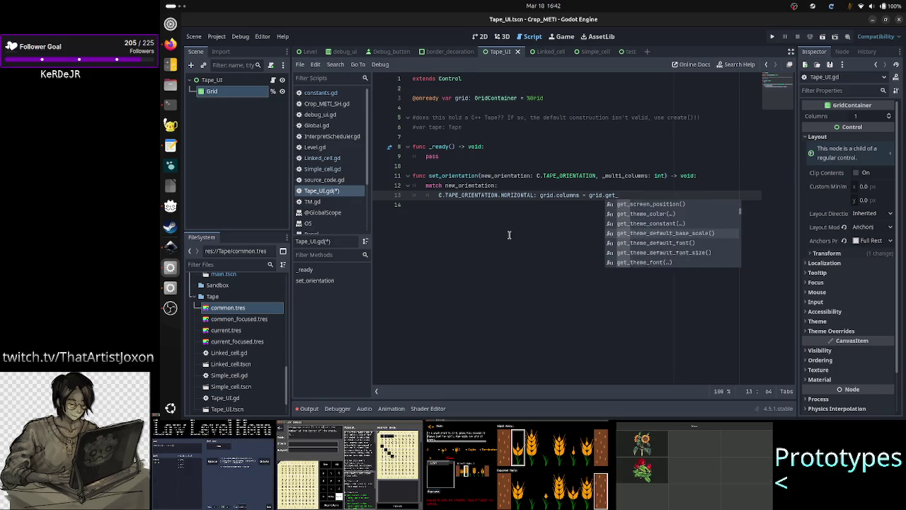
{"action": "key", "text": "Down"}
{"action": "key", "text": "Down"}
{"action": "key", "text": "Down"}
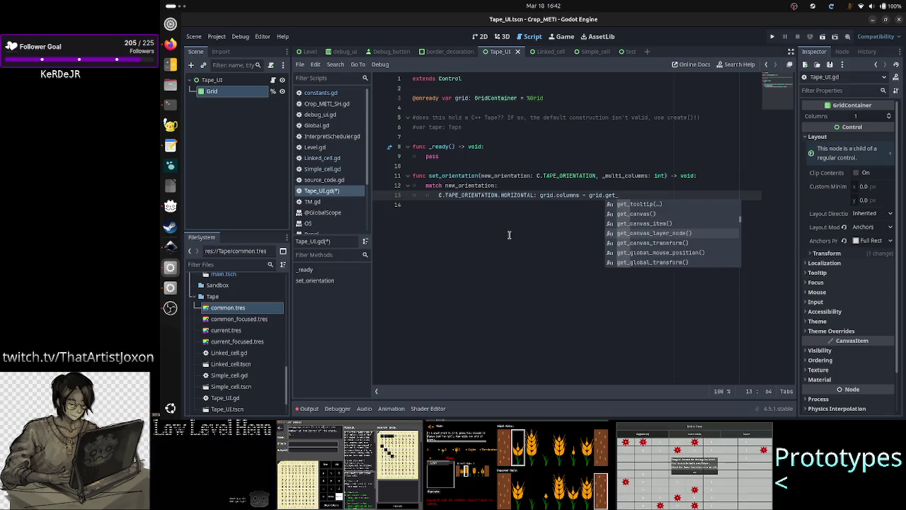
{"action": "type", "text": "ch"}
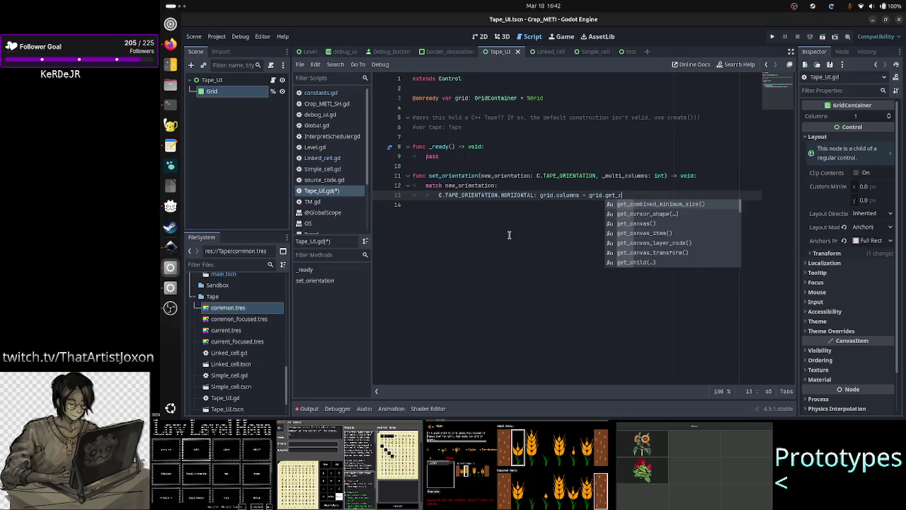
{"action": "key", "text": "Down"}
{"action": "key", "text": "Down"}
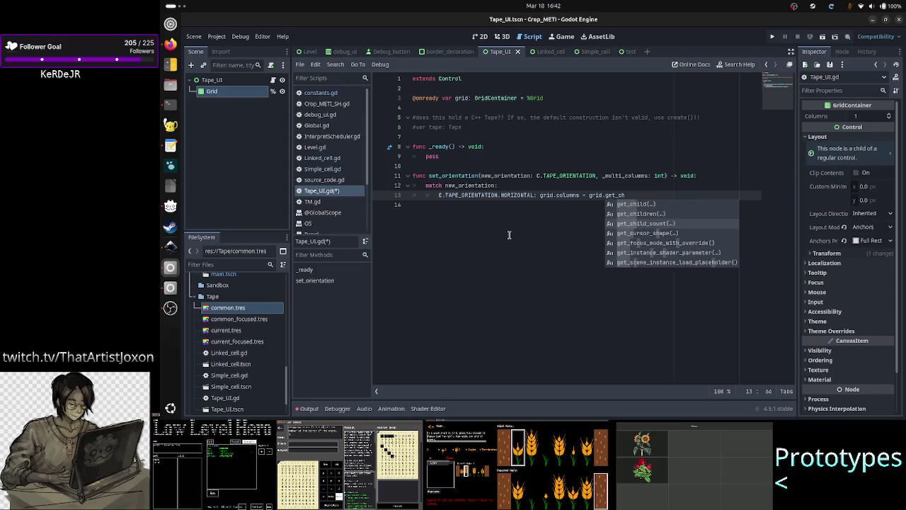
{"action": "key", "text": "Return"}
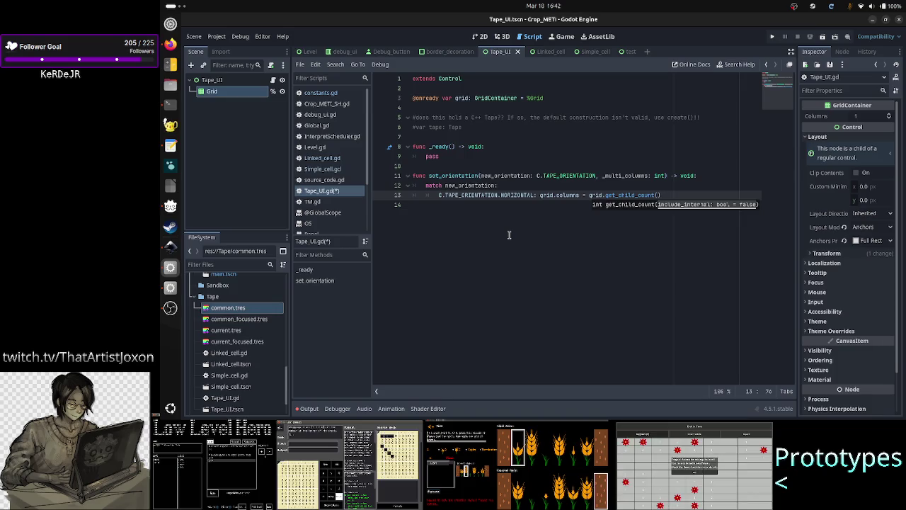
{"action": "key", "text": "Down"}
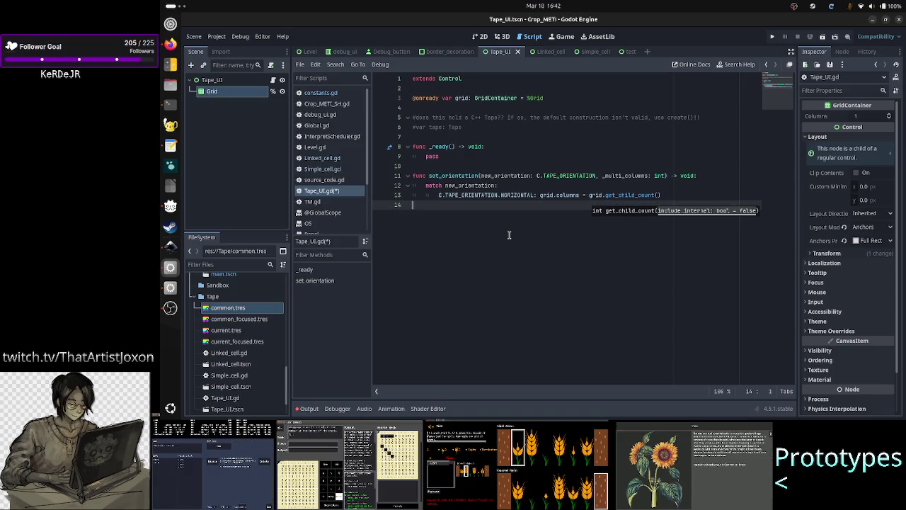
Add a C.TAPE_ORIENTATION.VERTICAL case setting grid.columns = 1.
{"action": "key", "text": "Up"}
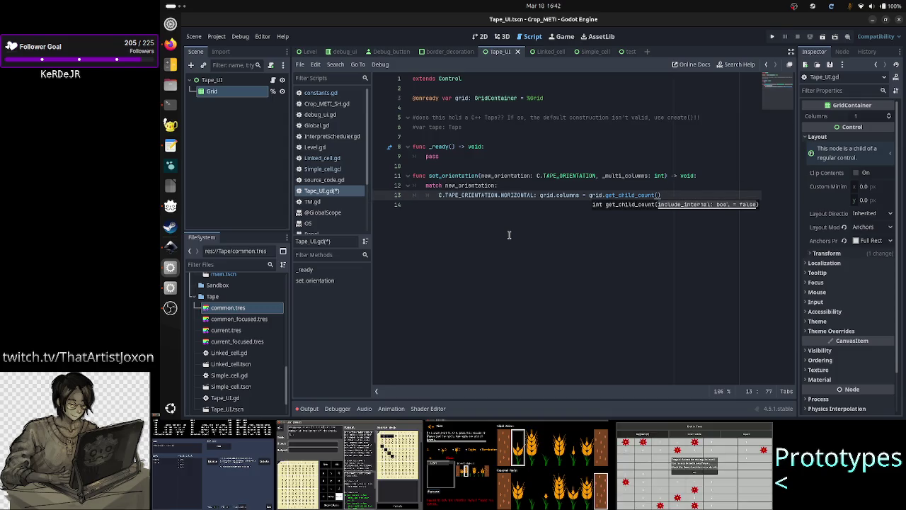
{"action": "key", "text": "End"}
{"action": "key", "text": "Return"}
{"action": "type", "text": "C.TAPE"}
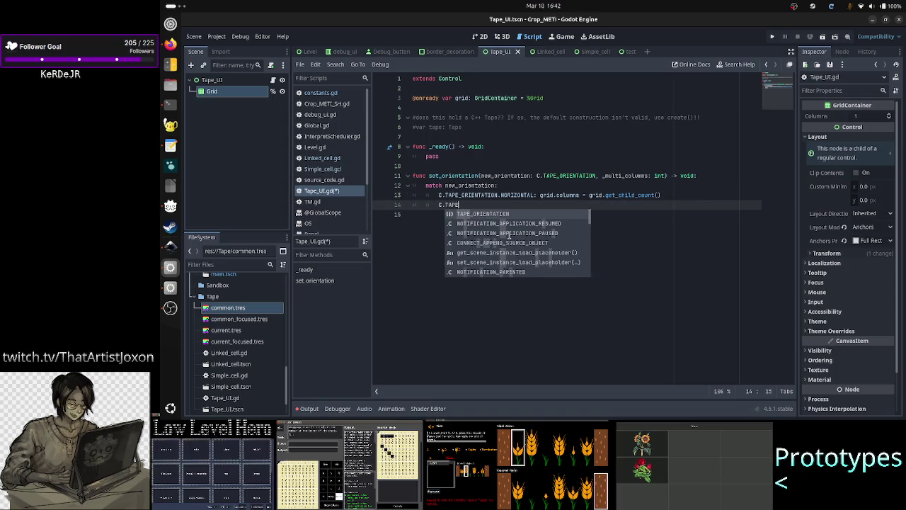
{"action": "key", "text": "Return"}
{"action": "type", "text": ".BE"}
{"action": "key", "text": "BackSpace"}
{"action": "key", "text": "BackSpace"}
{"action": "type", "text": "VE"}
{"action": "key", "text": "Return"}
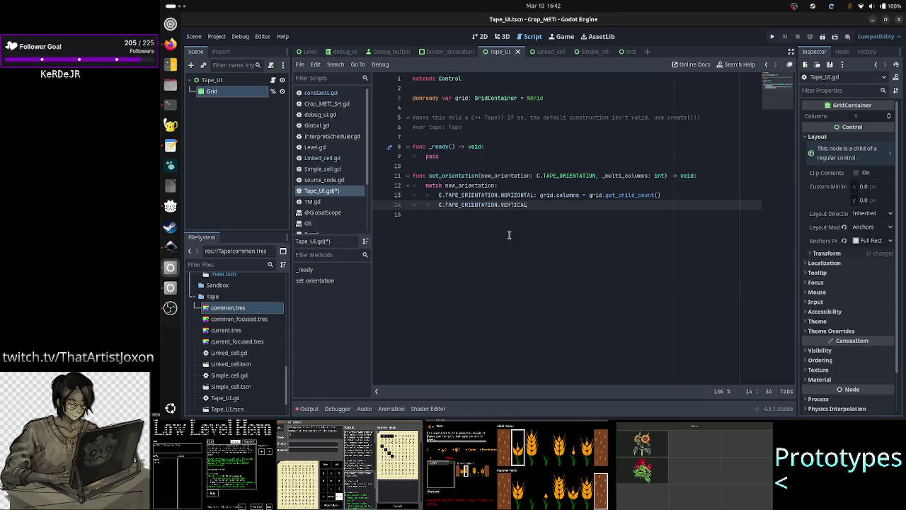
{"action": "type", "text": "grid.co"}
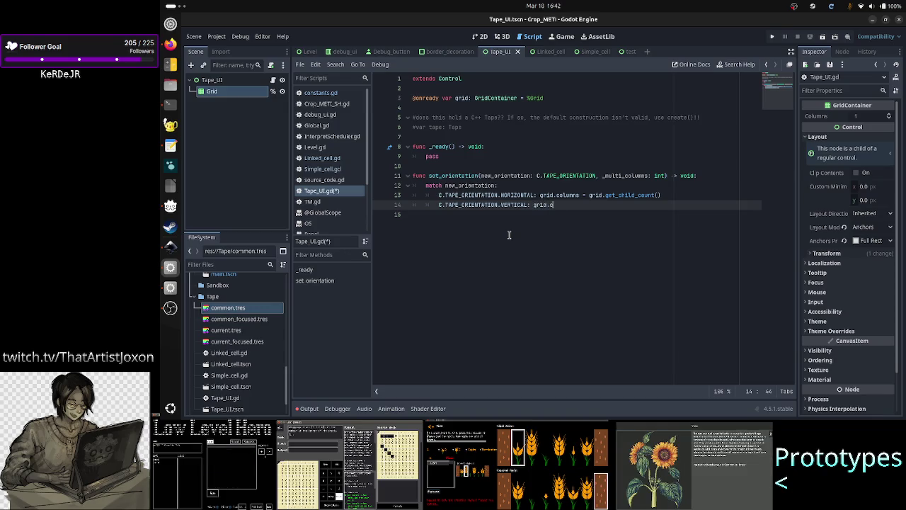
{"action": "key", "text": "Return"}
{"action": "type", "text": "= 1"}
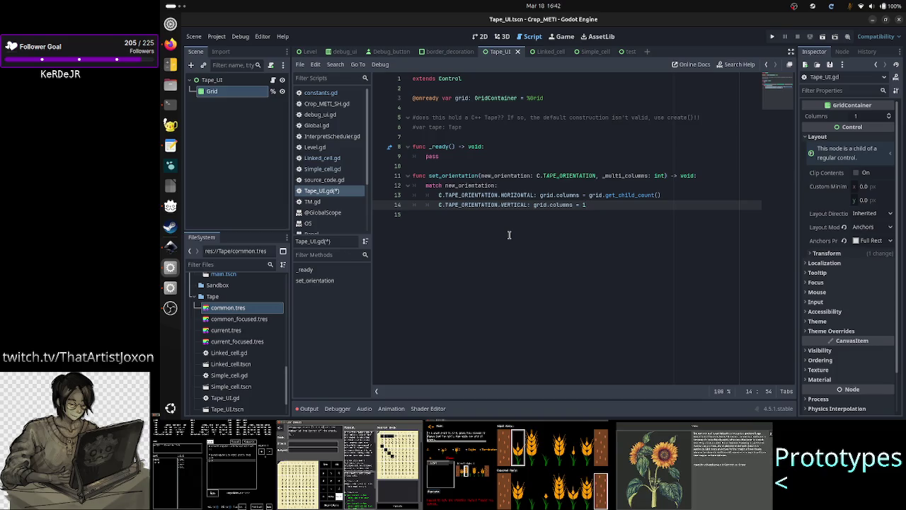
Add a C.TAPE_ORIENTATION.MULTI case setting grid.columns = _multi_columns.
{"action": "key", "text": "Return"}
{"action": "type", "text": "C.TA"}
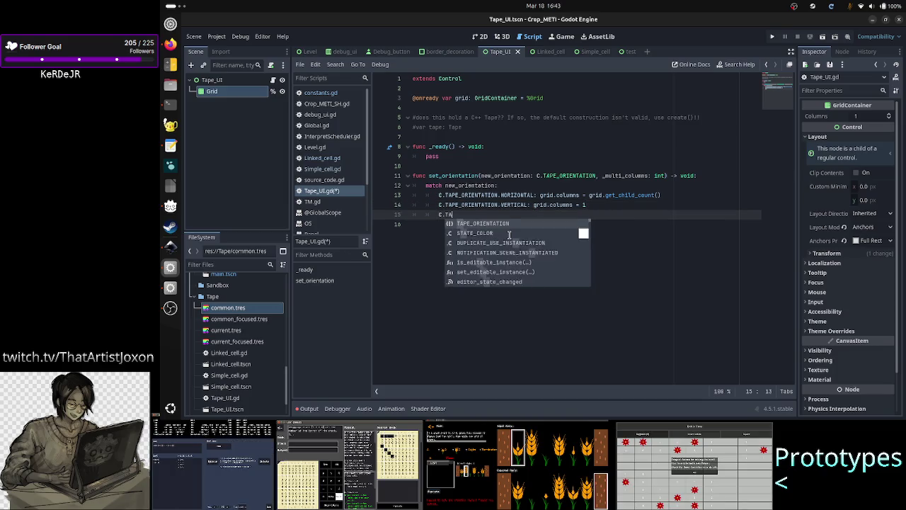
{"action": "type", "text": "PE"}
{"action": "key", "text": "Return"}
{"action": "type", "text": ".M"}
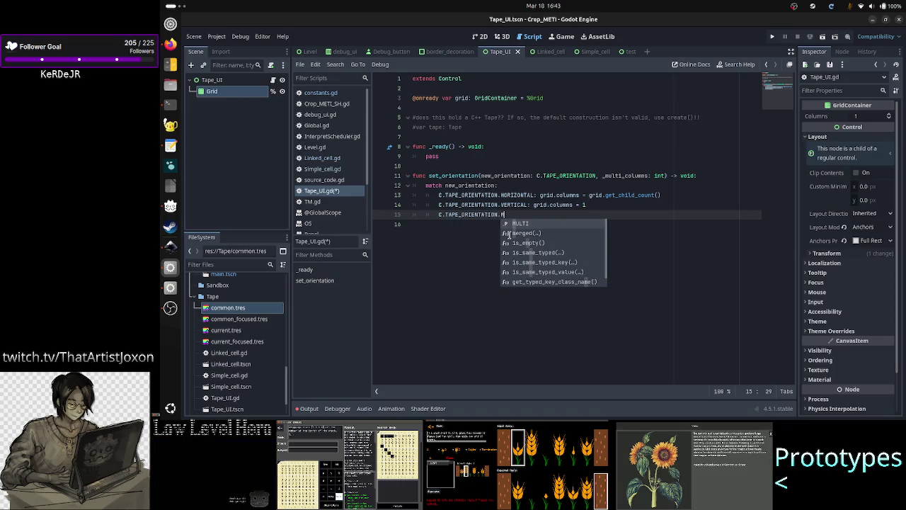
{"action": "key", "text": "Return"}
{"action": "type", "text": ": g"}
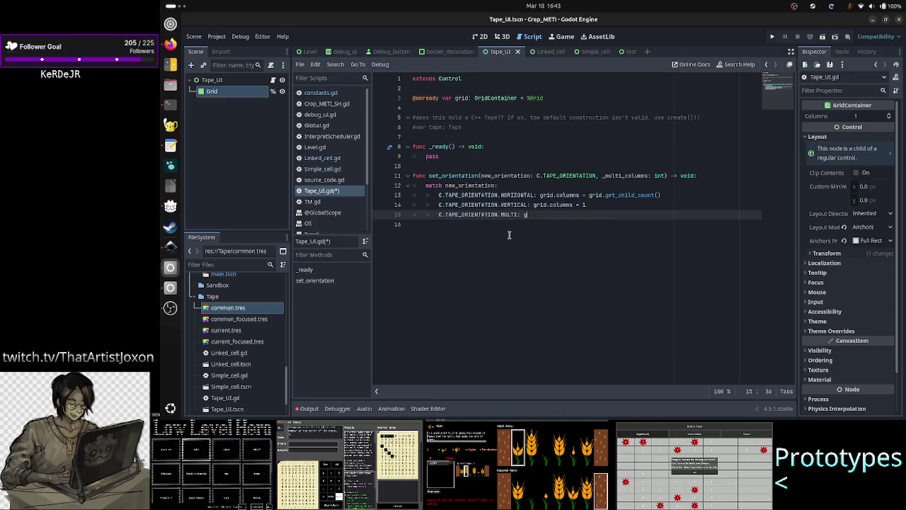
{"action": "type", "text": "rid.columns"}
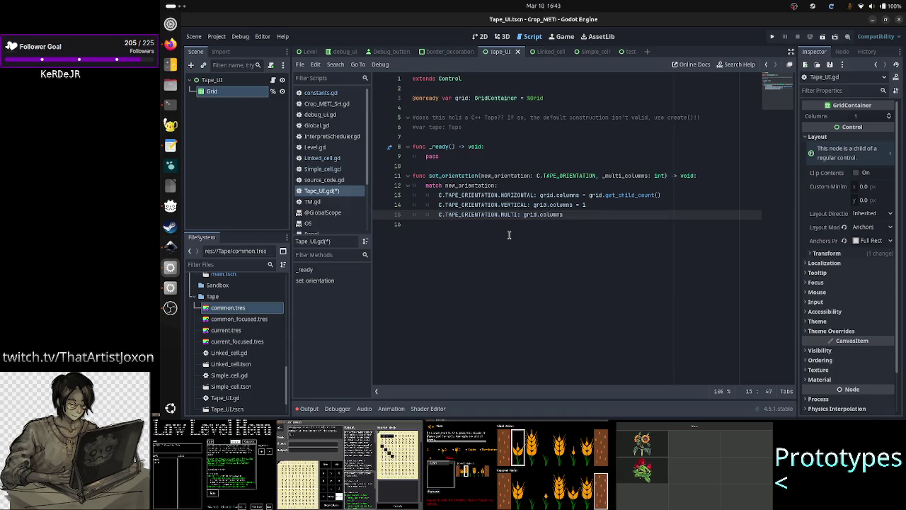
{"action": "type", "text": " = _mul"}
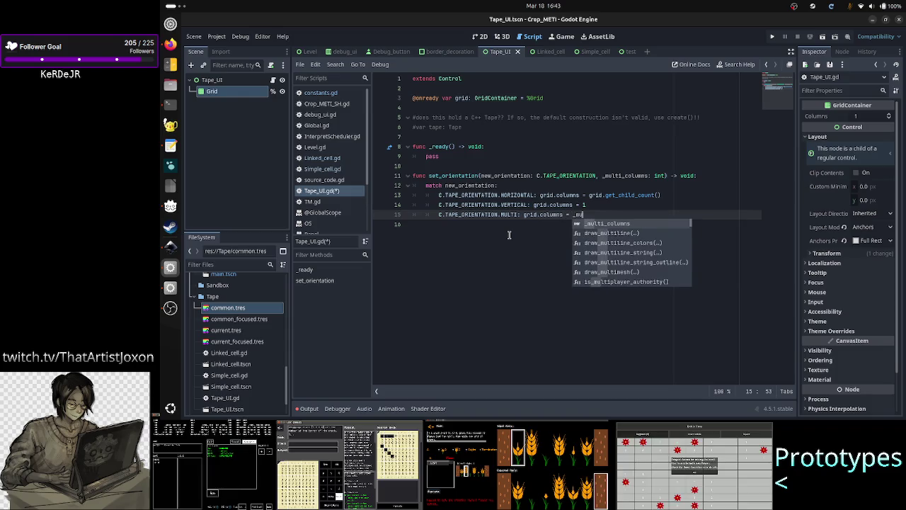
{"action": "key", "text": "Return"}
Rename _multi_columns to multi_columns in the signature and MULTI case, and save Tape_UI.gd.
{"action": "key", "text": "Up"}
{"action": "key", "text": "Up"}
{"action": "key", "text": "Up"}
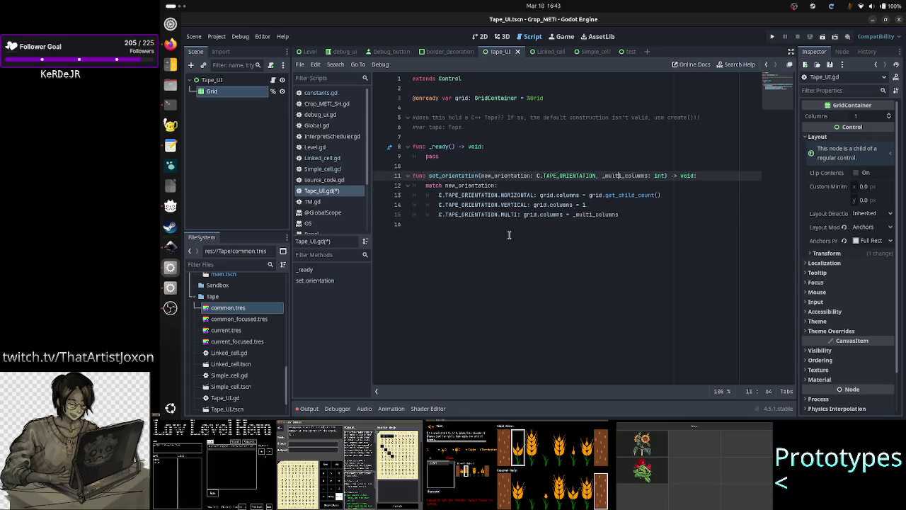
{"action": "key", "text": "BackSpace"}
{"action": "key", "text": "Down"}
{"action": "key", "text": "Down"}
{"action": "key", "text": "Down"}
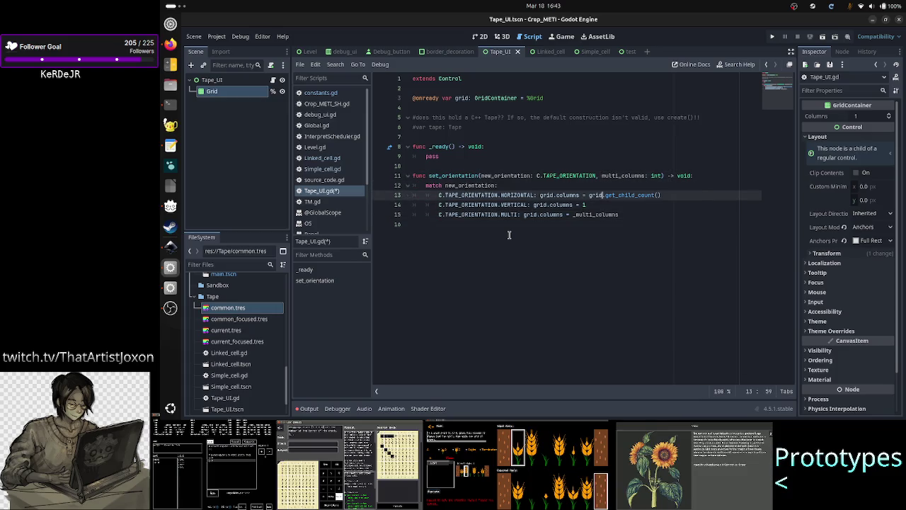
{"action": "key", "text": "Left"}
{"action": "key", "text": "BackSpace"}
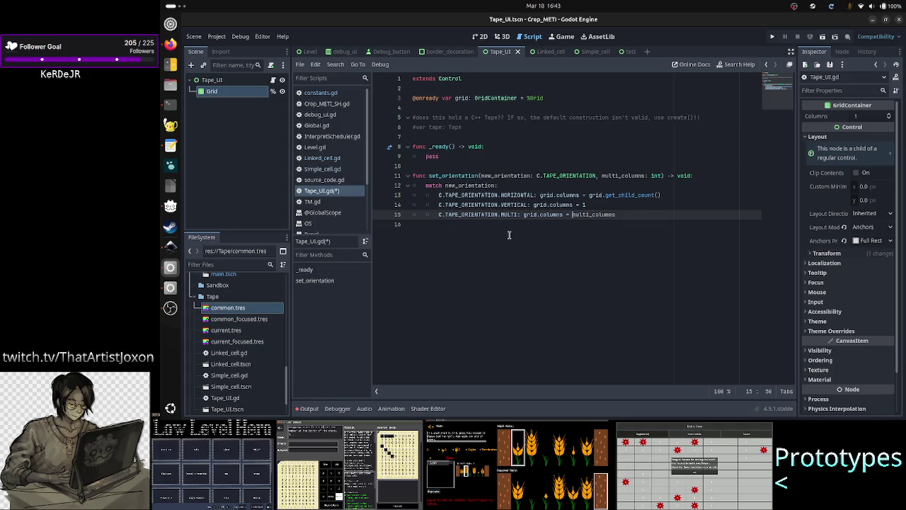
{"action": "key", "text": "Down"}
{"action": "key", "text": "ctrl+s"}
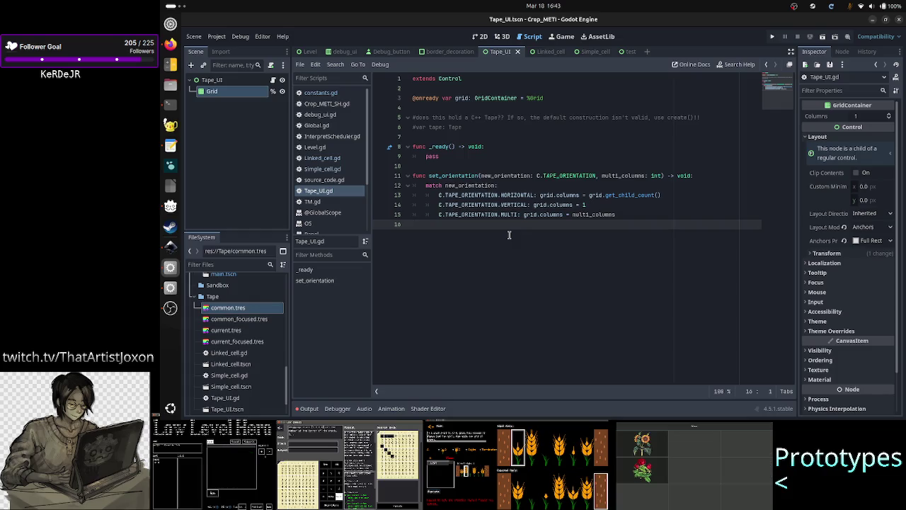
{"action": "key", "text": "Up"}
{"action": "key", "text": "Up"}
{"action": "key", "text": "Up"}
{"action": "key", "text": "shift+End"}
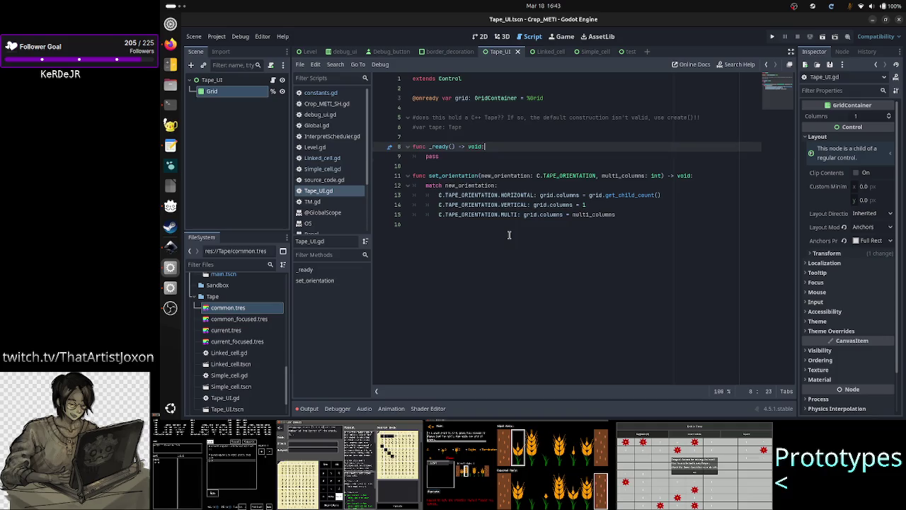
Replace pass in _ready with a set_orientation() call using autocomplete.
{"action": "type", "text": "set_o"}
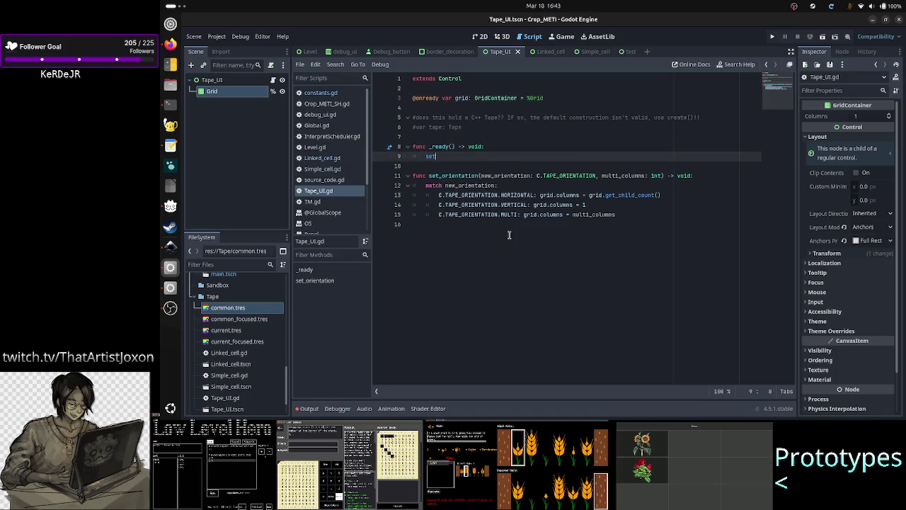
{"action": "type", "text": "_or"}
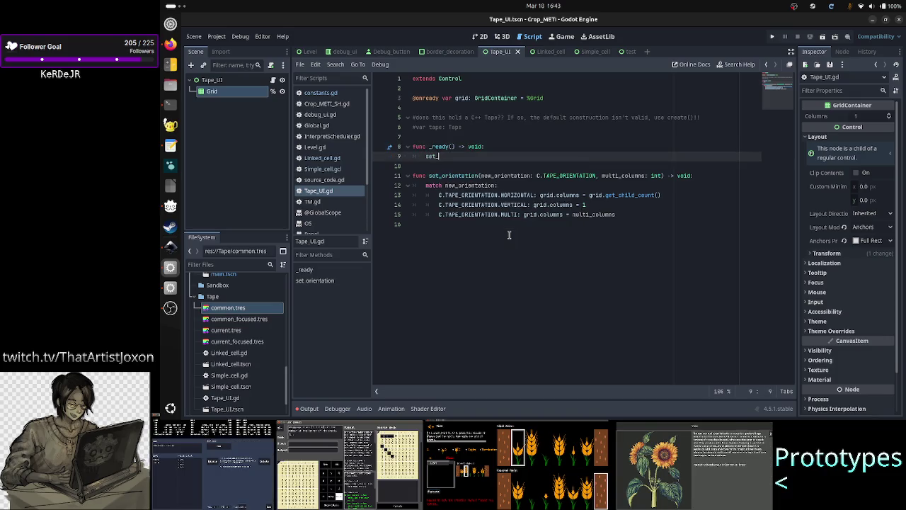
{"action": "key", "text": "Return"}
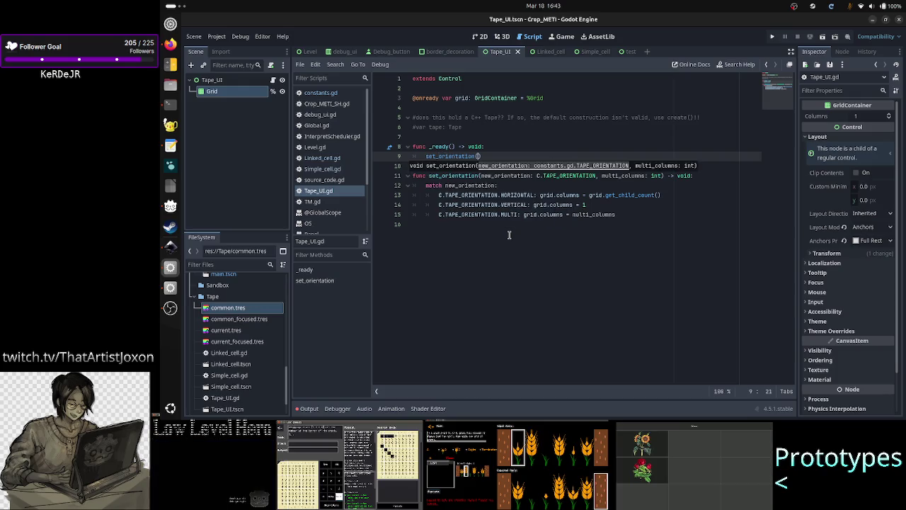
{"action": "key", "text": "Escape"}
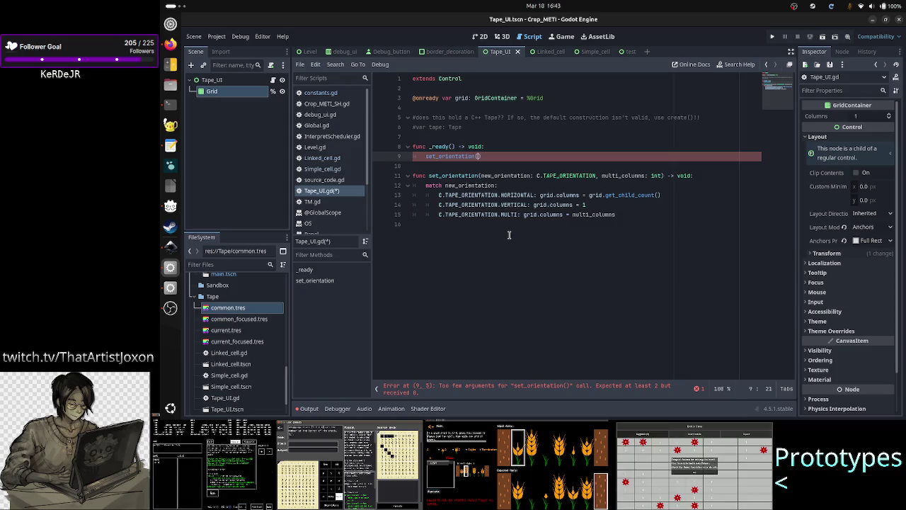
Check how the multi_columns parameter is used in set_orientation's MULTI case.
{"action": "double_click", "coordinate": [626, 176]}
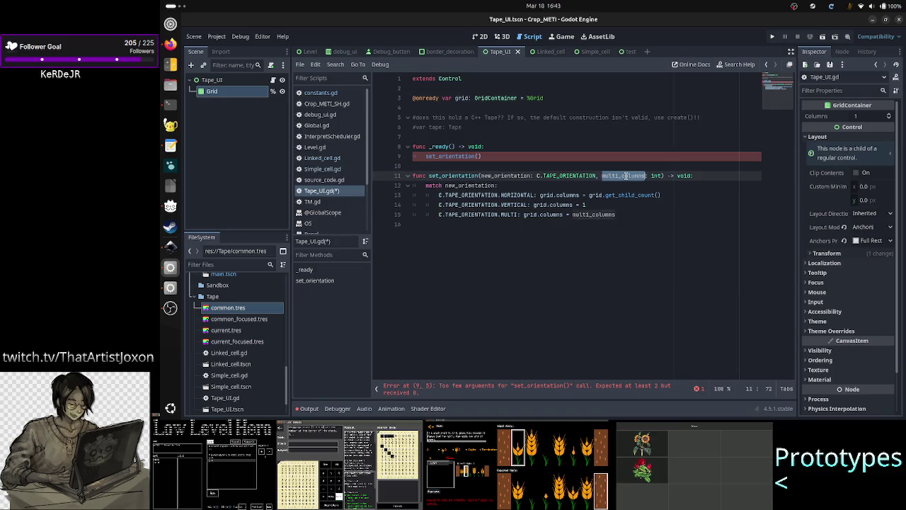
{"action": "left_click", "coordinate": [600, 215]}
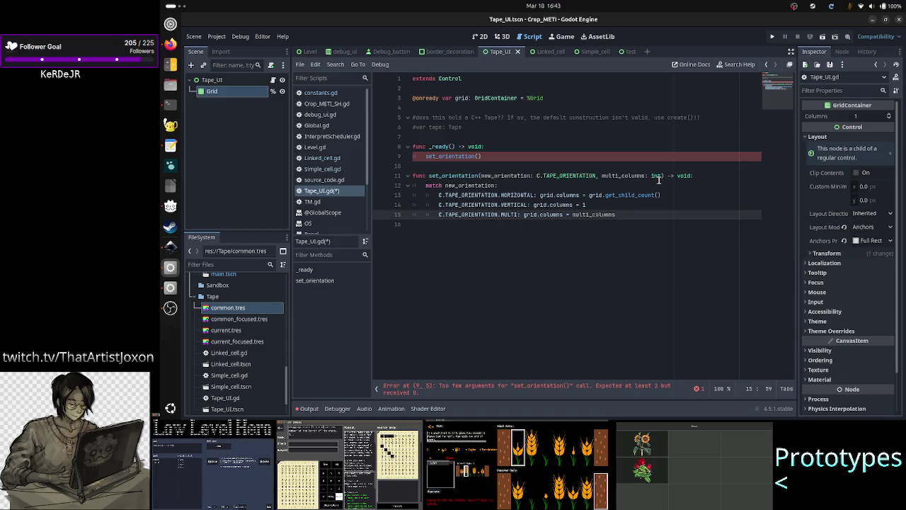
{"action": "mouse_move", "coordinate": [659, 177]}
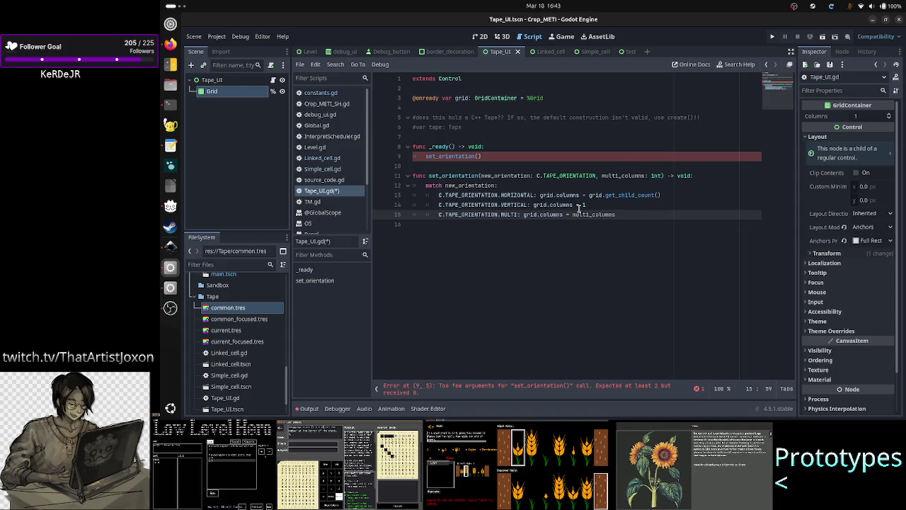
{"action": "double_click", "coordinate": [620, 175]}
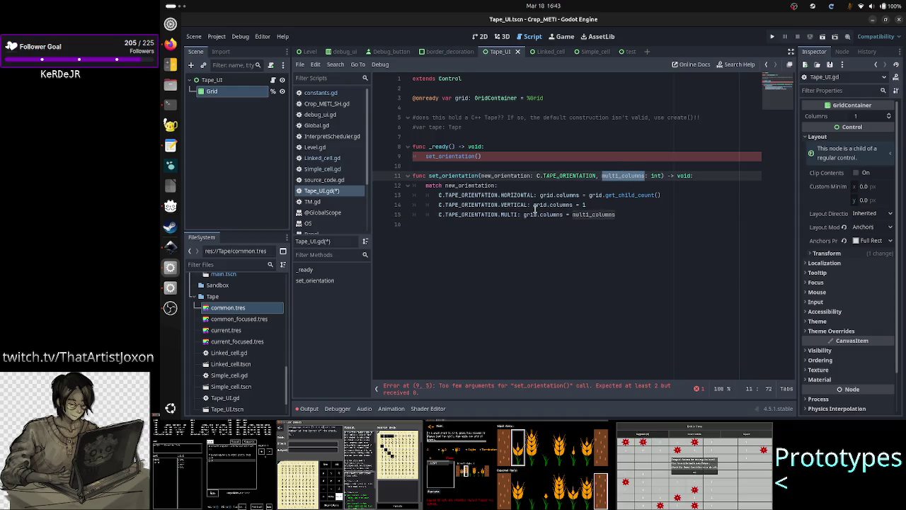
{"action": "left_click_drag", "start_coordinate": [554, 214], "coordinate": [491, 216]}
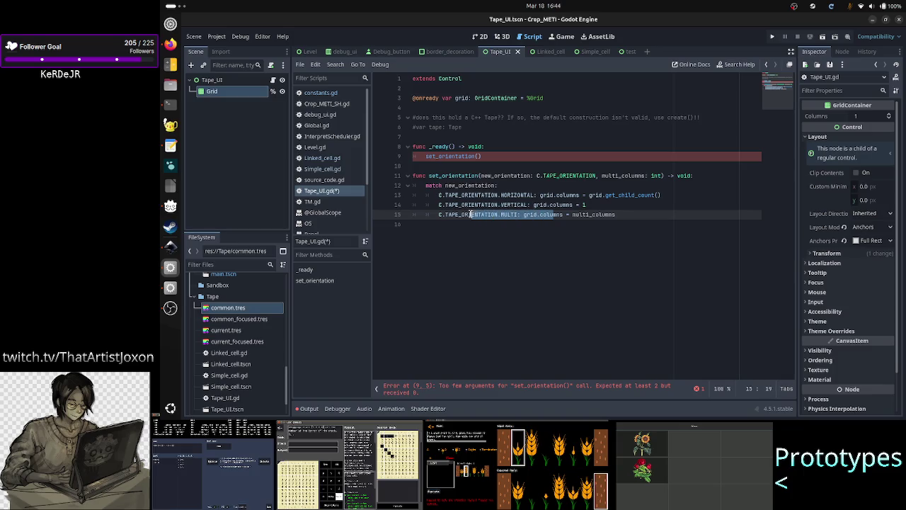
{"action": "left_click", "coordinate": [523, 261]}
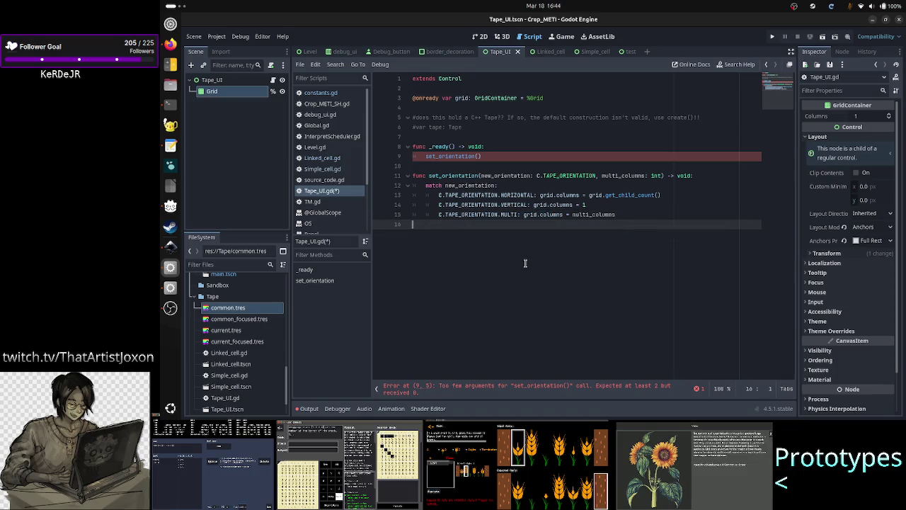
{"action": "left_click", "coordinate": [497, 156]}
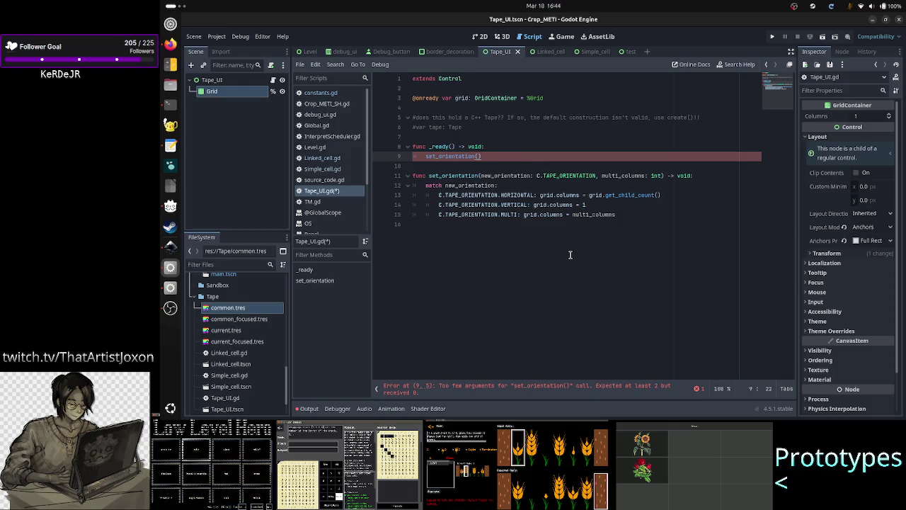
Pass C.TAPE_ORIENTATION.VERTICAL as the set_orientation argument in _ready.
{"action": "key", "text": "Right"}
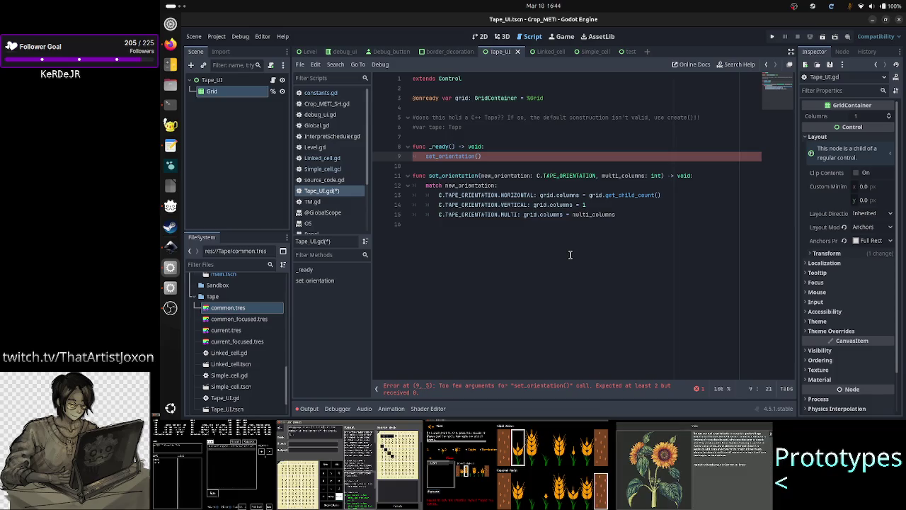
{"action": "type", "text": "C"}
{"action": "key", "text": "BackSpace"}
{"action": "key", "text": "BackSpace"}
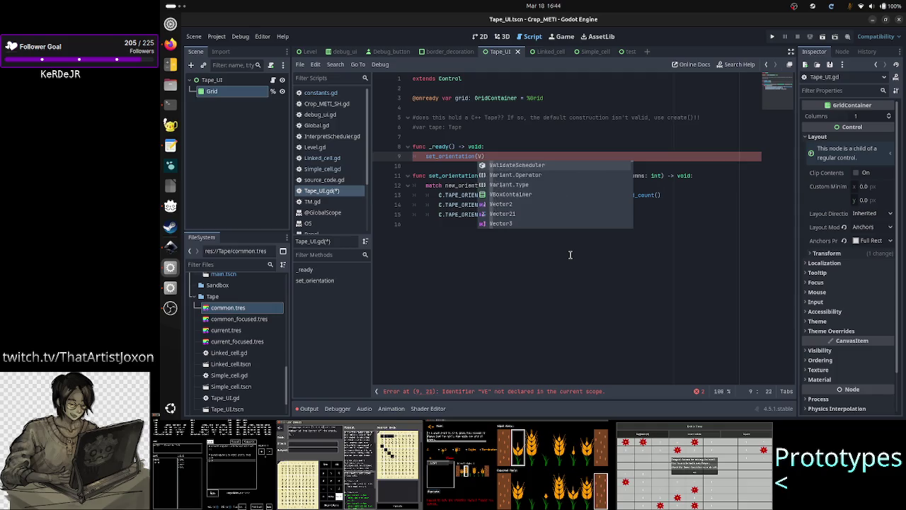
{"action": "type", "text": "C.TAP"}
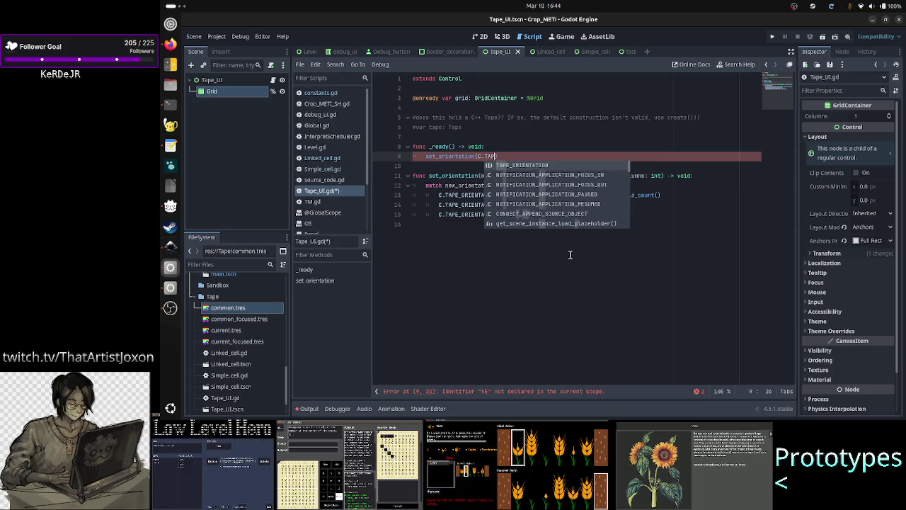
{"action": "key", "text": "Return"}
{"action": "type", "text": ".V"}
{"action": "key", "text": "Return"}
Start a second argument with a comma, then insert two blank lines before func set_orientation.
{"action": "key", "text": "Down"}
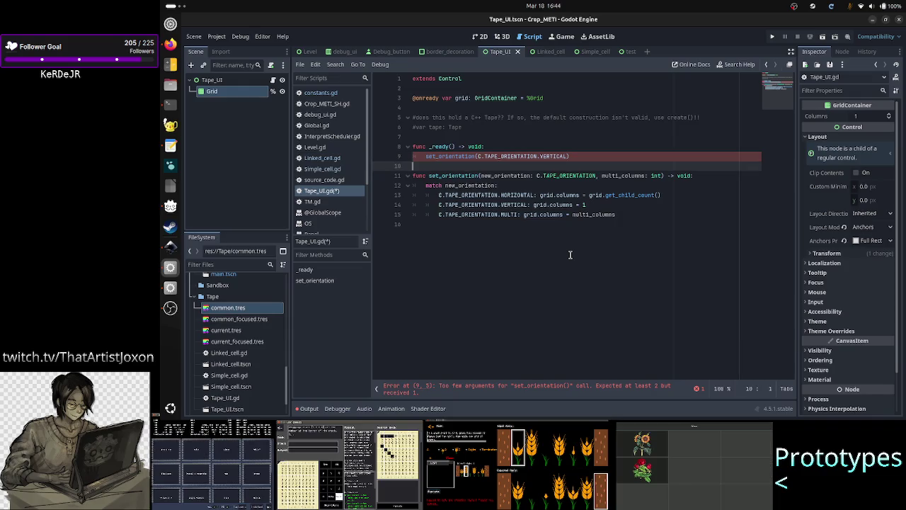
{"action": "key", "text": "Left"}
{"action": "key", "text": "BackSpace"}
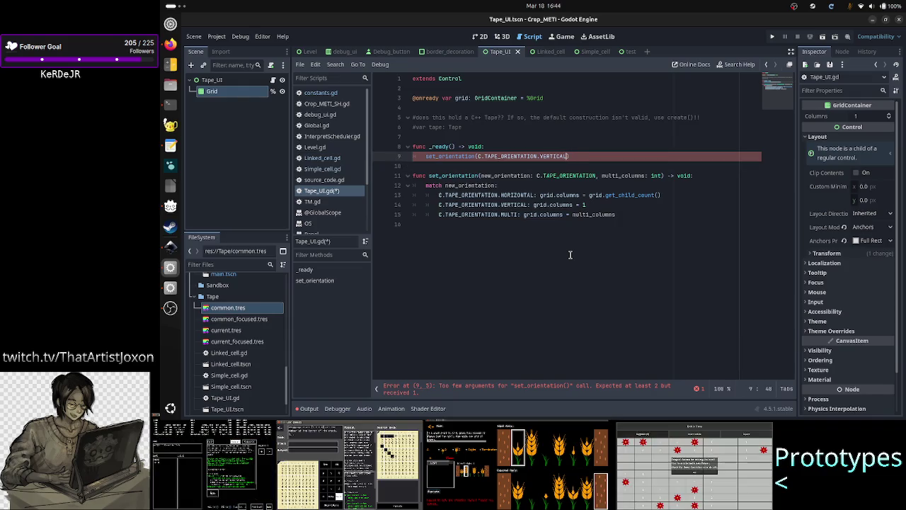
{"action": "type", "text": ","}
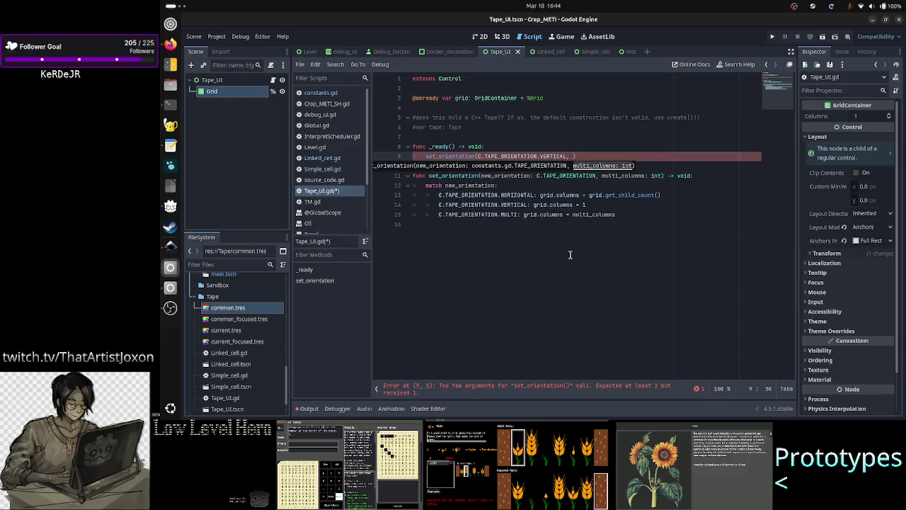
{"action": "key", "text": "Escape"}
{"action": "key", "text": "Down"}
{"action": "key", "text": "Down"}
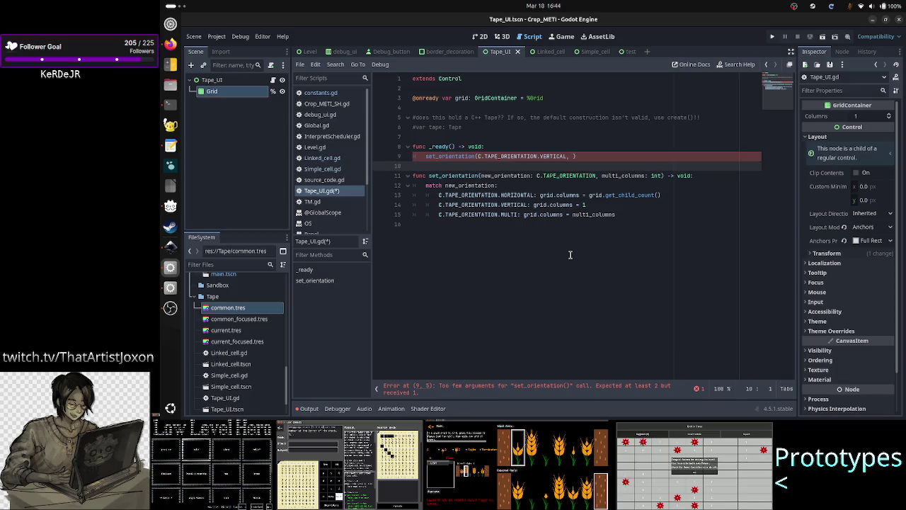
{"action": "key", "text": "Return"}
{"action": "key", "text": "Up"}
{"action": "key", "text": "Return"}
{"action": "key", "text": "Up"}
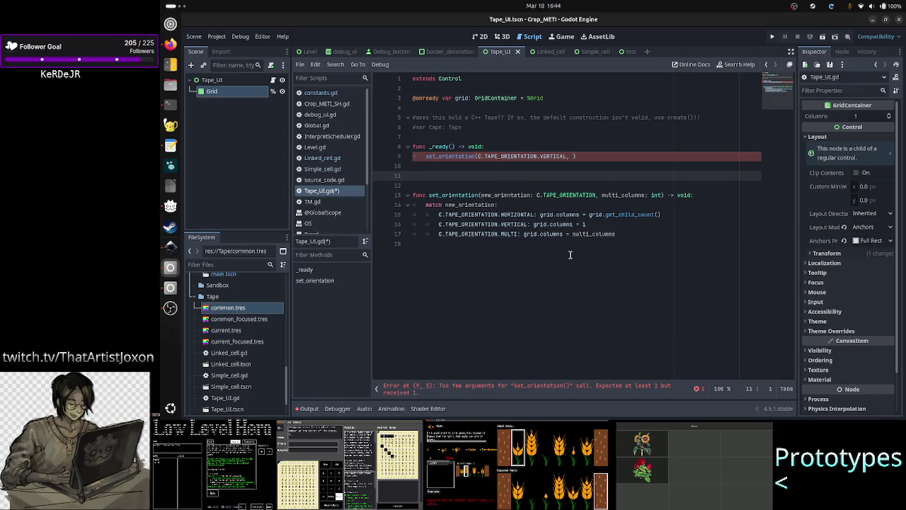
Delete the trailing comma so the call reads set_orientation(C.TAPE_ORIENTATION.VERTICAL).
{"action": "key", "text": "Up"}
{"action": "key", "text": "Up"}
{"action": "key", "text": "Home"}
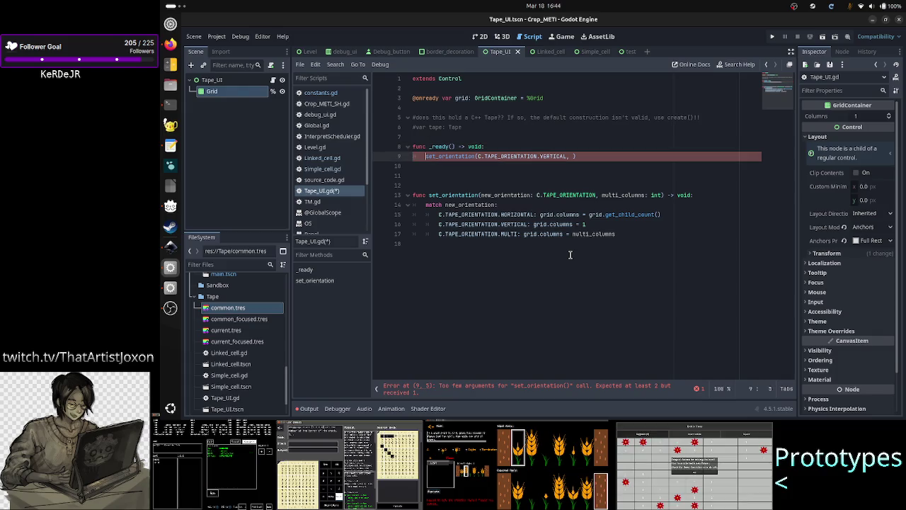
{"action": "key", "text": "End"}
{"action": "key", "text": "Left"}
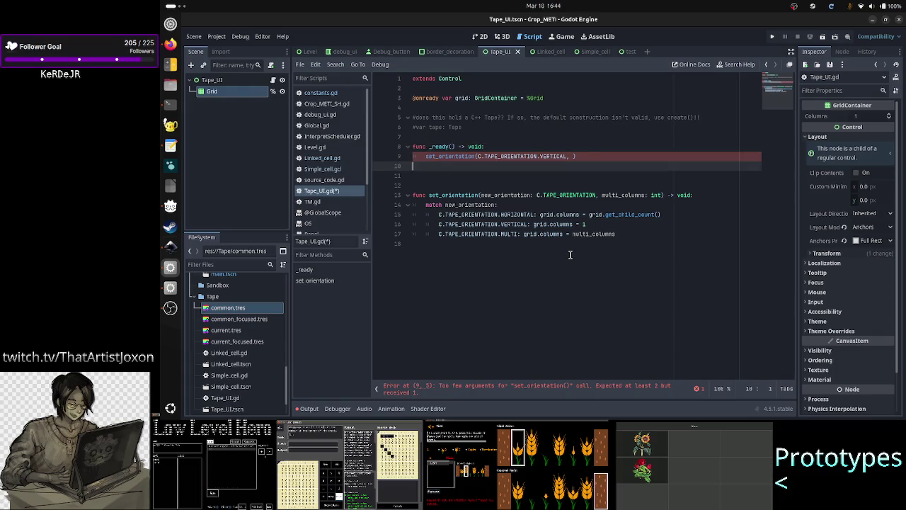
{"action": "key", "text": "Left"}
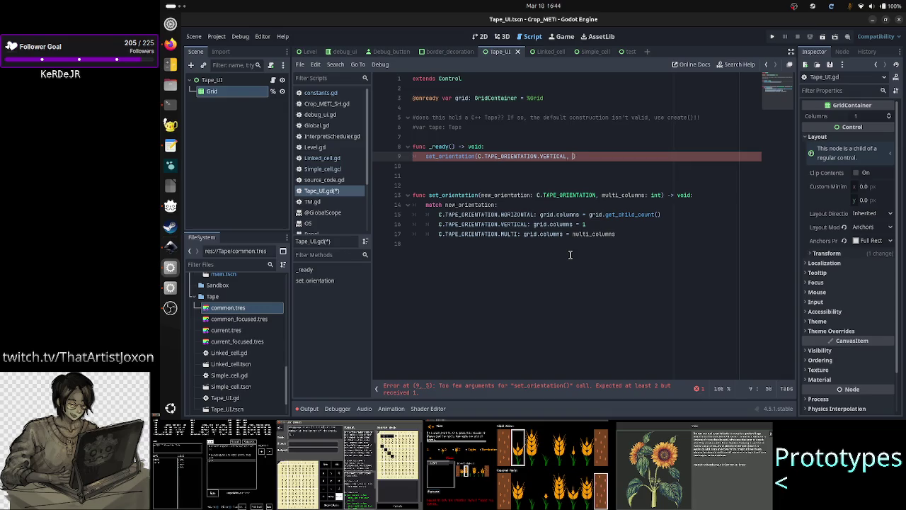
{"action": "key", "text": "BackSpace"}
{"action": "key", "text": "Down"}
{"action": "key", "text": "Down"}
{"action": "key", "text": "Down"}
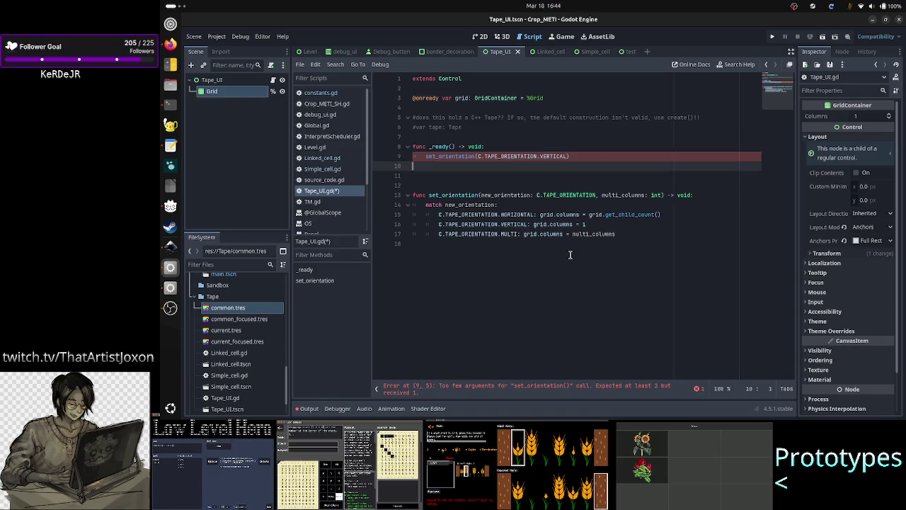
{"action": "key", "text": "Left"}
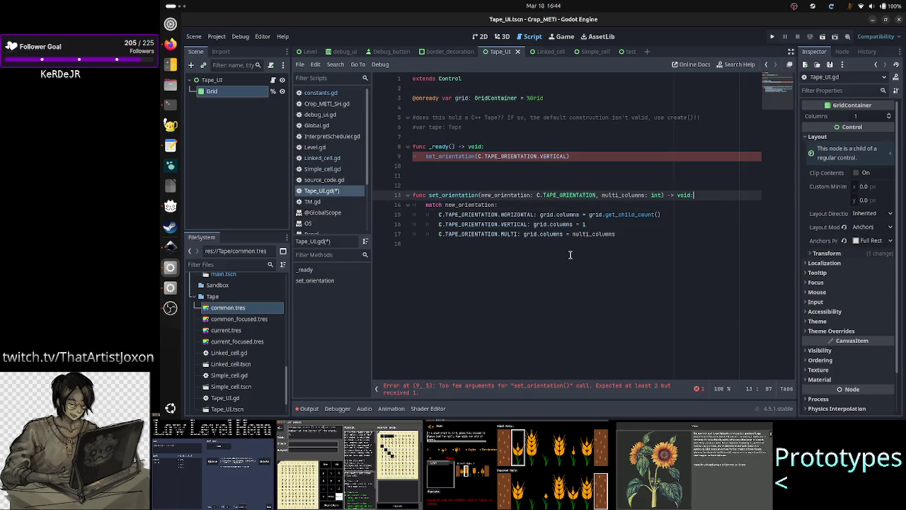
Add '= 1' after multi_columns and remove an extra blank line above set_orientation.
{"action": "type", "text": "= "}
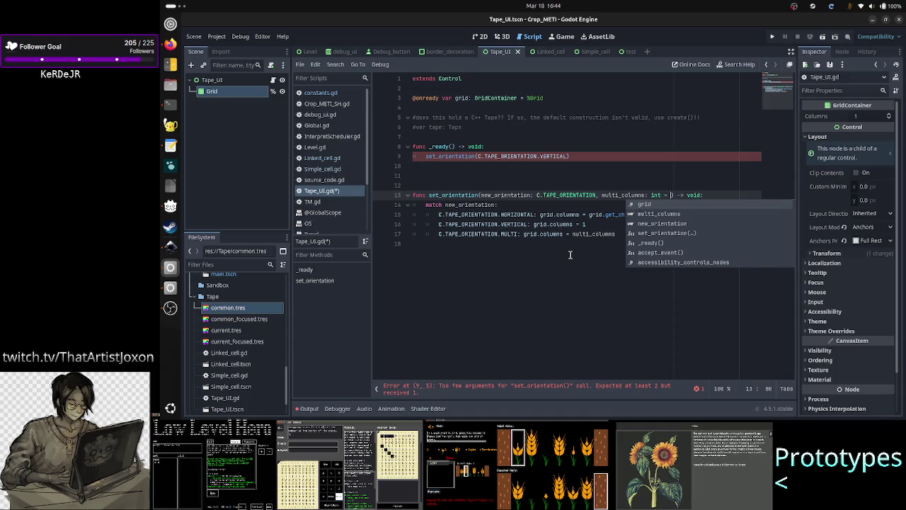
{"action": "type", "text": "1"}
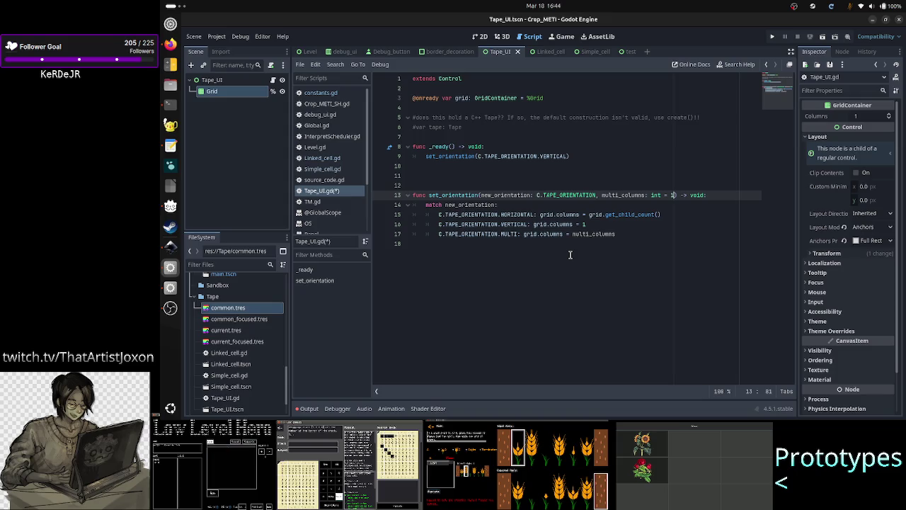
{"action": "key", "text": "Up"}
{"action": "key", "text": "Up"}
{"action": "key", "text": "Up"}
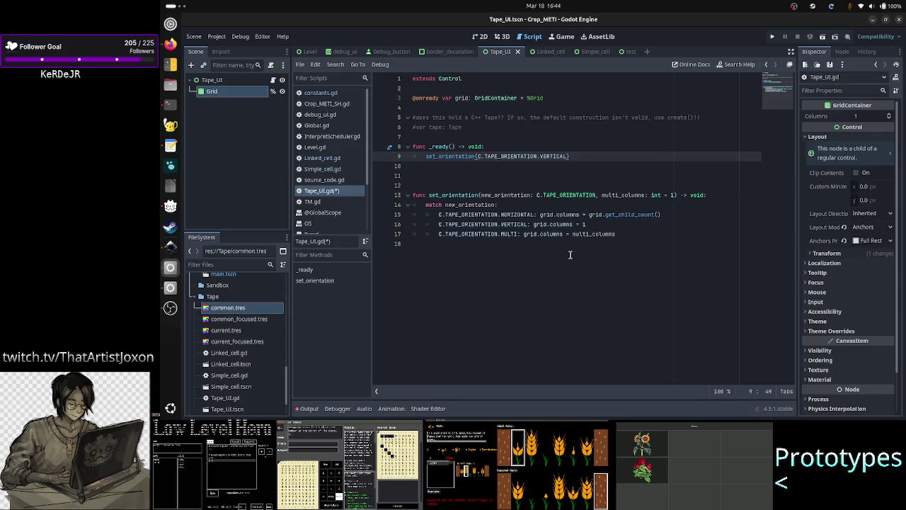
{"action": "key", "text": "Down"}
{"action": "key", "text": "Down"}
{"action": "key", "text": "Down"}
{"action": "key", "text": "Up"}
{"action": "key", "text": "Up"}
{"action": "key", "text": "Up"}
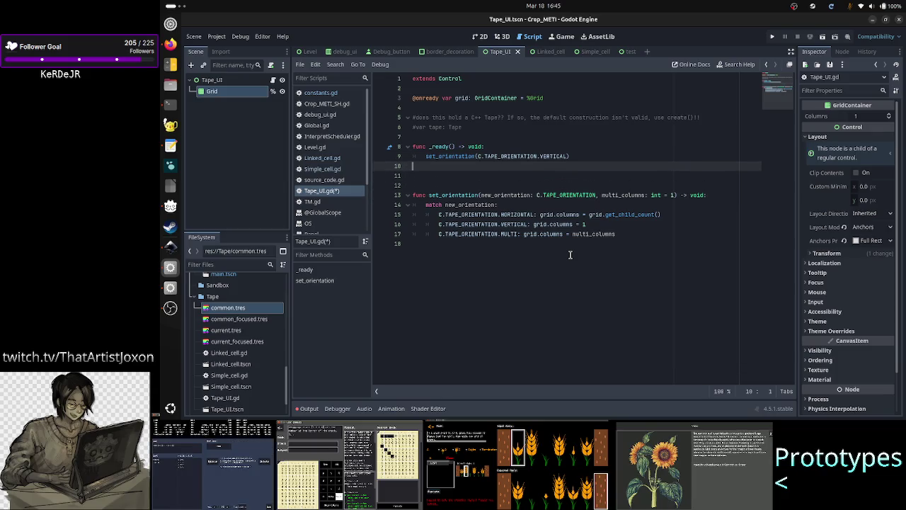
{"action": "key", "text": "Down"}
{"action": "key", "text": "Down"}
{"action": "key", "text": "Down"}
{"action": "key", "text": "BackSpace"}
{"action": "key", "text": "BackSpace"}
Insert an empty line above set_orientation to hold a new function.
{"action": "key", "text": "Left"}
{"action": "key", "text": "Left"}
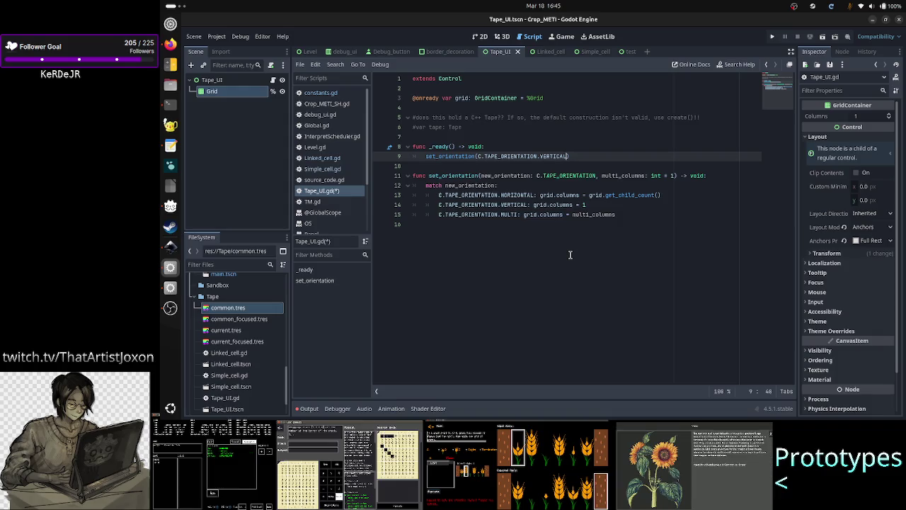
{"action": "key", "text": "Down"}
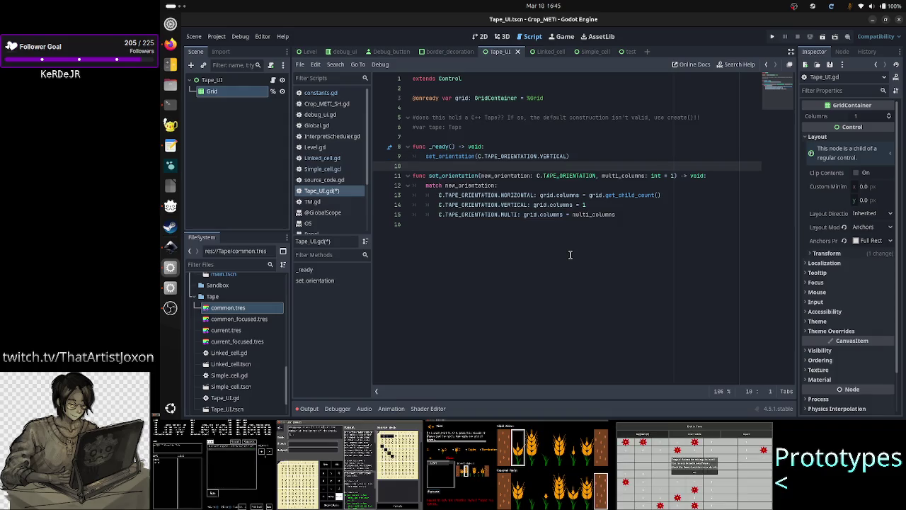
{"action": "key", "text": "Down"}
{"action": "key", "text": "Down"}
{"action": "key", "text": "Down"}
{"action": "key", "text": "Down"}
{"action": "key", "text": "Down"}
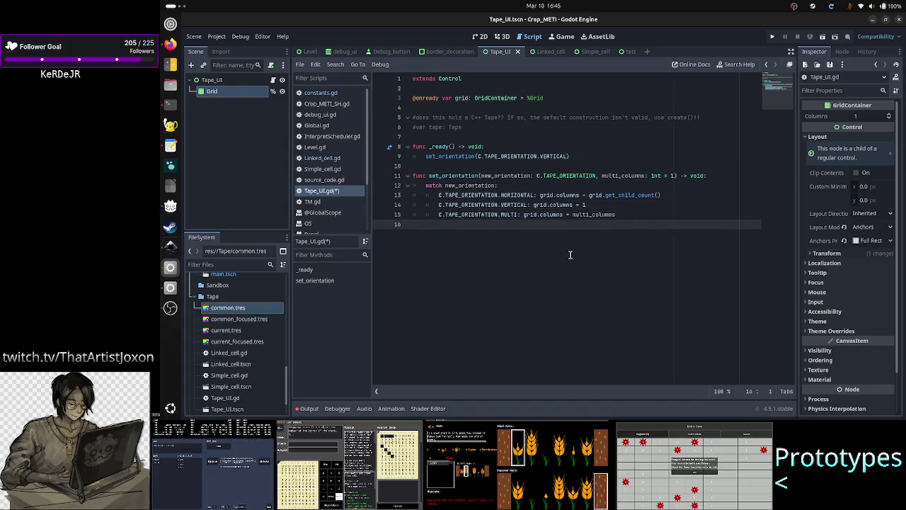
{"action": "key", "text": "Up"}
{"action": "key", "text": "Up"}
{"action": "key", "text": "Up"}
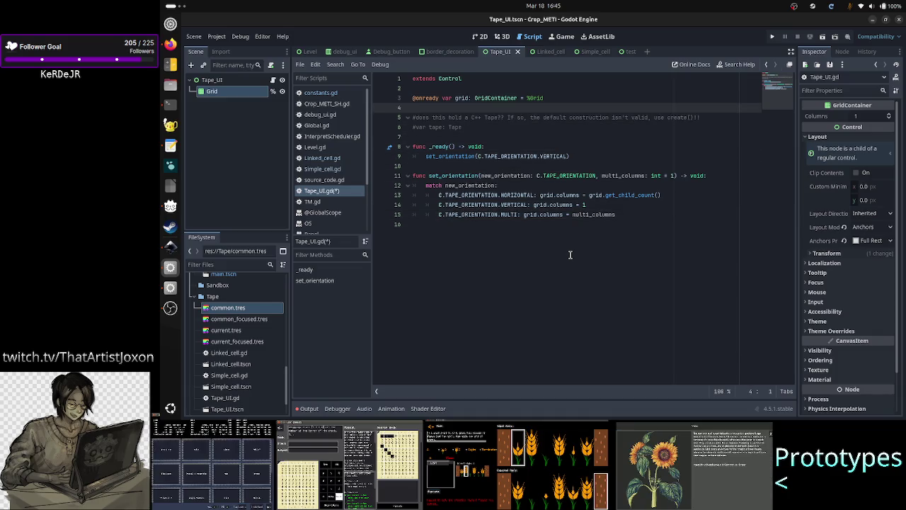
{"action": "key", "text": "Down"}
{"action": "key", "text": "Down"}
{"action": "key", "text": "Down"}
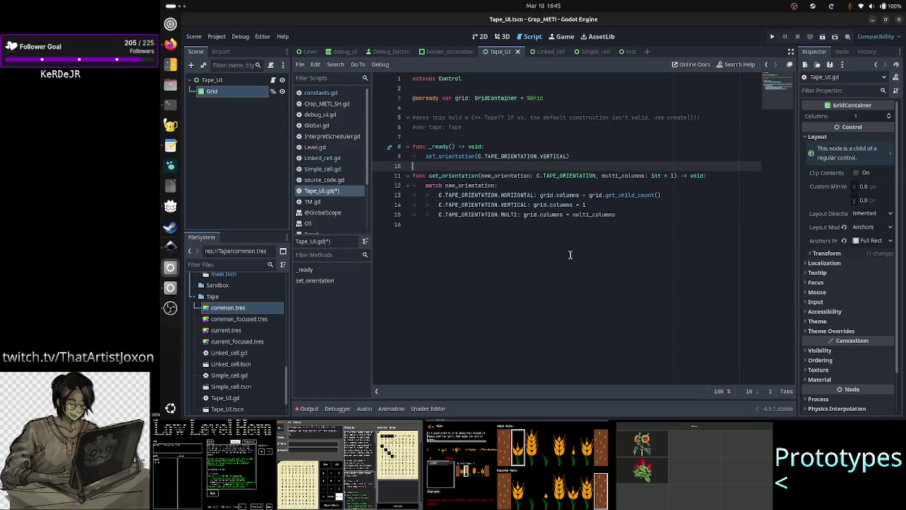
{"action": "key", "text": "Return"}
{"action": "key", "text": "Return"}
{"action": "key", "text": "Up"}
{"action": "key", "text": "Up"}
Type 'func add_cell(new_cell:' on line 11 and save Tape_UI.gd.
{"action": "type", "text": "func "}
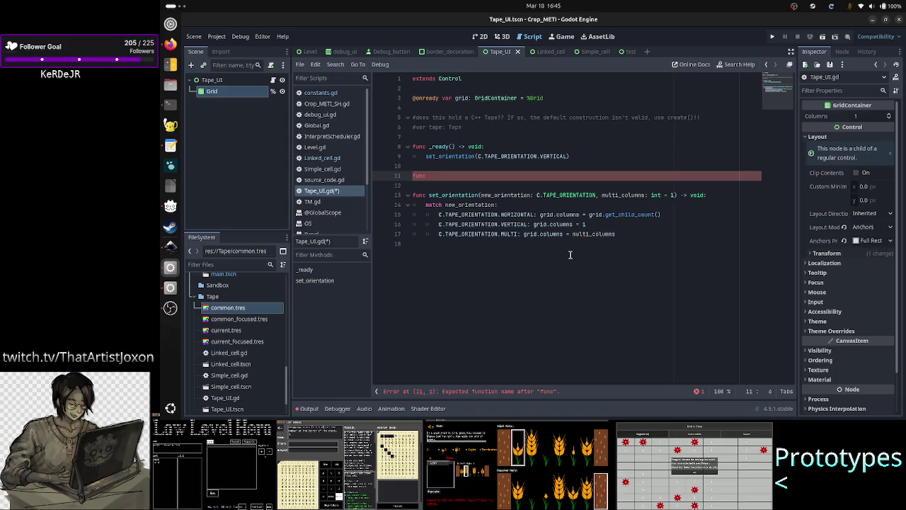
{"action": "type", "text": "add_cell"}
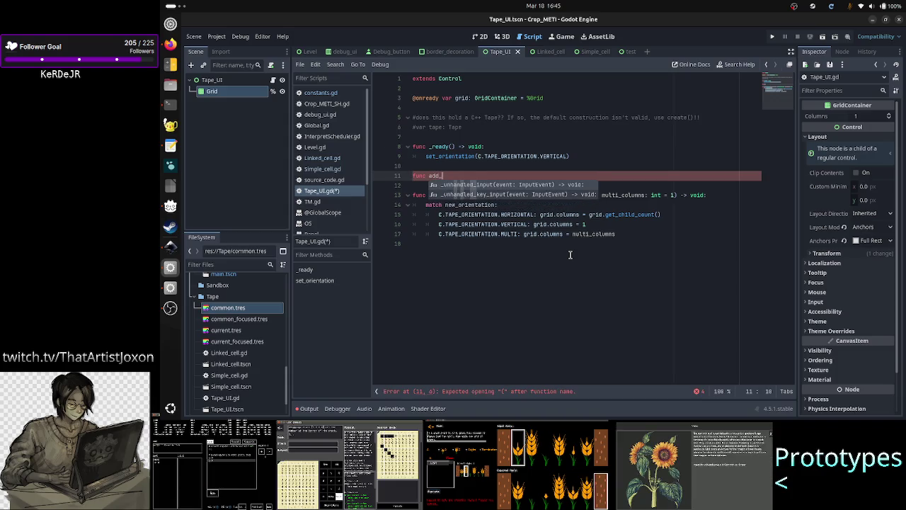
{"action": "type", "text": "("}
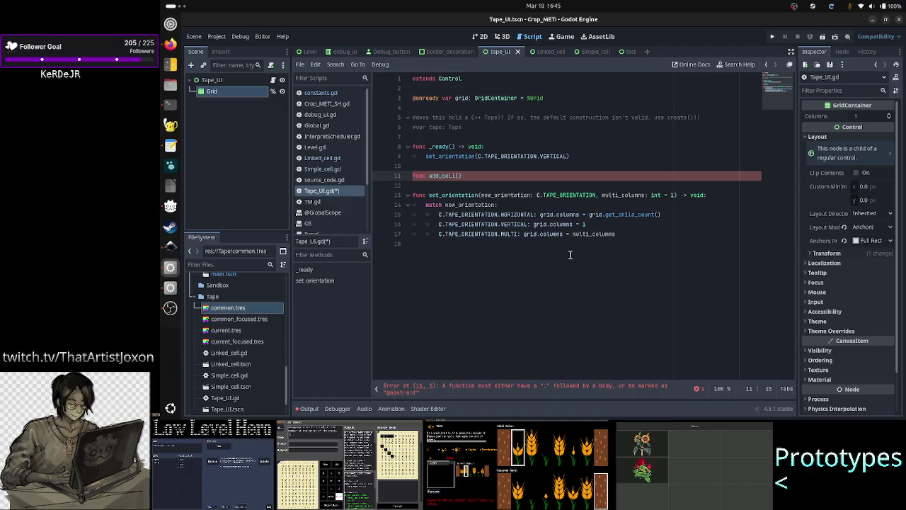
{"action": "type", "text": "new_cell:"}
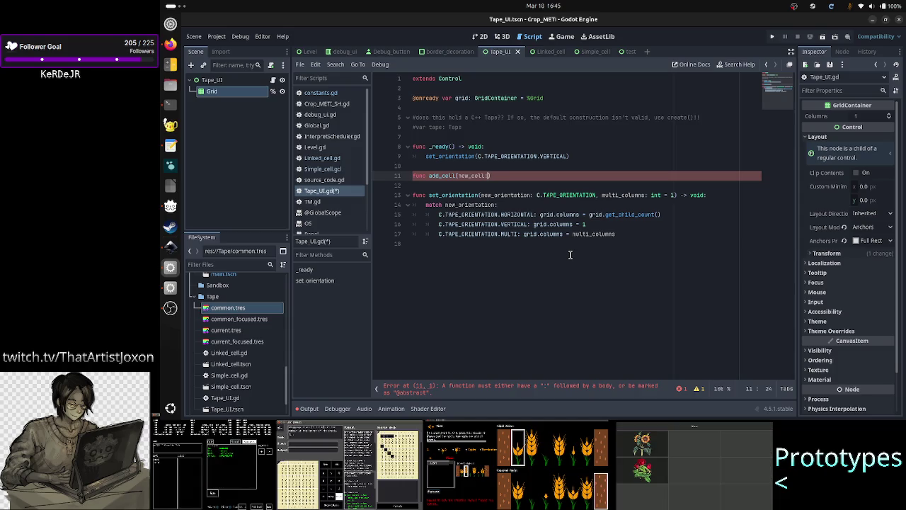
{"action": "key", "text": "ctrl+s"}
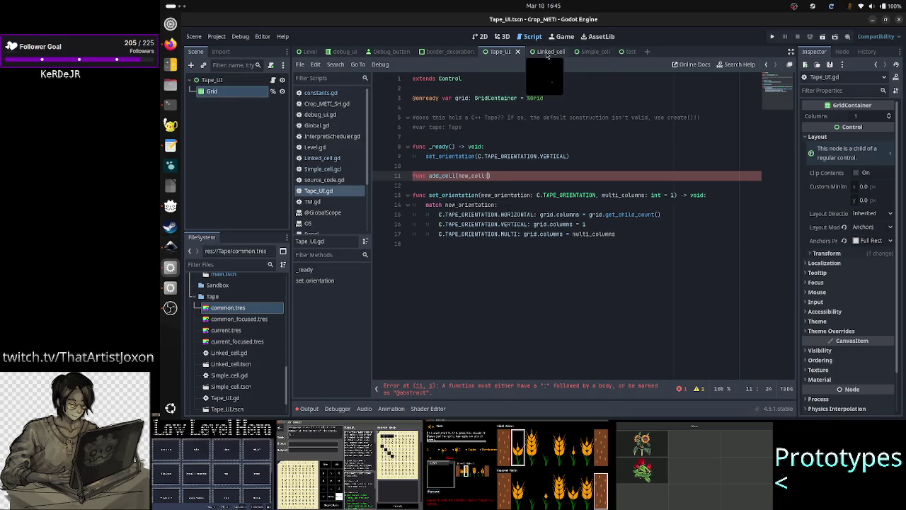
Prefix Linked_cell.gd with 'class_name Linked_cell', save it, and switch to the Simple_cell scene.
{"action": "left_click", "coordinate": [541, 52]}
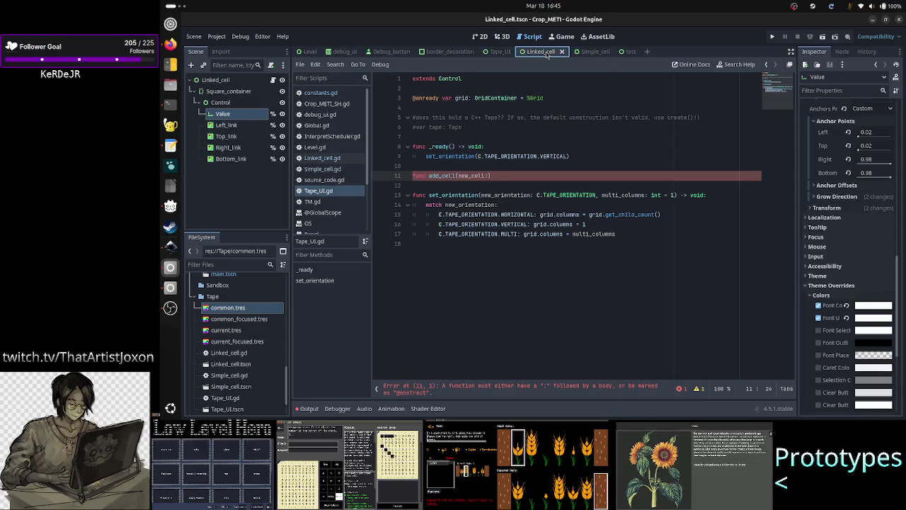
{"action": "left_click", "coordinate": [273, 80]}
{"action": "scroll", "coordinate": [506, 153], "scroll_direction": "up", "scroll_amount": 3}
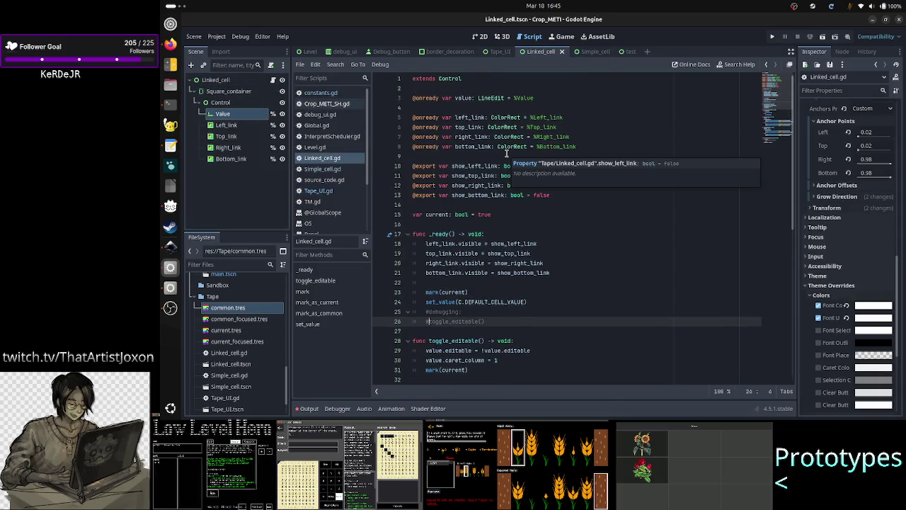
{"action": "left_click", "coordinate": [474, 89]}
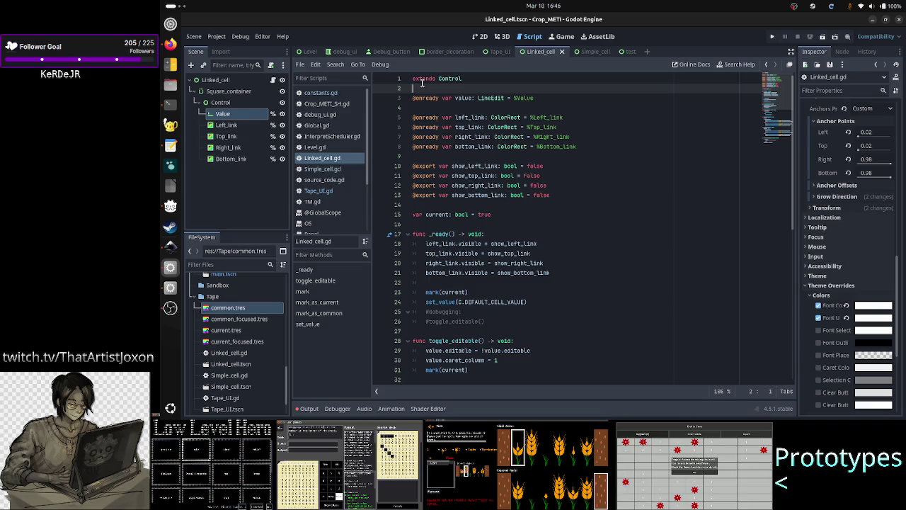
{"action": "left_click", "coordinate": [479, 77]}
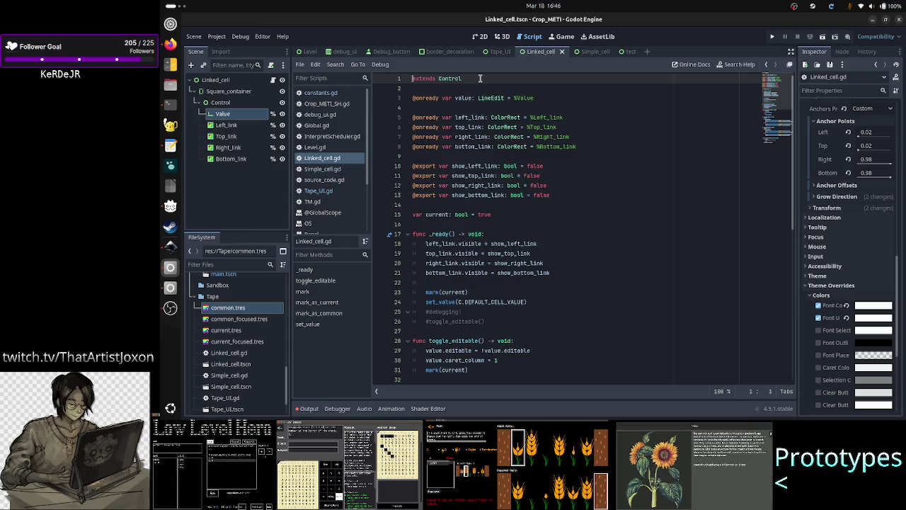
{"action": "type", "text": "class "}
{"action": "type", "text": "_name"}
{"action": "type", "text": "Linked_"}
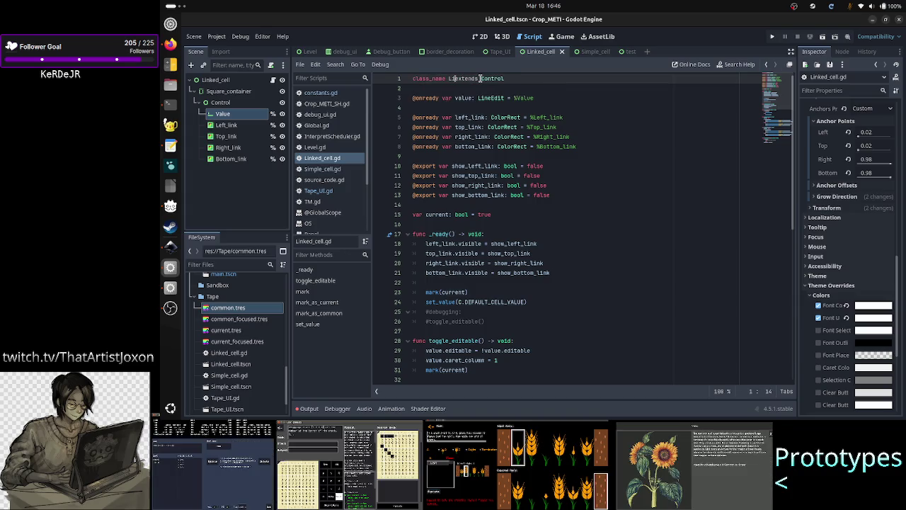
{"action": "type", "text": "cell"}
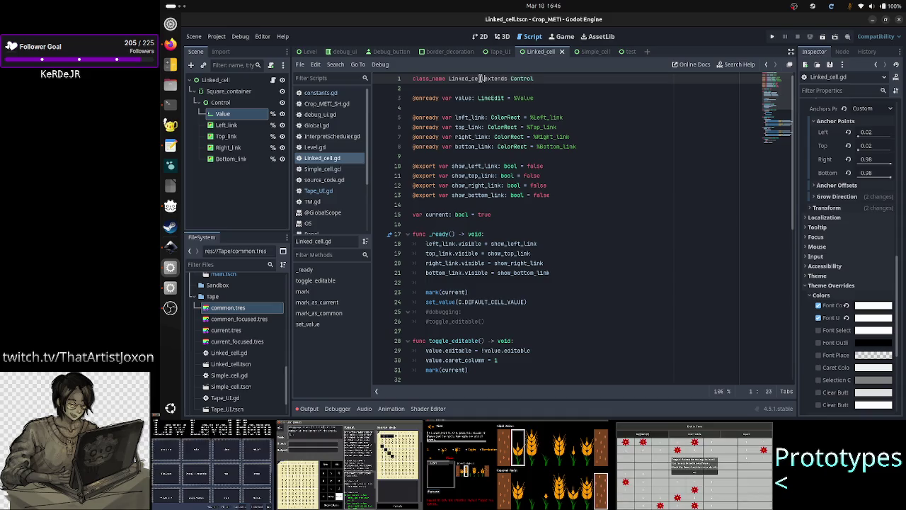
{"action": "key", "text": "Down"}
{"action": "key", "text": "ctrl+s"}
{"action": "left_click", "coordinate": [594, 56]}
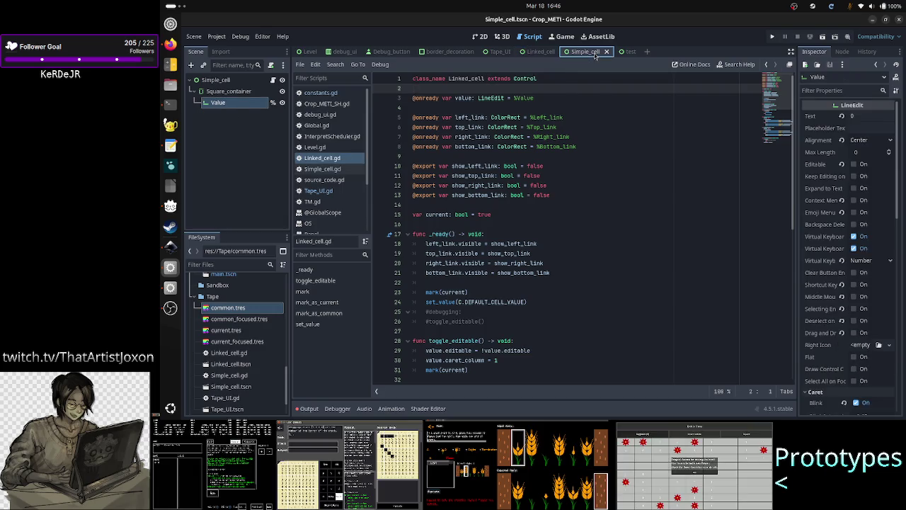
Put 'class_name Simple_cell' before extends Control in Simple_cell.gd and save.
{"action": "left_click", "coordinate": [273, 80]}
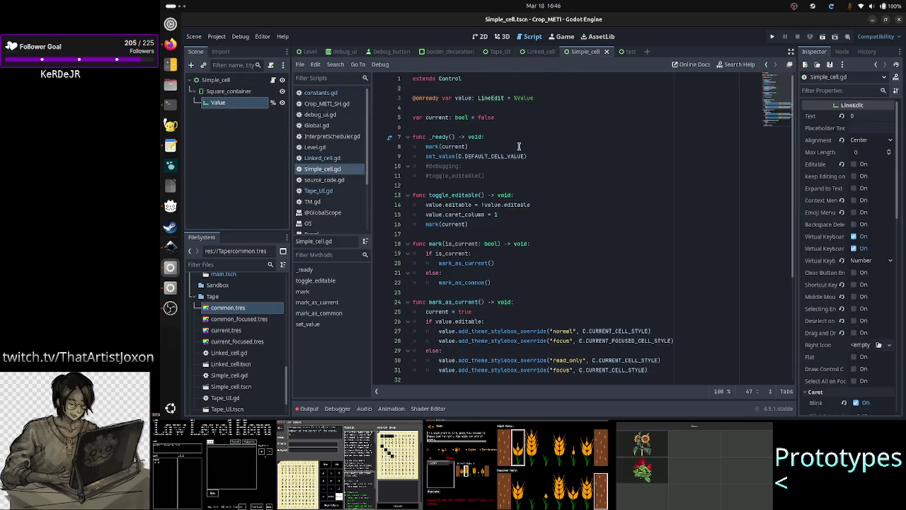
{"action": "type", "text": "class_name"}
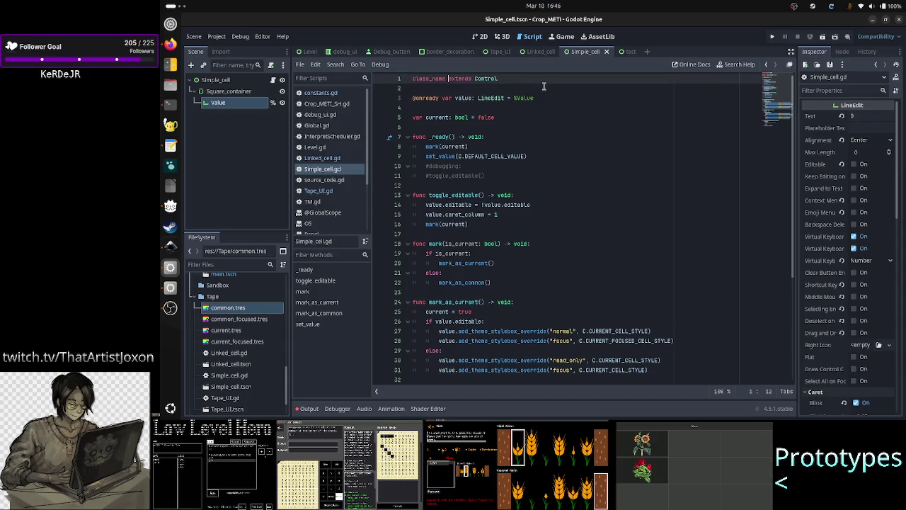
{"action": "type", "text": " Simp"}
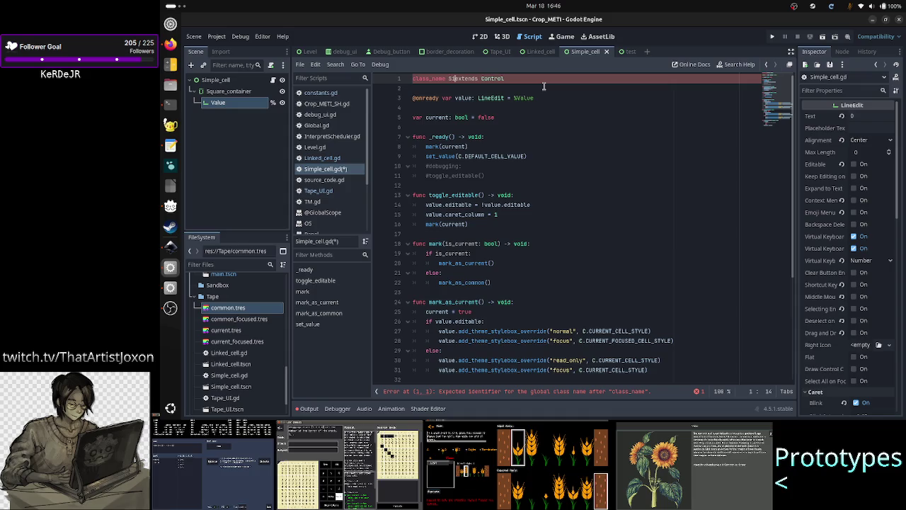
{"action": "type", "text": "le_cell"}
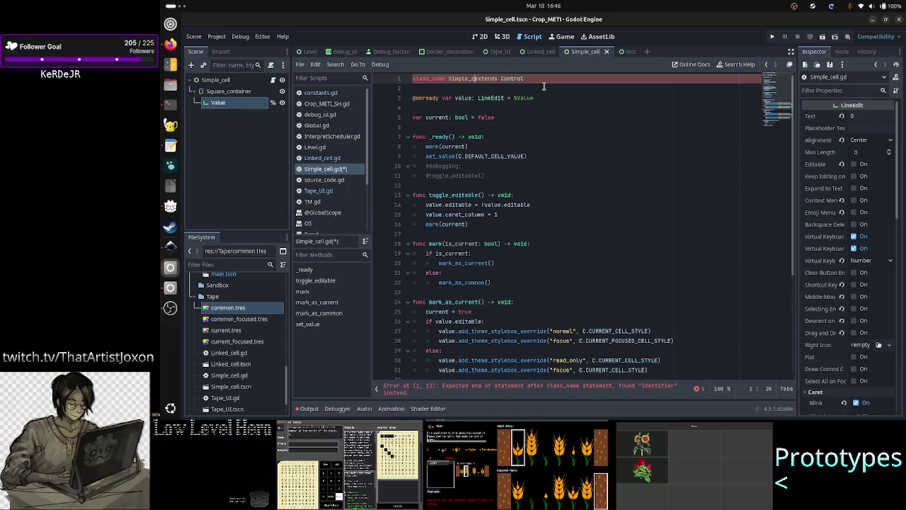
{"action": "key", "text": "Down"}
{"action": "key", "text": "ctrl+s"}
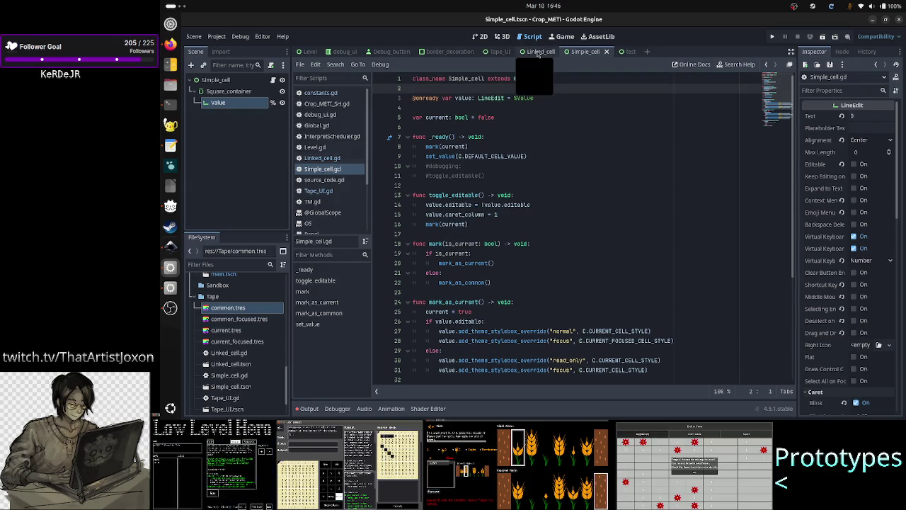
Go through the Linked_cell tab back to the Tape_UI scene and reopen Tape_UI.gd.
{"action": "left_click", "coordinate": [539, 52]}
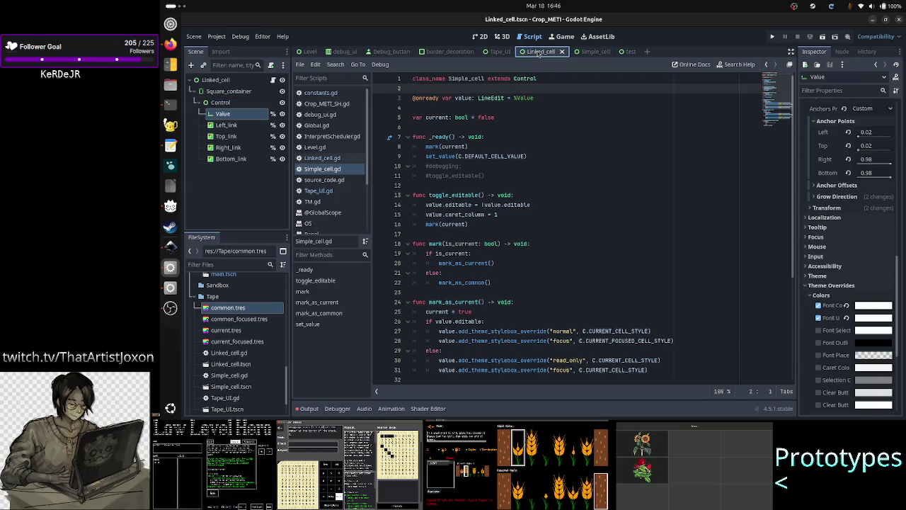
{"action": "left_click", "coordinate": [499, 52]}
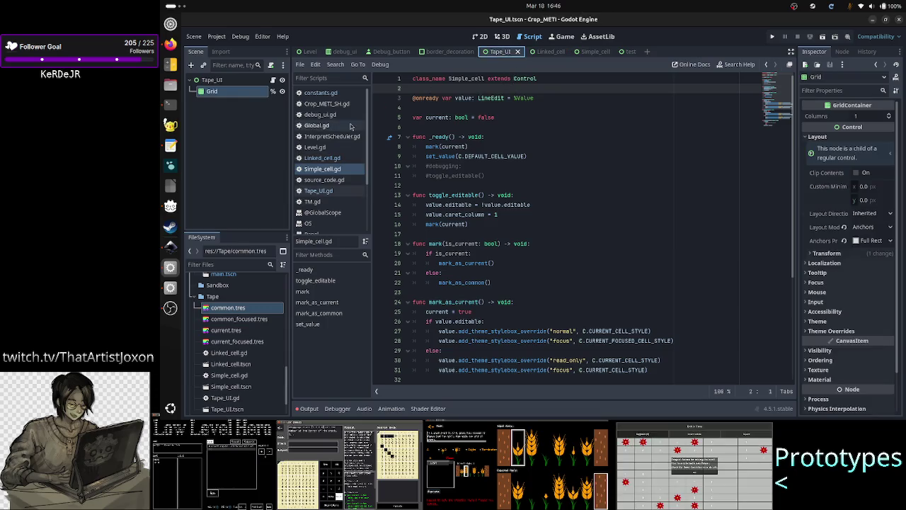
{"action": "left_click", "coordinate": [273, 80]}
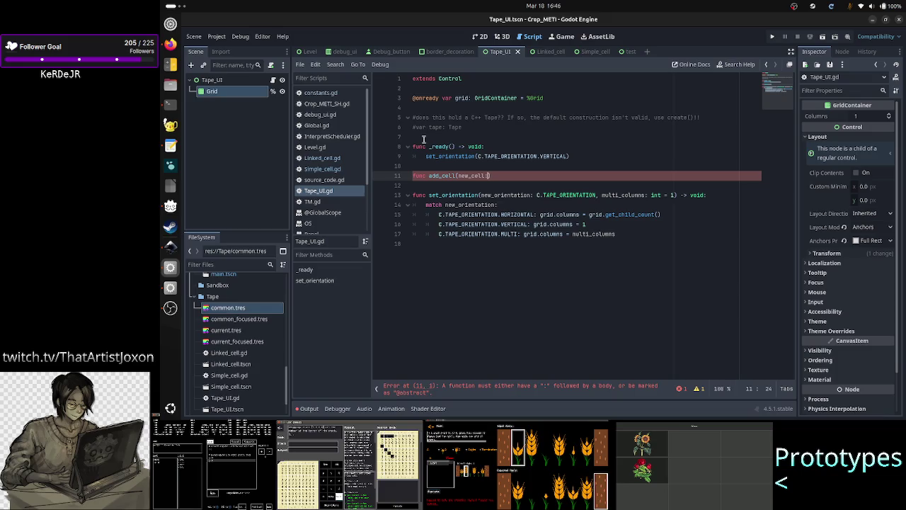
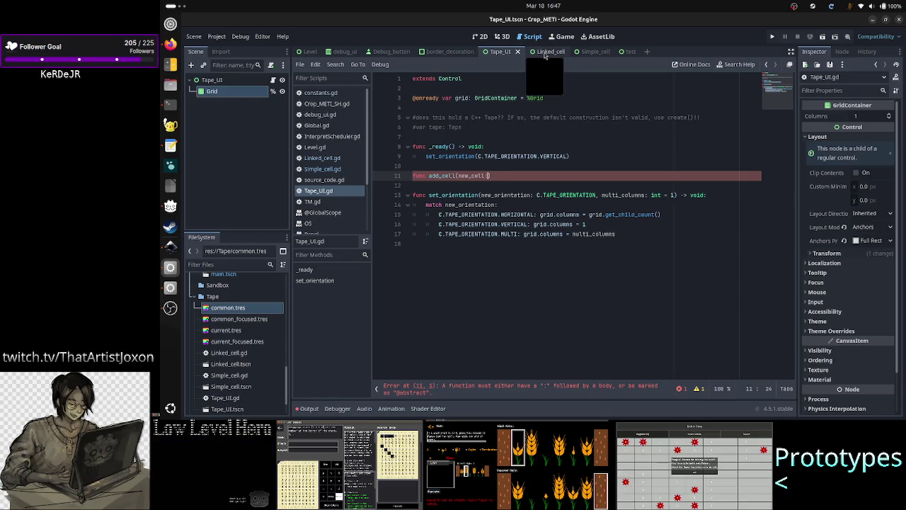
Flip between the Linked_cell and Simple_cell scene tabs to compare them, finishing on Linked_cell.
{"action": "left_click", "coordinate": [545, 53]}
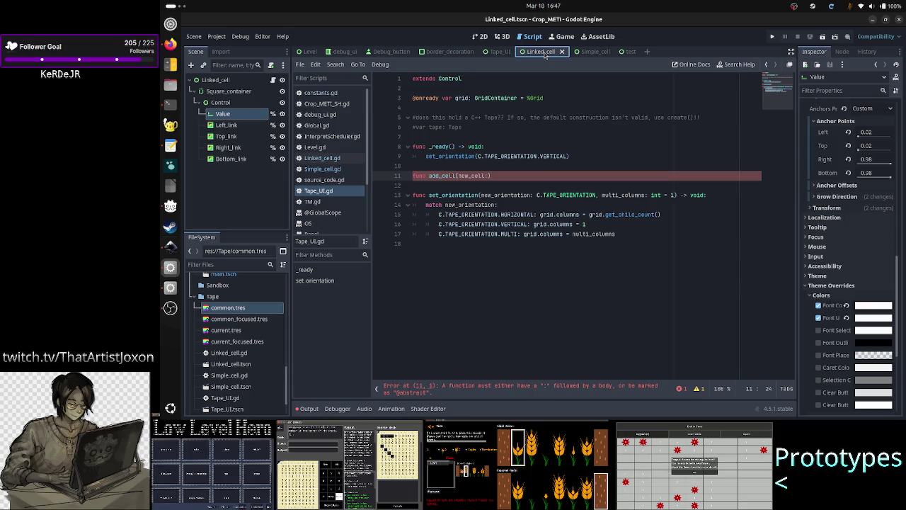
{"action": "left_click", "coordinate": [591, 53]}
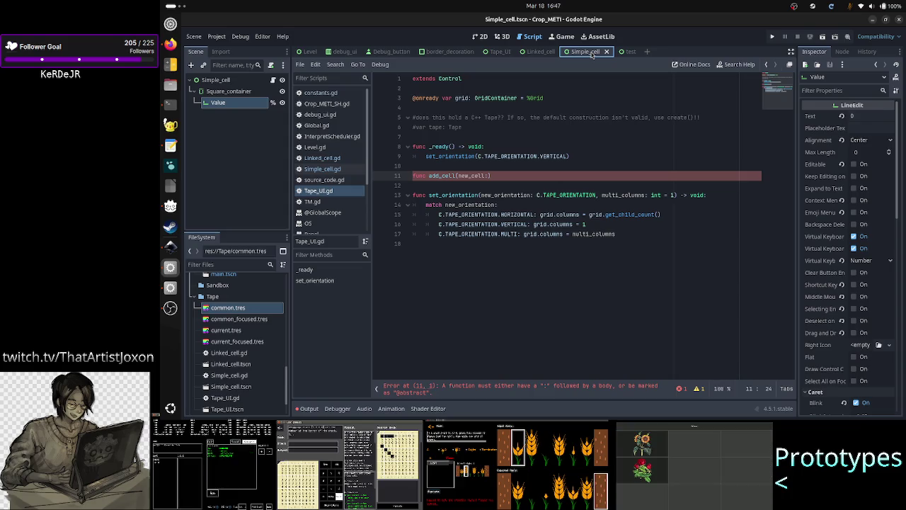
{"action": "left_click", "coordinate": [554, 54]}
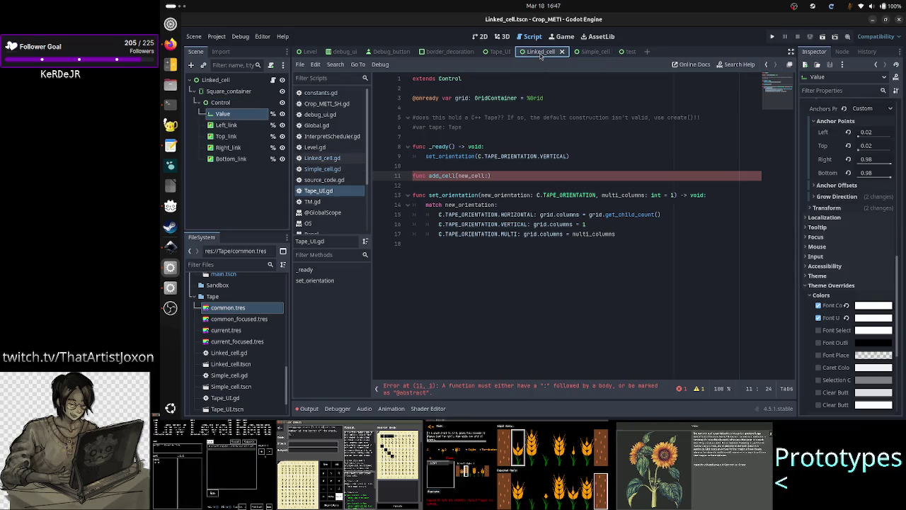
{"action": "left_click", "coordinate": [584, 52]}
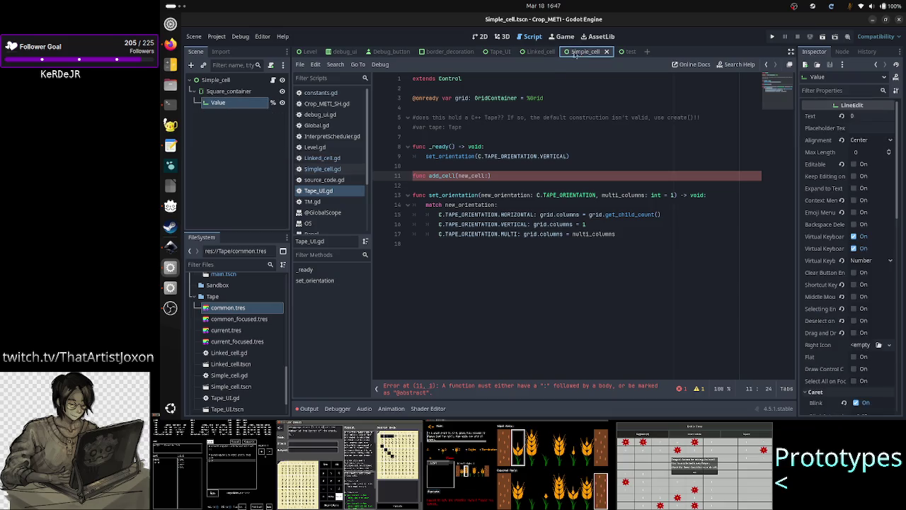
{"action": "left_click", "coordinate": [535, 54]}
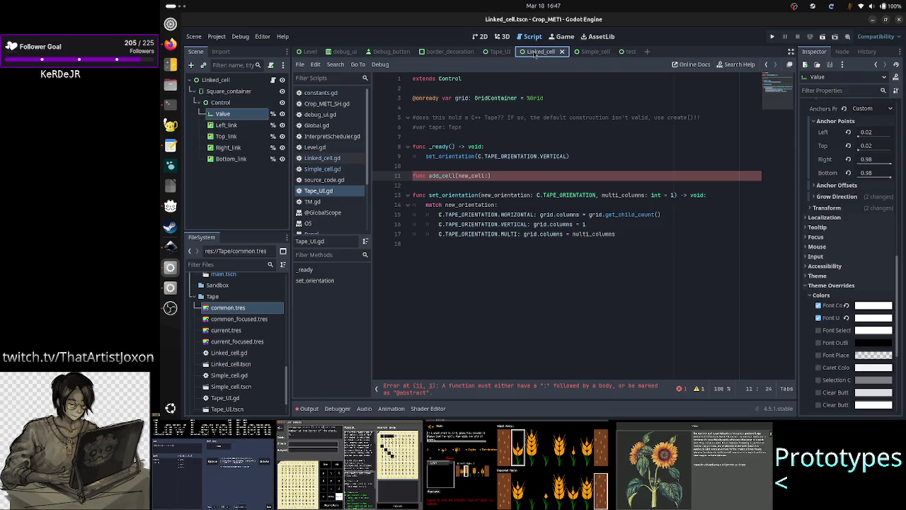
{"action": "left_click", "coordinate": [597, 55]}
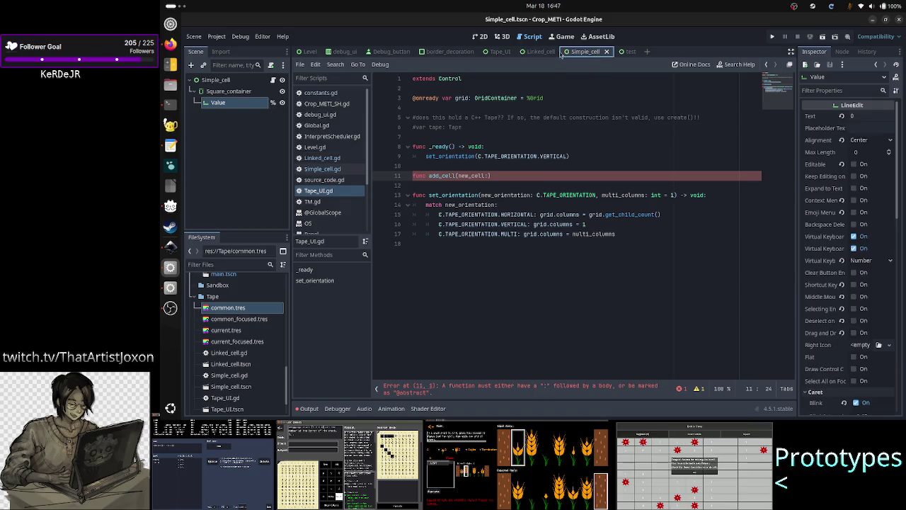
{"action": "left_click", "coordinate": [541, 55]}
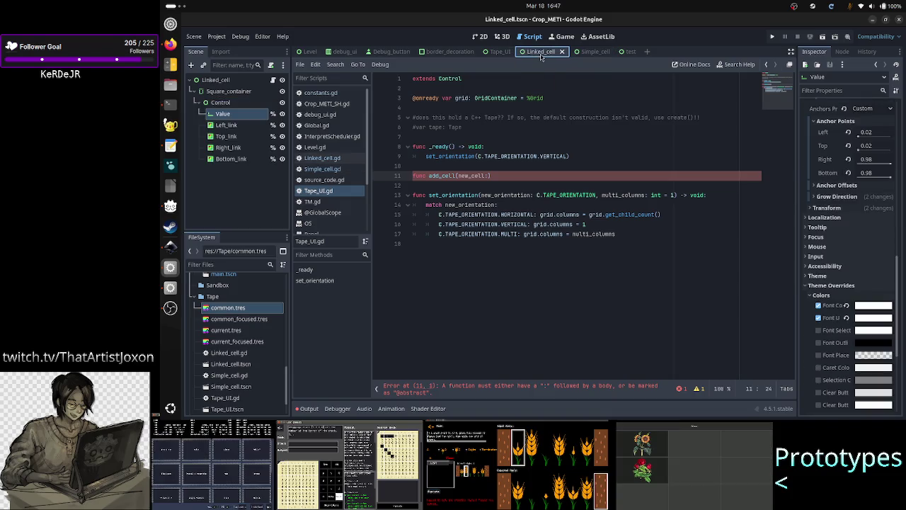
{"action": "left_click", "coordinate": [592, 55]}
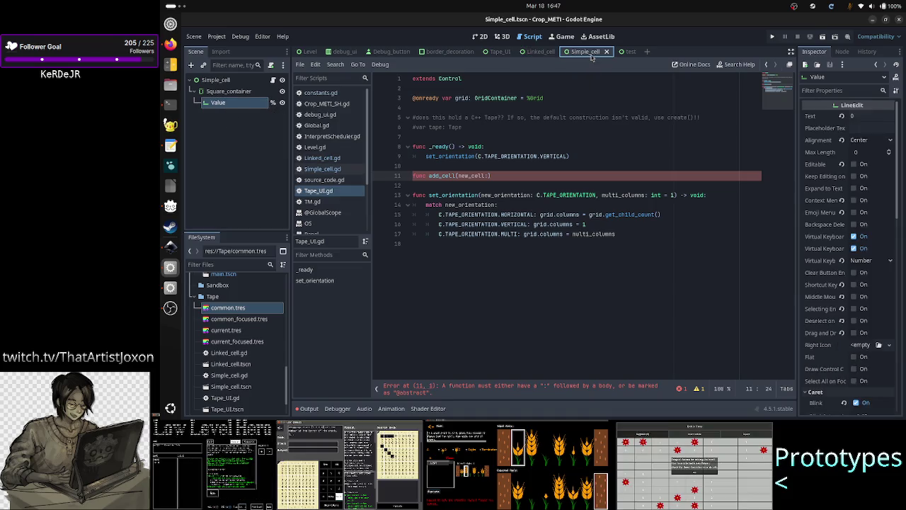
{"action": "left_click", "coordinate": [541, 52]}
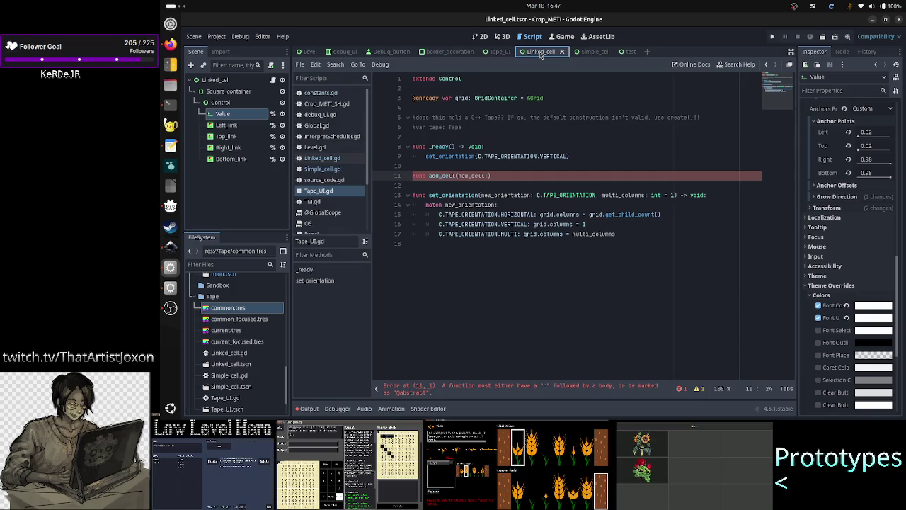
Type add_cell's new_cell parameter as Simple_cell on line 11 using autocomplete.
{"action": "left_click", "coordinate": [512, 175]}
{"action": "key", "text": "BackSpace"}
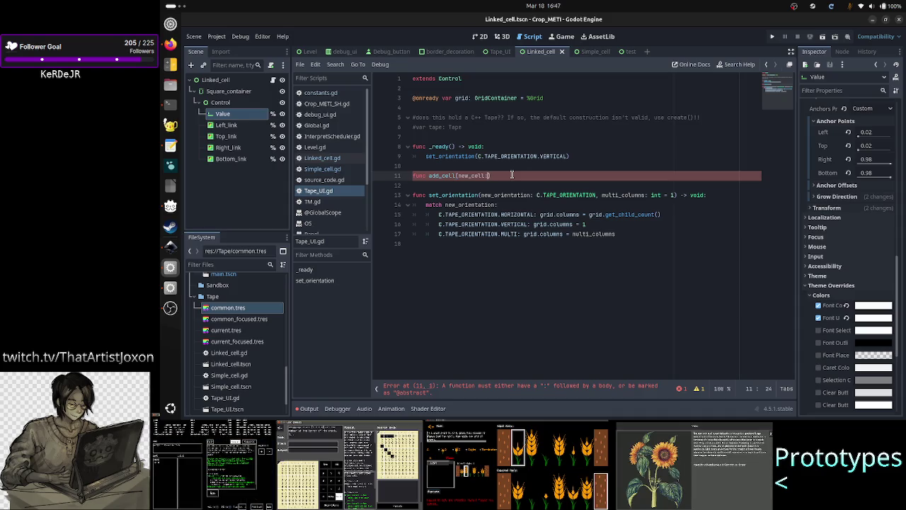
{"action": "type", "text": "Simple"}
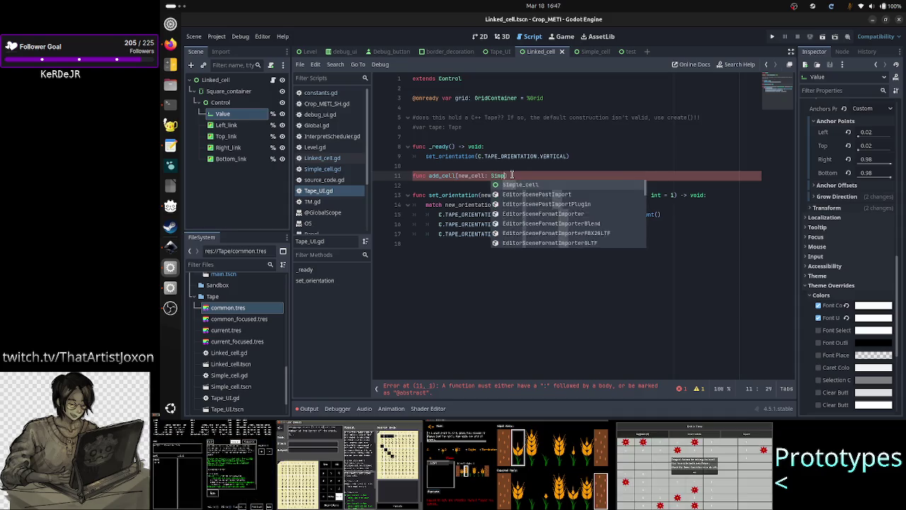
{"action": "key", "text": "Return"}
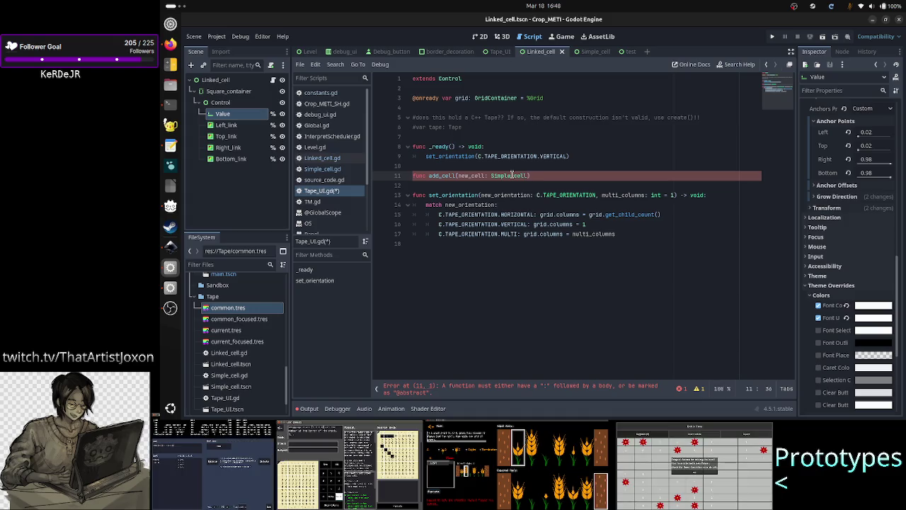
{"action": "double_click", "coordinate": [507, 175]}
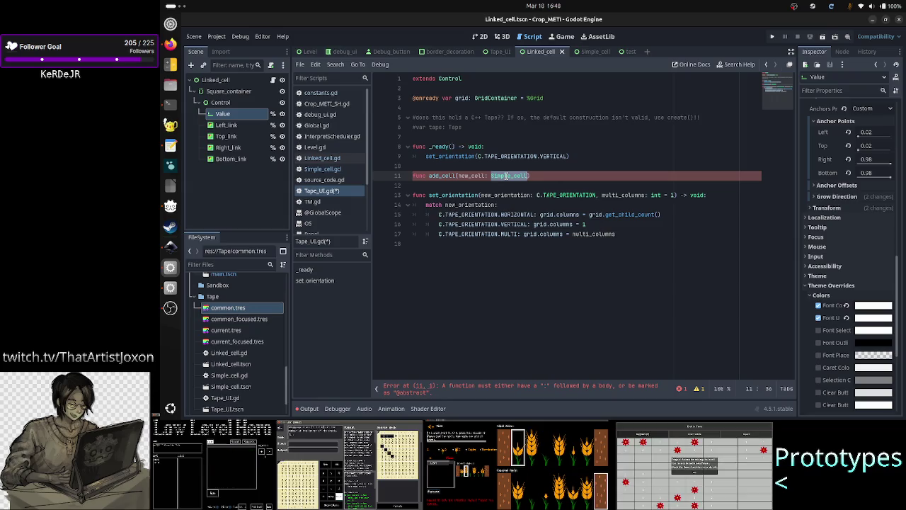
{"action": "left_click", "coordinate": [315, 64]}
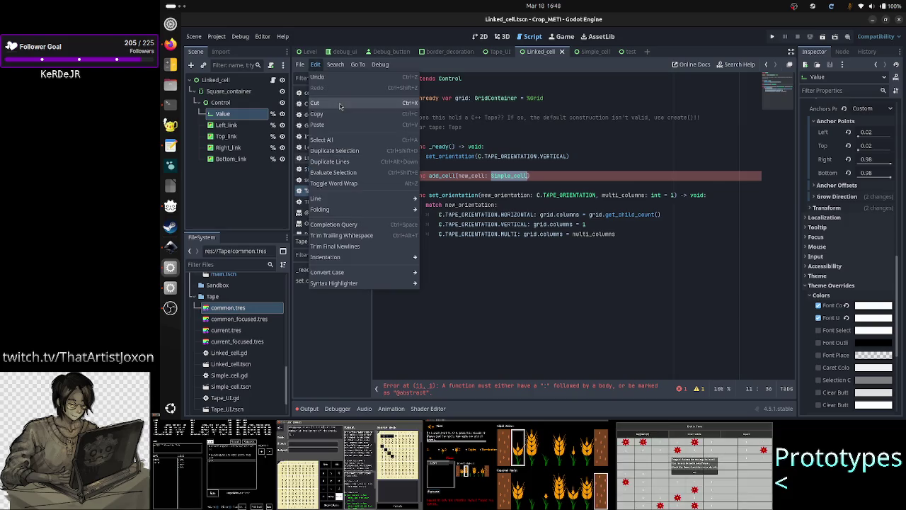
{"action": "mouse_move", "coordinate": [335, 65]}
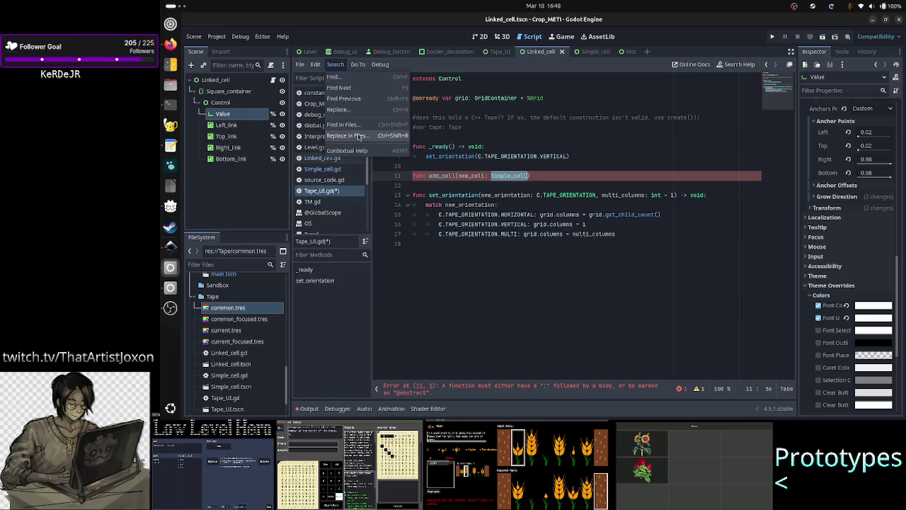
{"action": "left_click", "coordinate": [558, 174]}
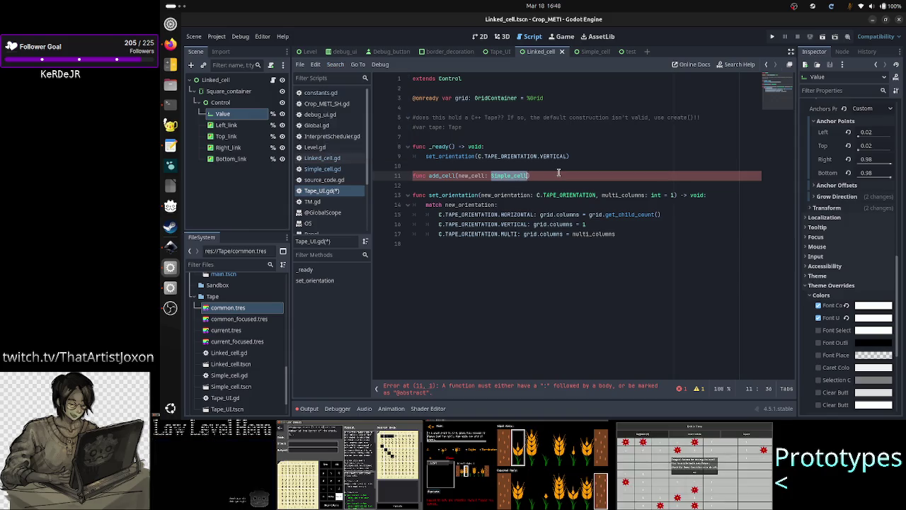
{"action": "left_click", "coordinate": [558, 173]}
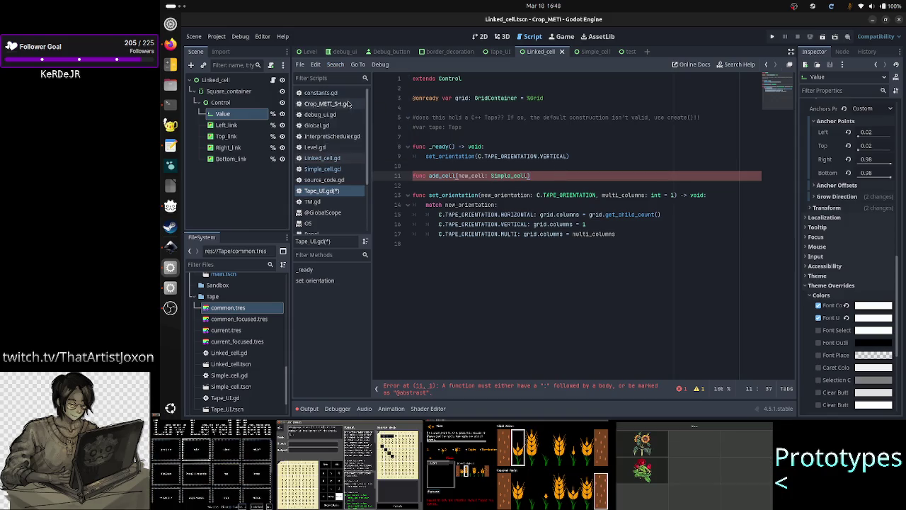
{"action": "left_click", "coordinate": [333, 169]}
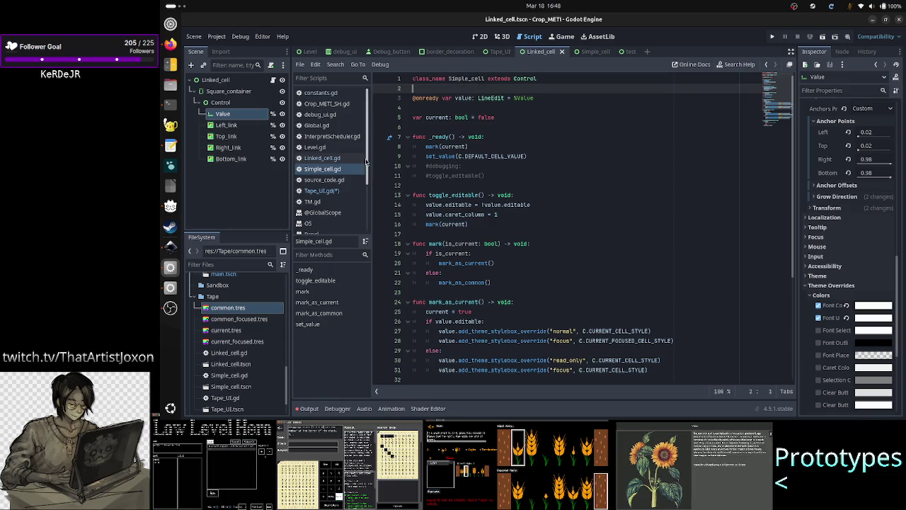
{"action": "left_click", "coordinate": [322, 191]}
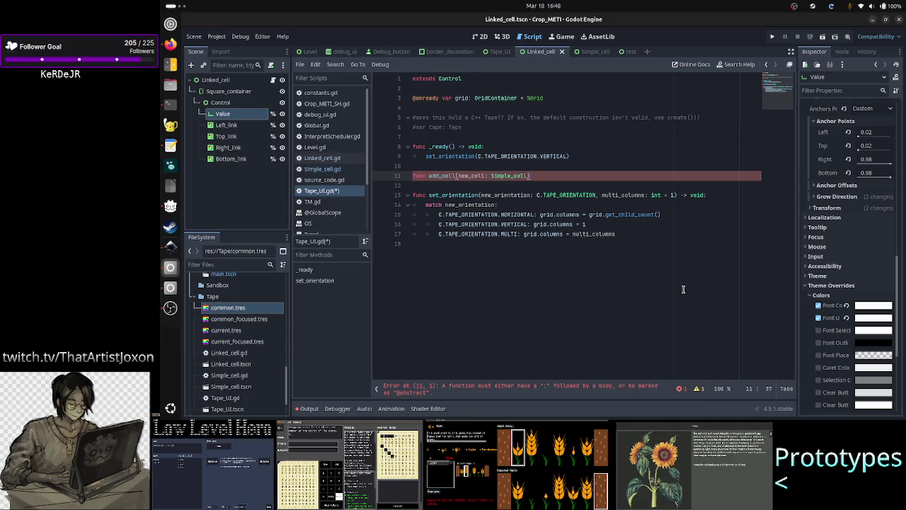
{"action": "key", "text": "shift+Left"}
{"action": "key", "text": "shift+Left"}
{"action": "key", "text": "shift+Left"}
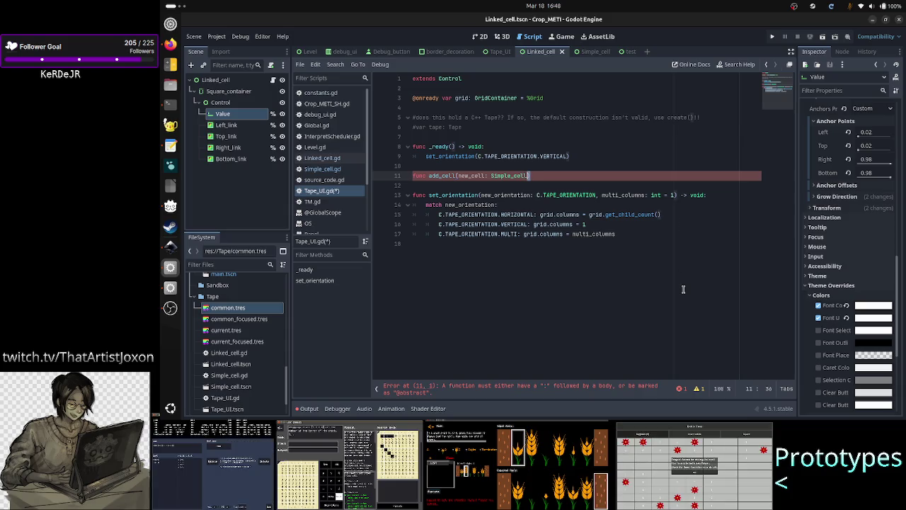
{"action": "key", "text": "End"}
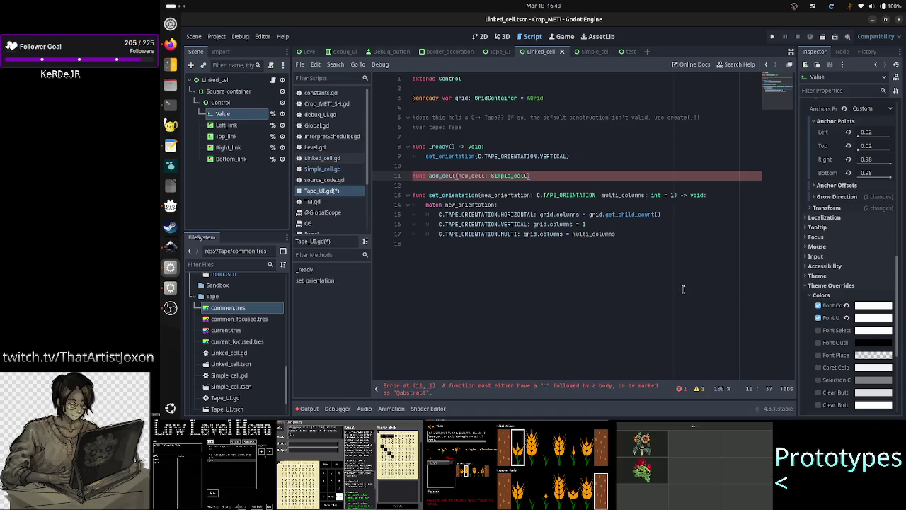
Give add_cell a '-> void' return type and a pass body.
{"action": "type", "text": " -> vo"}
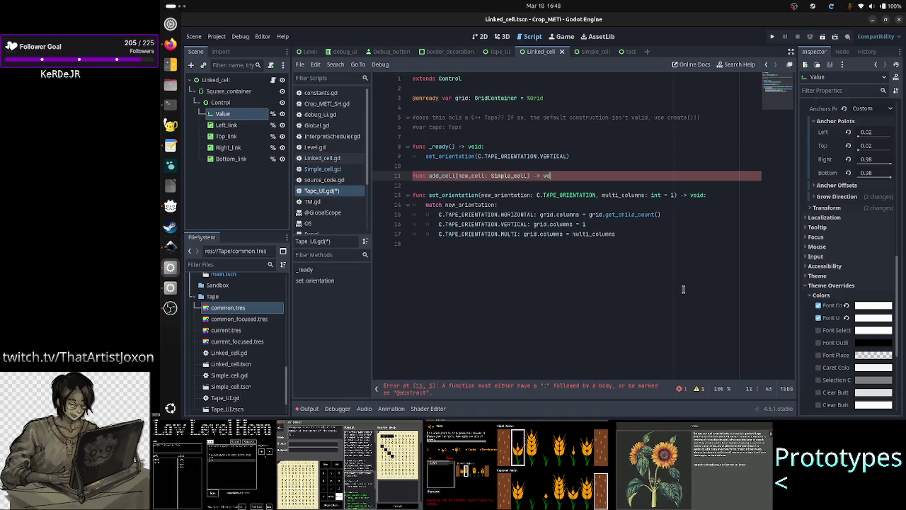
{"action": "type", "text": "id"}
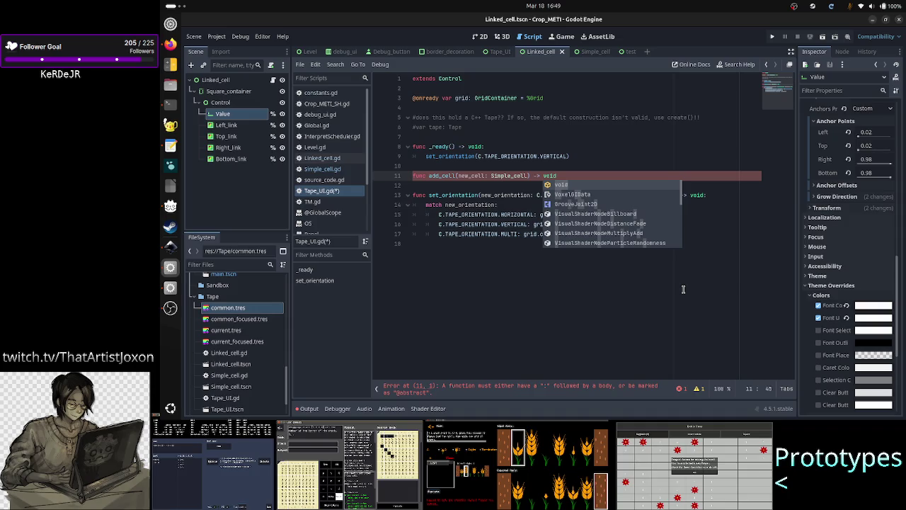
{"action": "type", "text": ":"}
{"action": "key", "text": "Return"}
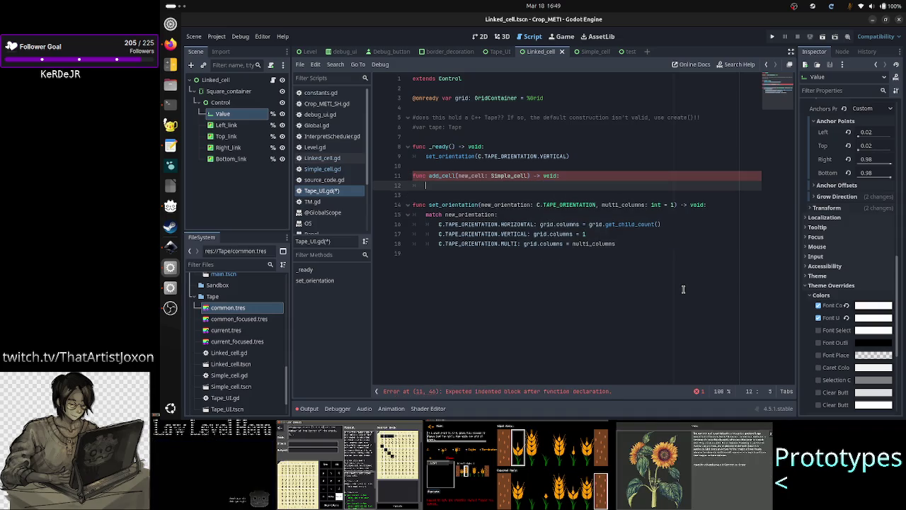
{"action": "type", "text": "pass"}
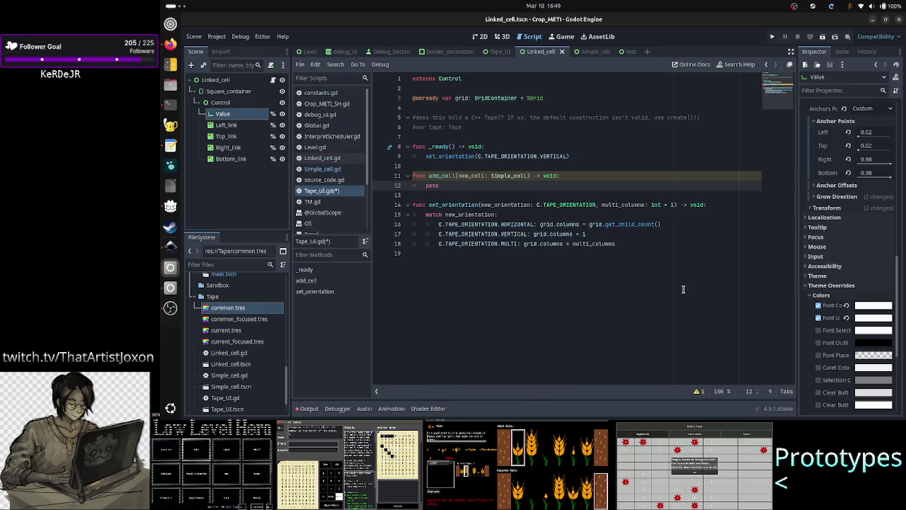
Insert a grid.add_child() call on a new line above pass.
{"action": "key", "text": "Home"}
{"action": "key", "text": "Return"}
{"action": "key", "text": "Up"}
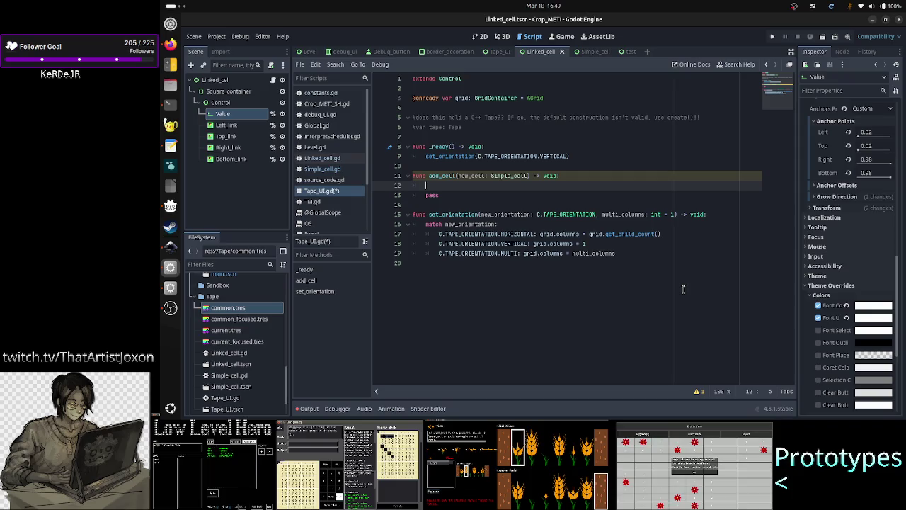
{"action": "type", "text": "gr"}
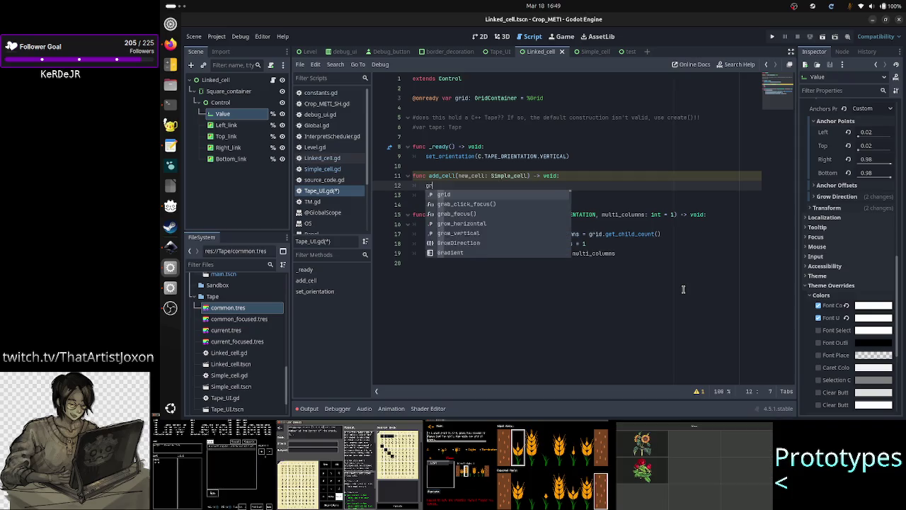
{"action": "type", "text": "id.add("}
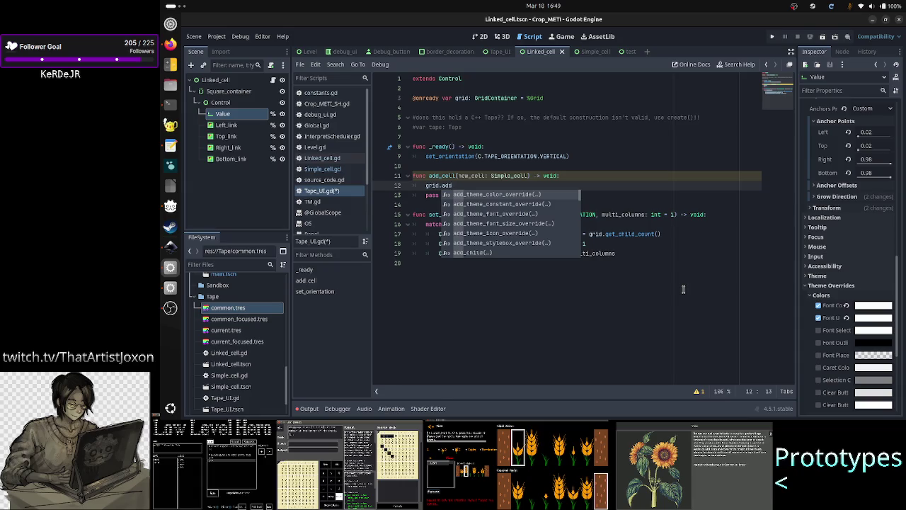
{"action": "key", "text": "BackSpace"}
{"action": "type", "text": "_child("}
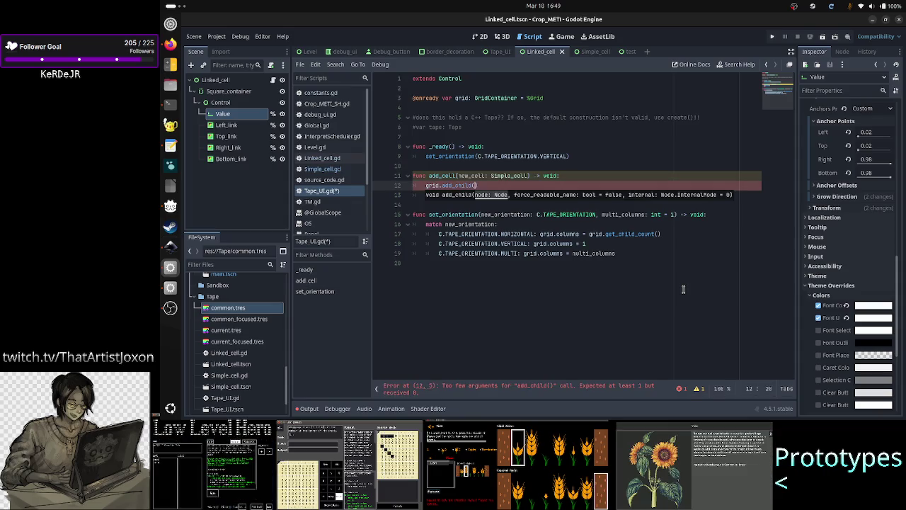
{"action": "left_click", "coordinate": [722, 65]}
{"action": "type", "text": "control"}
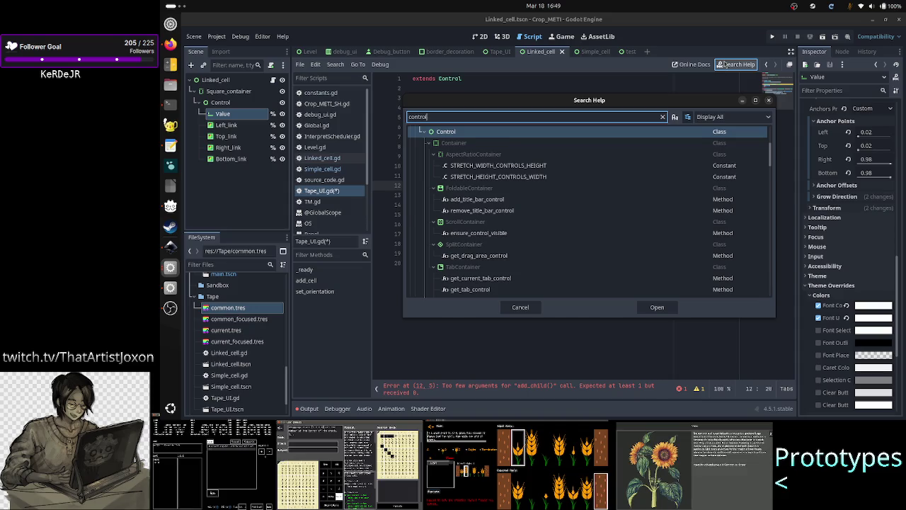
{"action": "key", "text": "Return"}
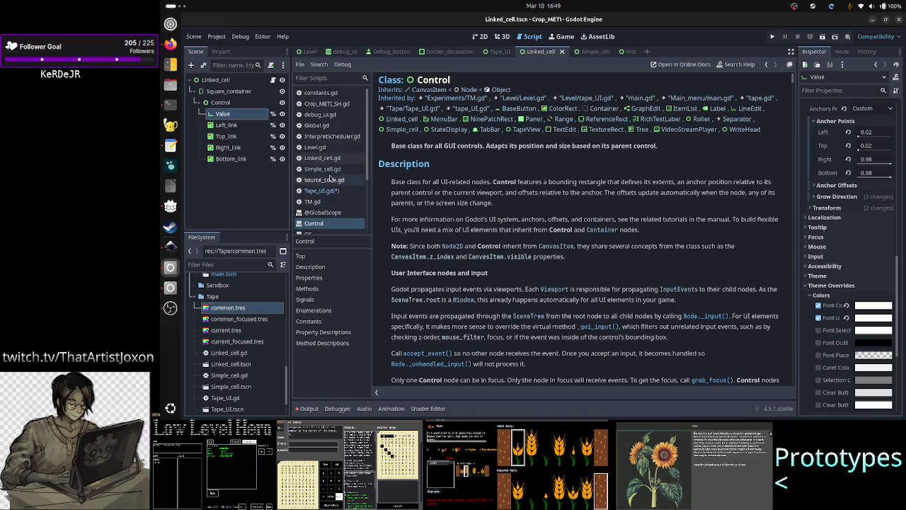
{"action": "left_click", "coordinate": [329, 191]}
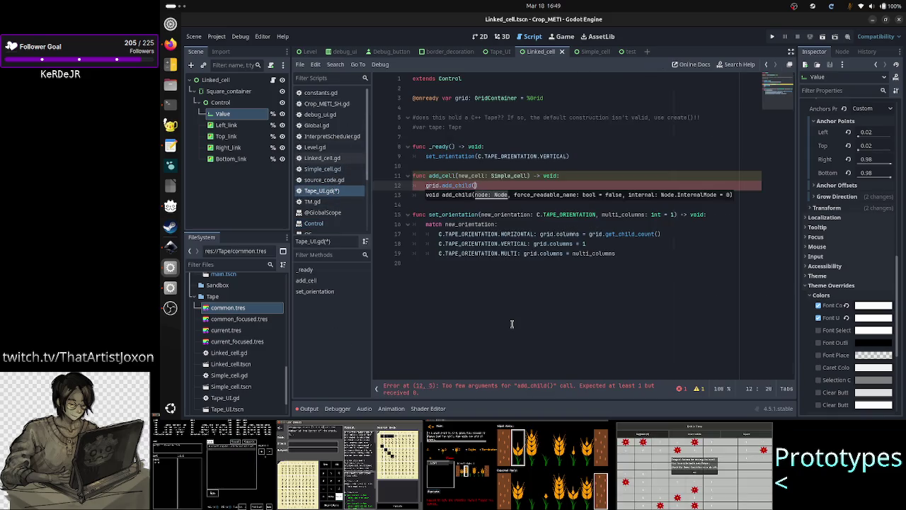
{"action": "type", "text": "new_cell"}
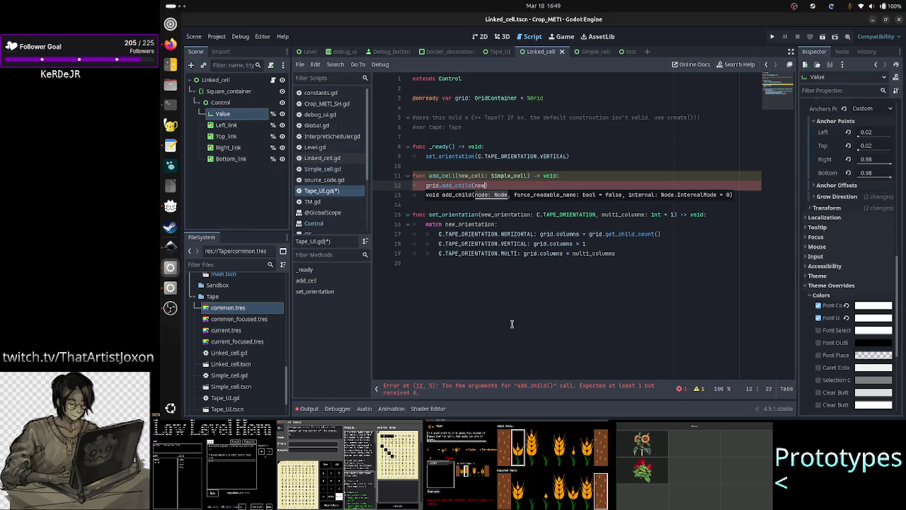
{"action": "type", "text": ","}
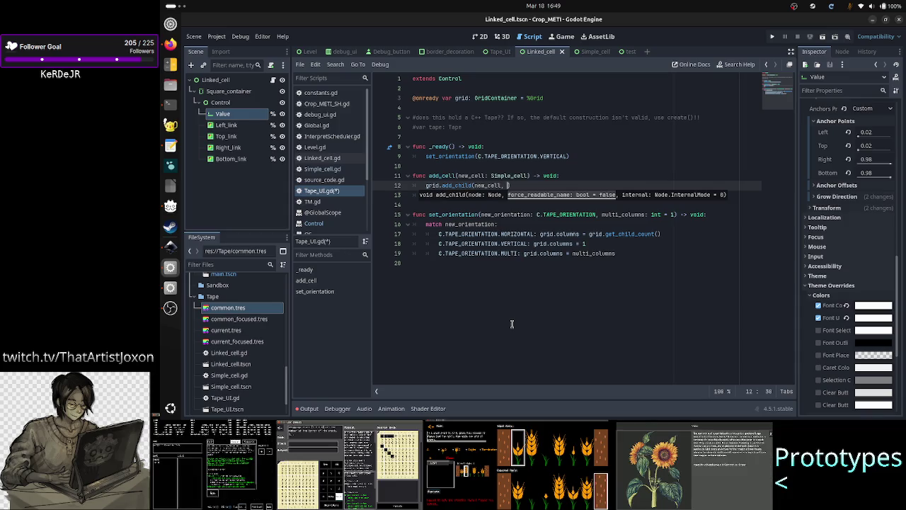
Move the caret back to add_cell's pass line below grid.add_child(new_cell).
{"action": "key", "text": "Right"}
{"action": "key", "text": "Right"}
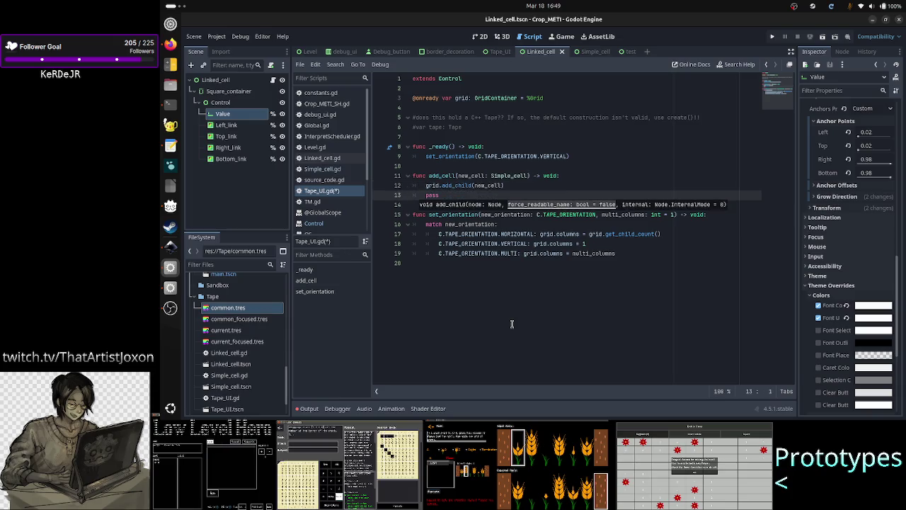
{"action": "key", "text": "Down"}
{"action": "key", "text": "Up"}
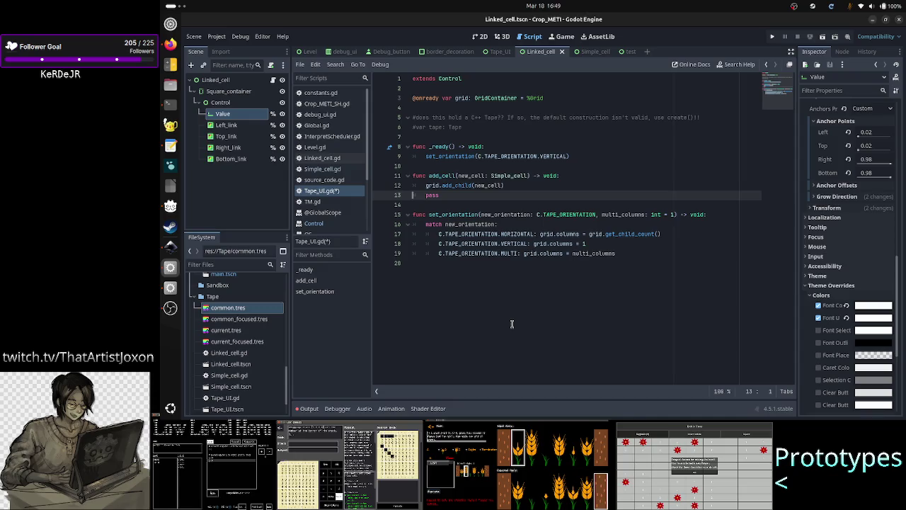
Save the Tape_UI.gd script.
{"action": "key", "text": "ctrl+s"}
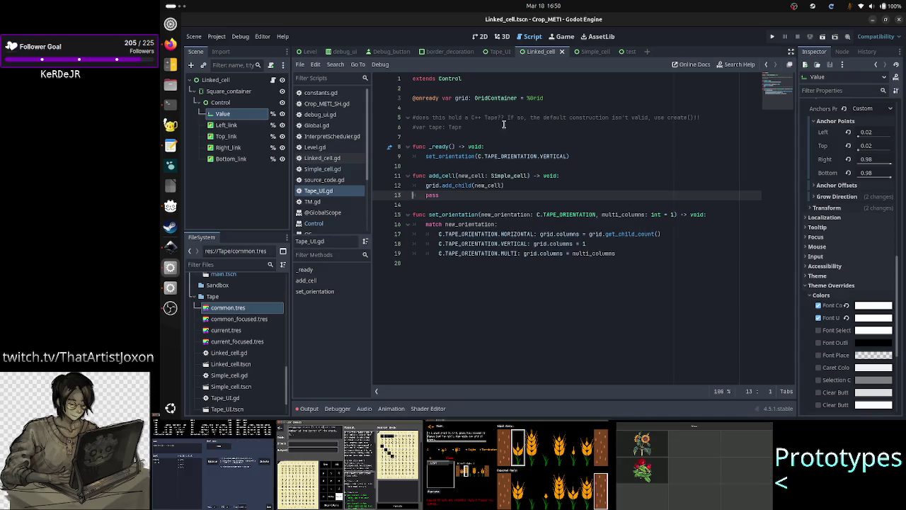
Add a '#debuging:' comment and an add_cell() call atop _ready, then view the Tape_UI scene in 2D.
{"action": "left_click", "coordinate": [497, 156]}
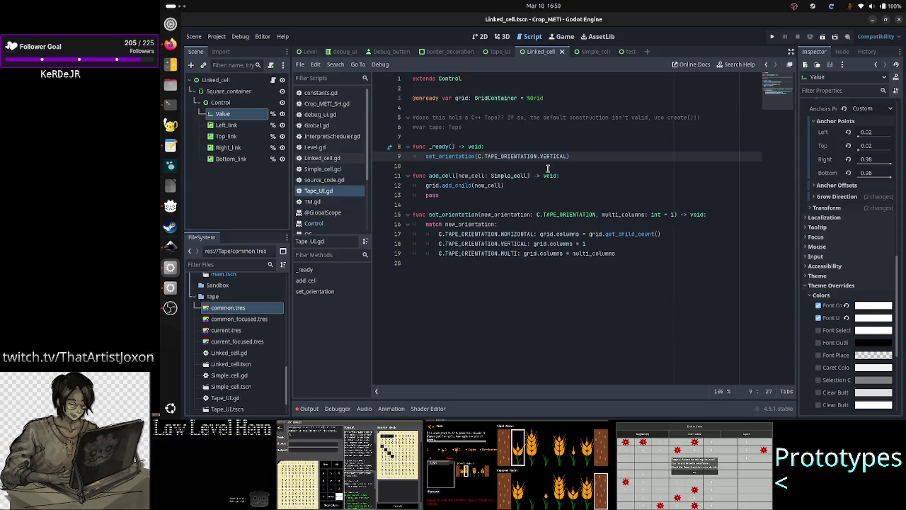
{"action": "key", "text": "Up"}
{"action": "key", "text": "Return"}
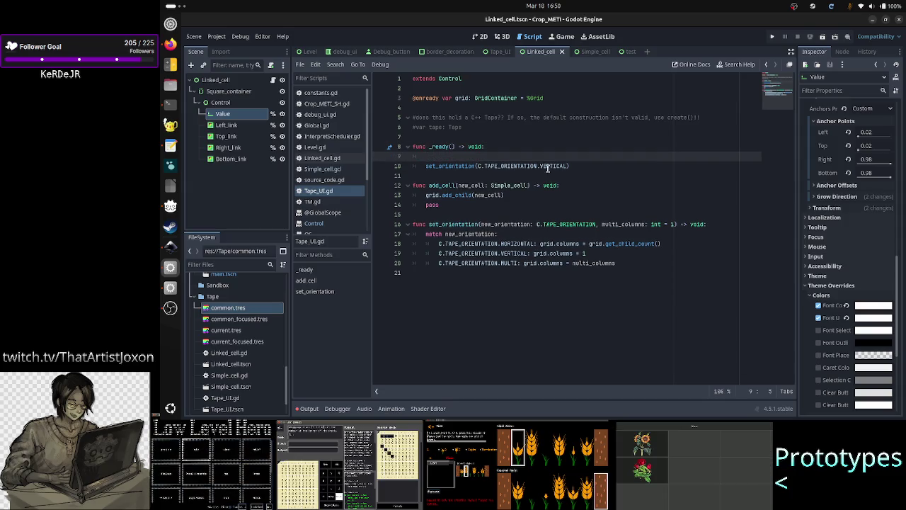
{"action": "type", "text": "ebug"}
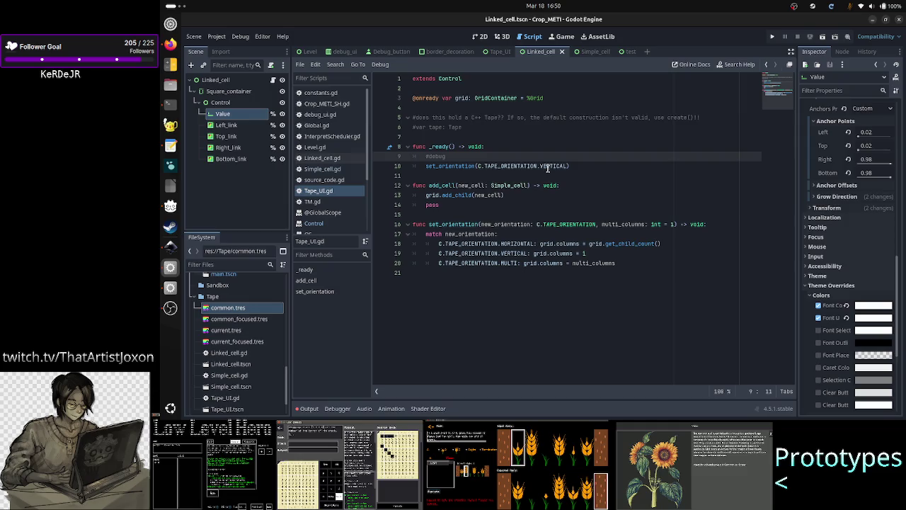
{"action": "key", "text": "BackSpace"}
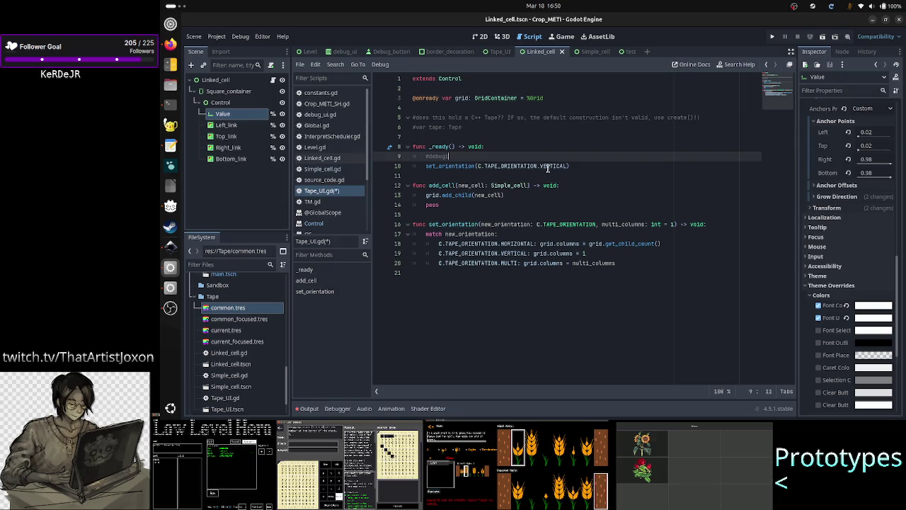
{"action": "type", "text": ":"}
{"action": "key", "text": "Return"}
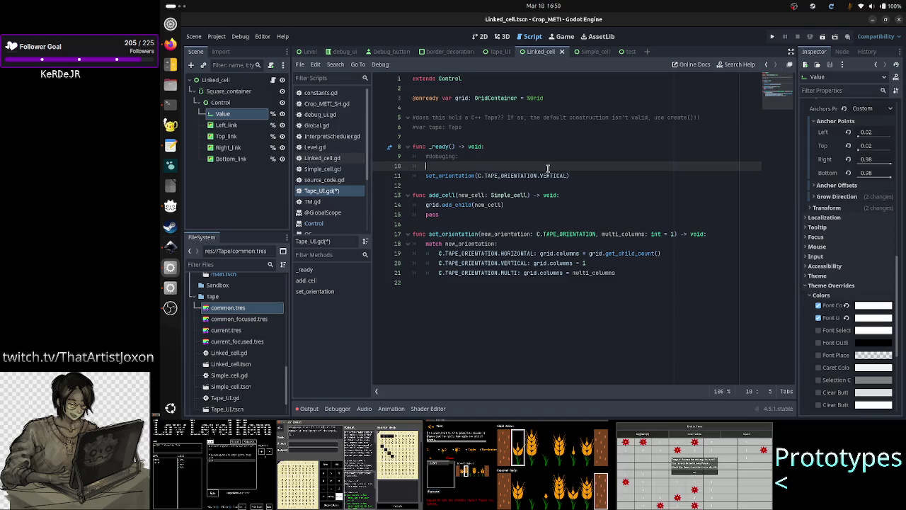
{"action": "type", "text": "add_ce"}
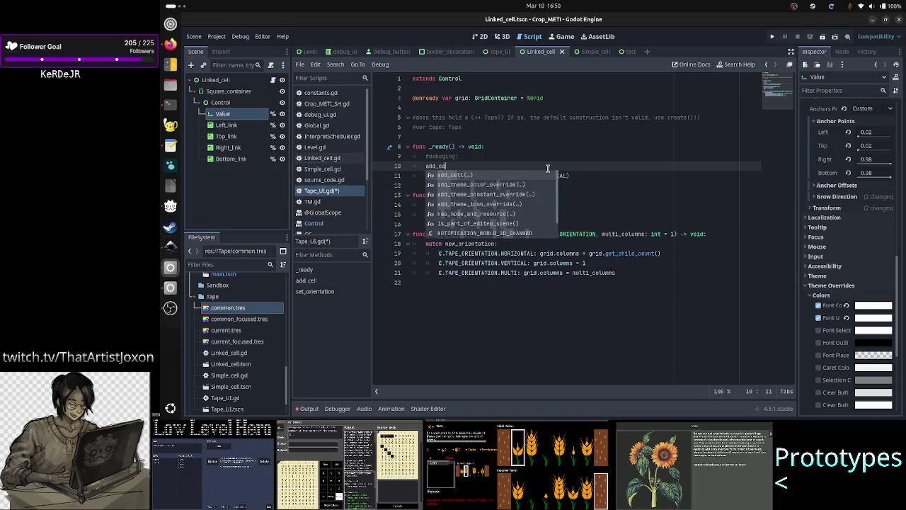
{"action": "key", "text": "Return"}
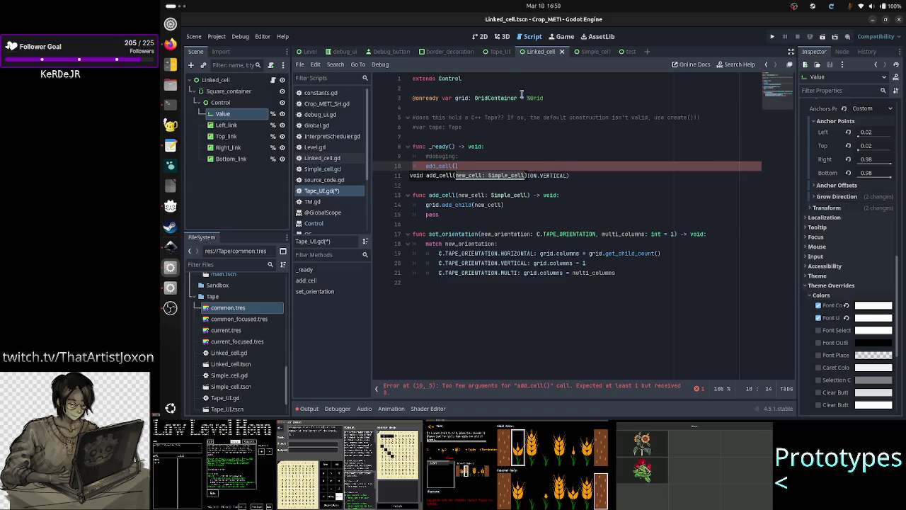
{"action": "left_click", "coordinate": [503, 53]}
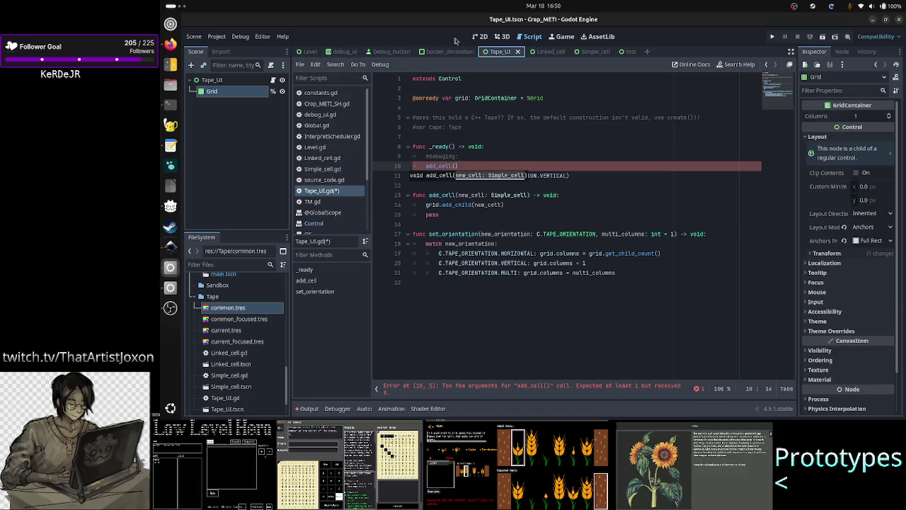
{"action": "left_click", "coordinate": [480, 37]}
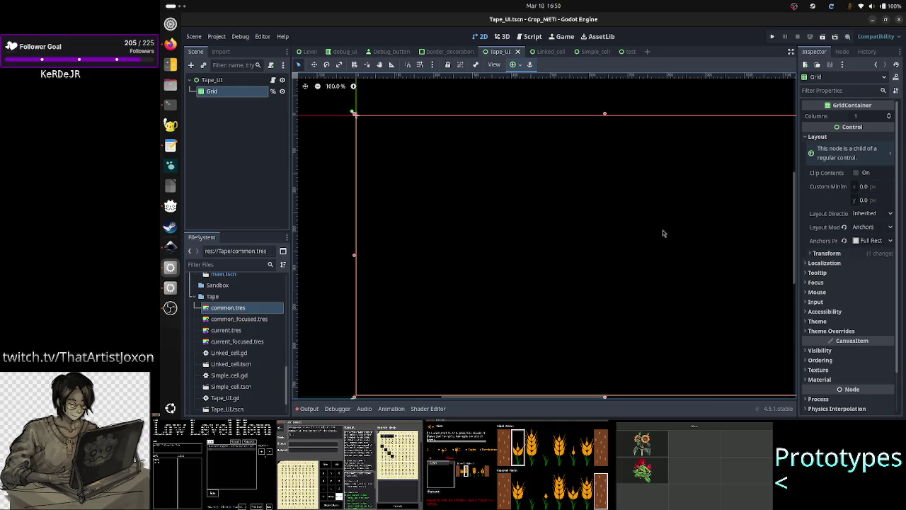
Inspect the Grid's H/V Separation constants (both 4), then select the Tape_UI root node.
{"action": "left_click", "coordinate": [222, 82]}
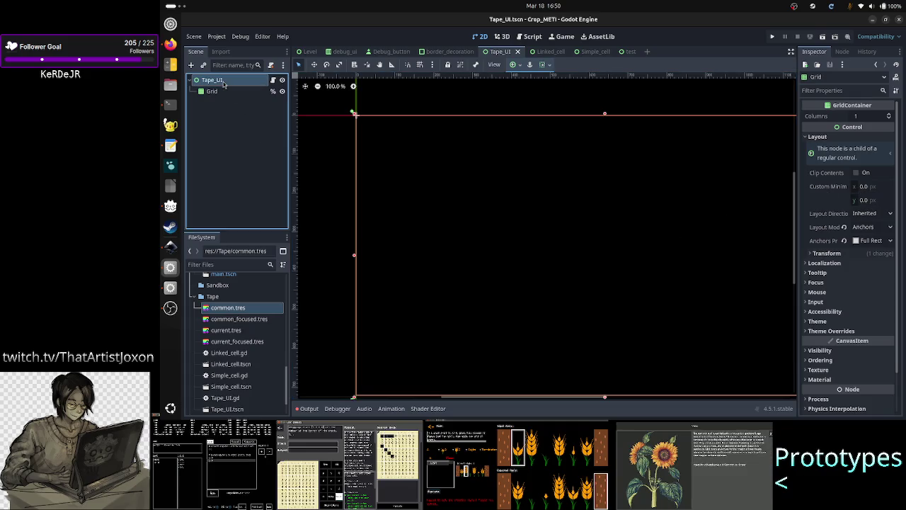
{"action": "left_click", "coordinate": [212, 91]}
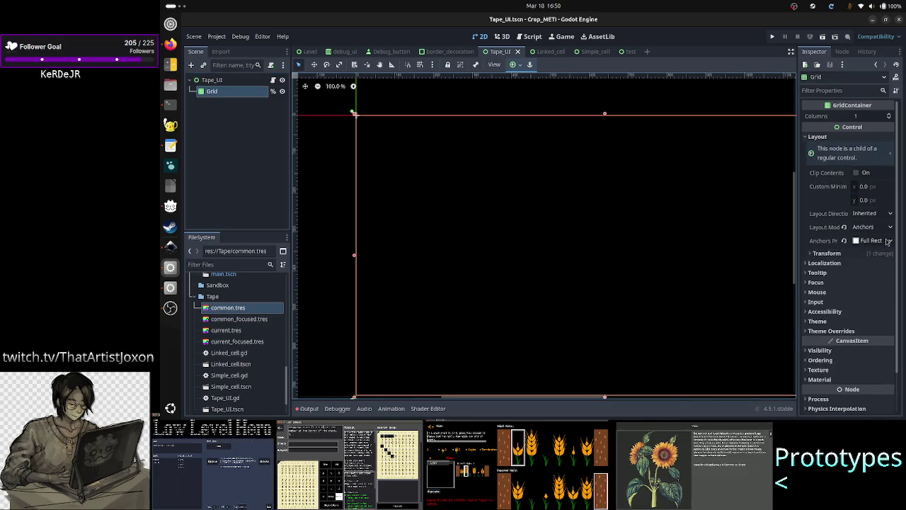
{"action": "mouse_move", "coordinate": [897, 252]}
{"action": "left_mouse_down"}
{"action": "mouse_move", "coordinate": [897, 271]}
{"action": "mouse_move", "coordinate": [897, 225]}
{"action": "left_mouse_up"}
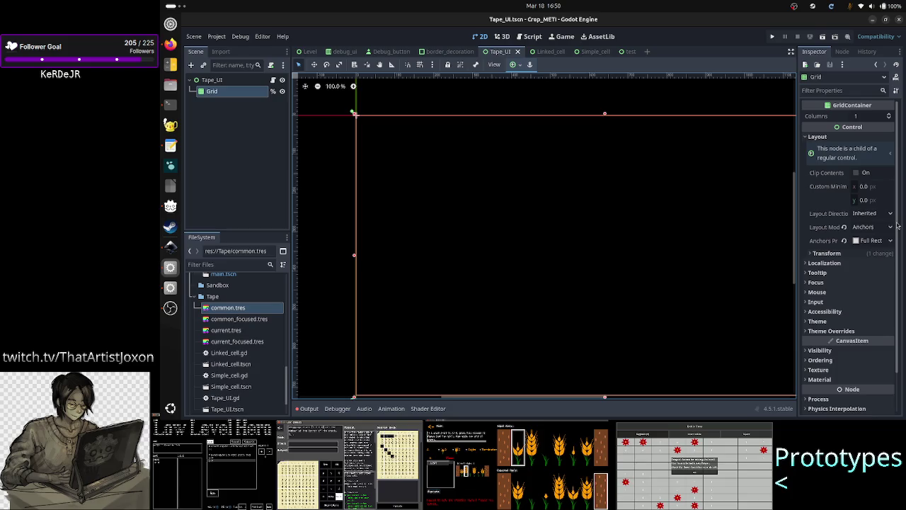
{"action": "left_click", "coordinate": [846, 330]}
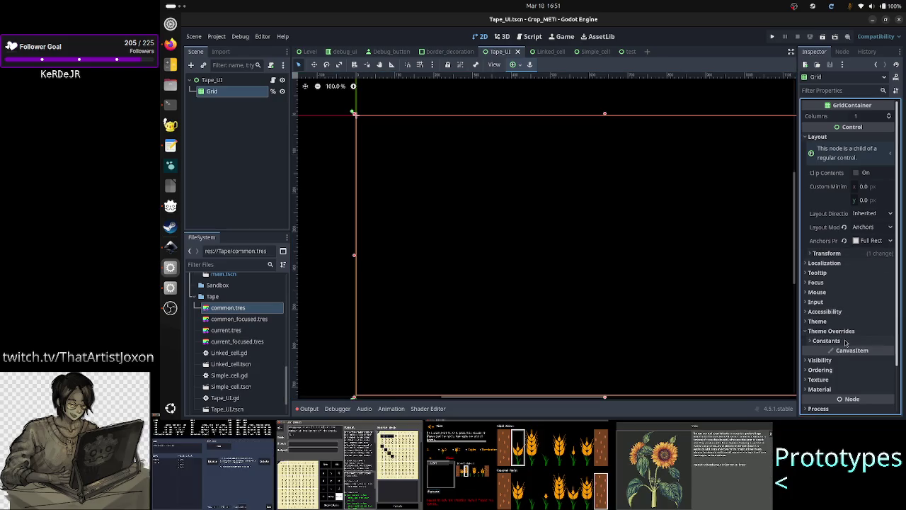
{"action": "left_click", "coordinate": [845, 342]}
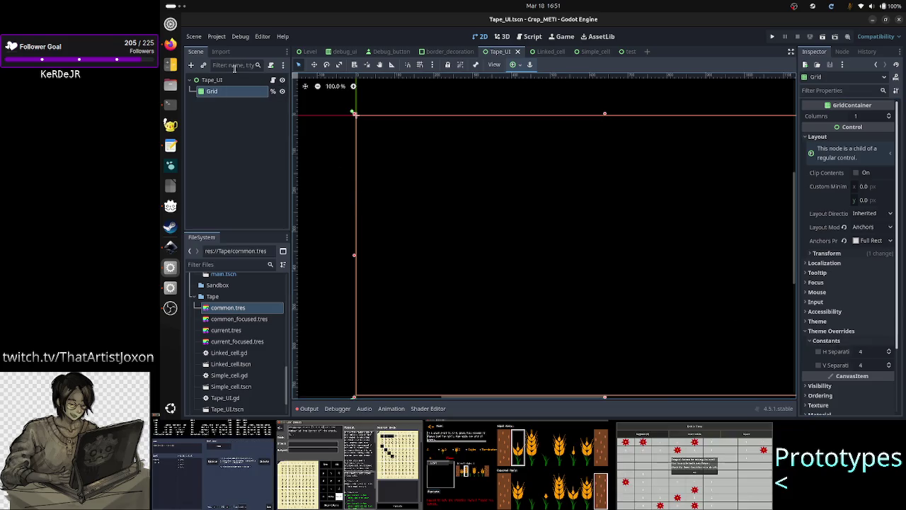
{"action": "left_click", "coordinate": [212, 80]}
{"action": "left_click", "coordinate": [191, 68]}
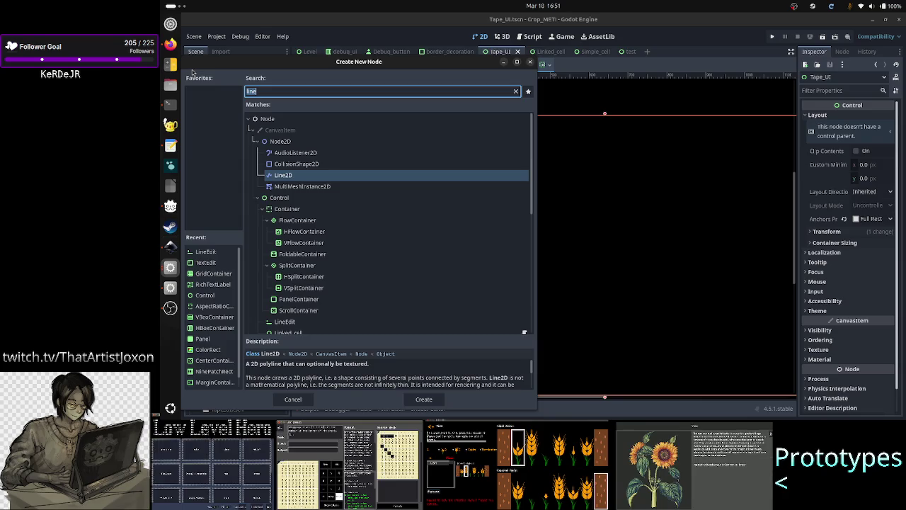
Add a PanelContainer node to the Tape_UI scene by searching 'panel'.
{"action": "left_click_drag", "start_coordinate": [193, 72], "coordinate": [327, 74]}
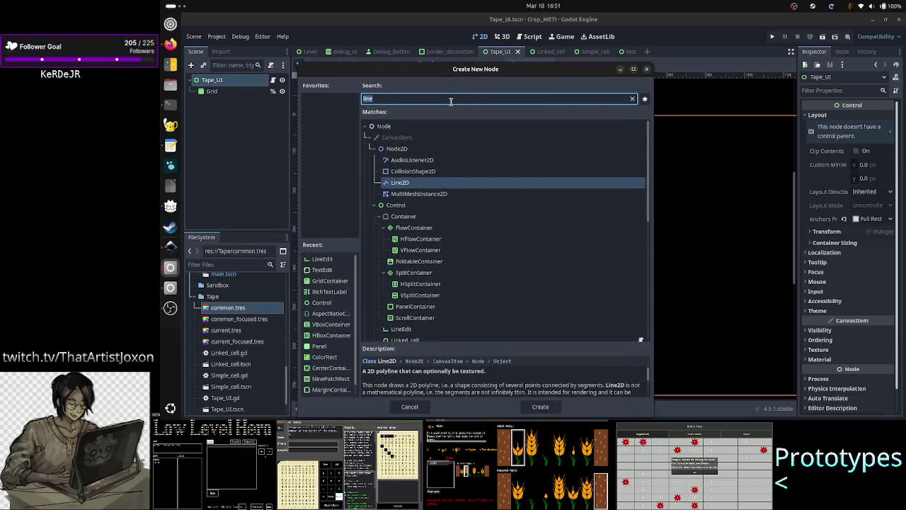
{"action": "type", "text": "panel"}
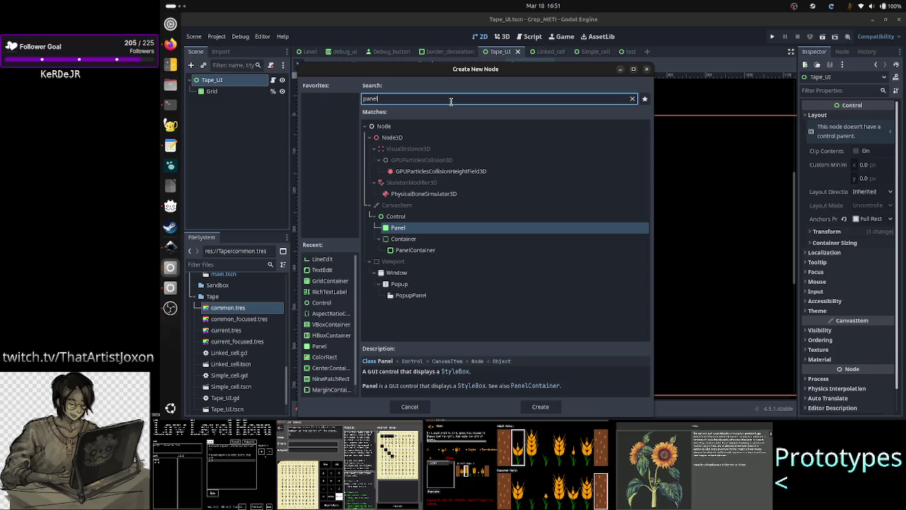
{"action": "key", "text": "Down"}
{"action": "key", "text": "Down"}
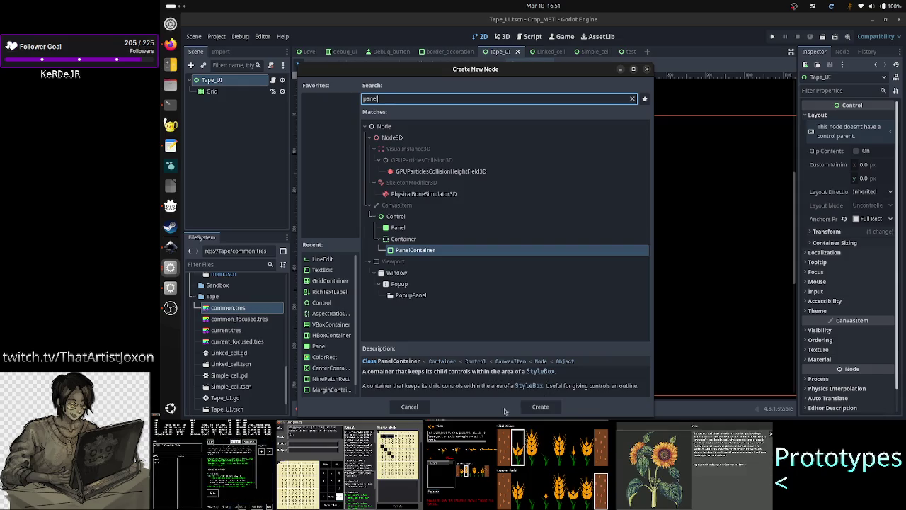
{"action": "left_click", "coordinate": [540, 407]}
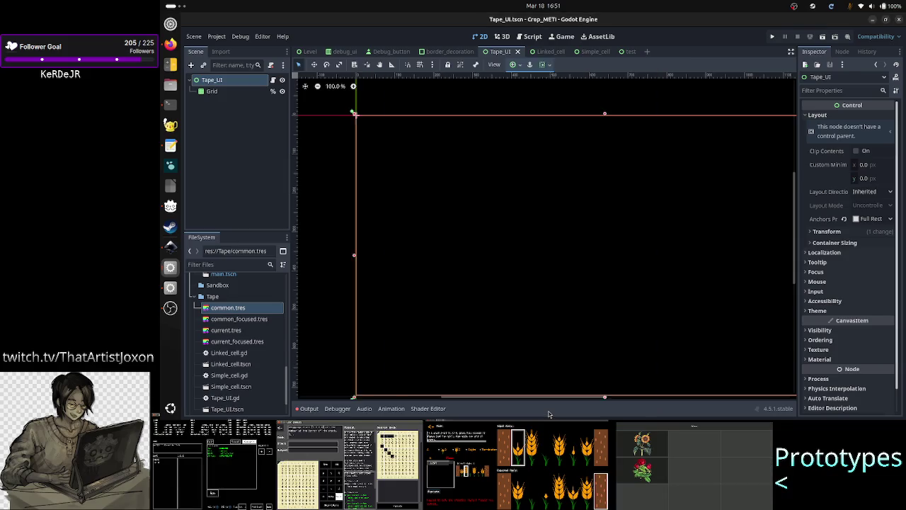
Make the Grid a child of PanelContainer and anchor PanelContainer to Full Rect.
{"action": "left_click_drag", "start_coordinate": [244, 106], "coordinate": [228, 94]}
{"action": "left_click", "coordinate": [212, 103]}
{"action": "left_click", "coordinate": [227, 91]}
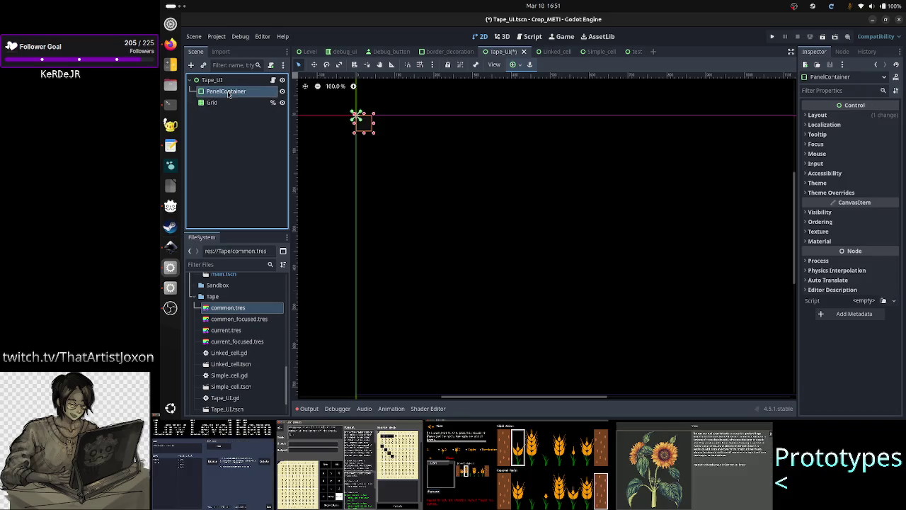
{"action": "left_click", "coordinate": [514, 65]}
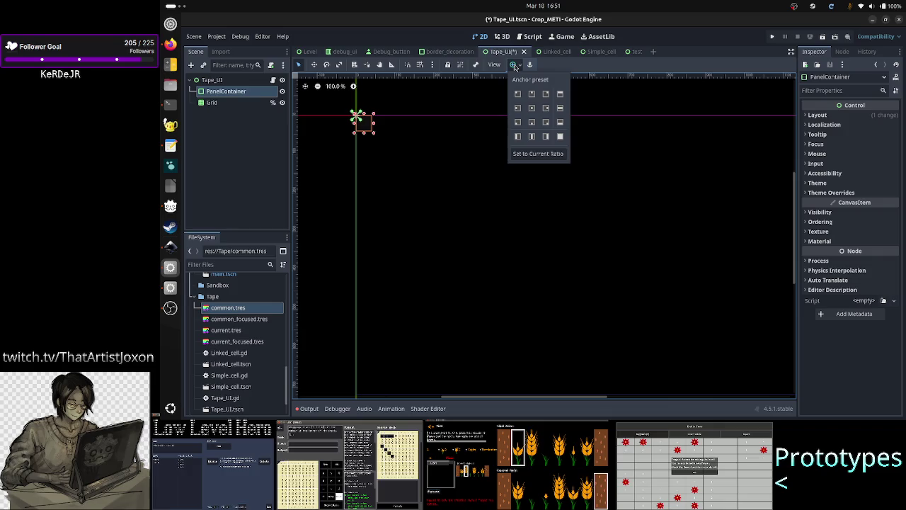
{"action": "left_click", "coordinate": [560, 136]}
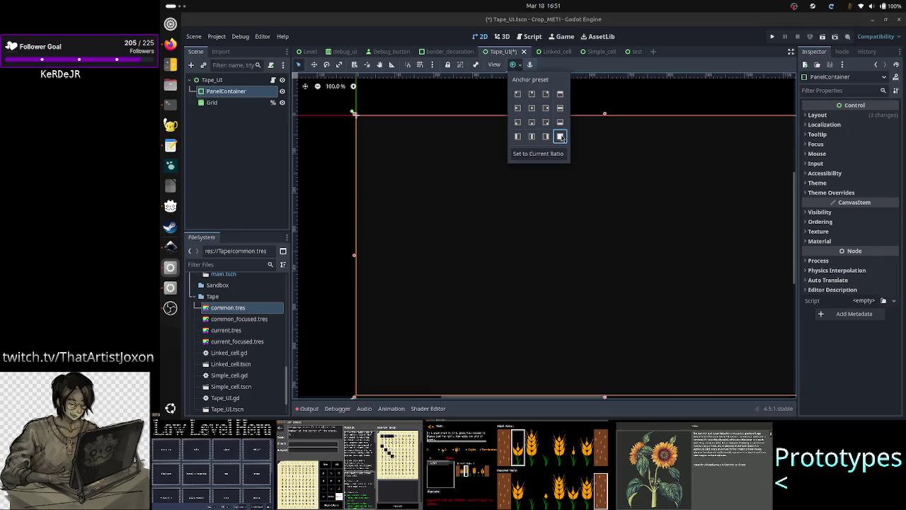
{"action": "left_click", "coordinate": [212, 102]}
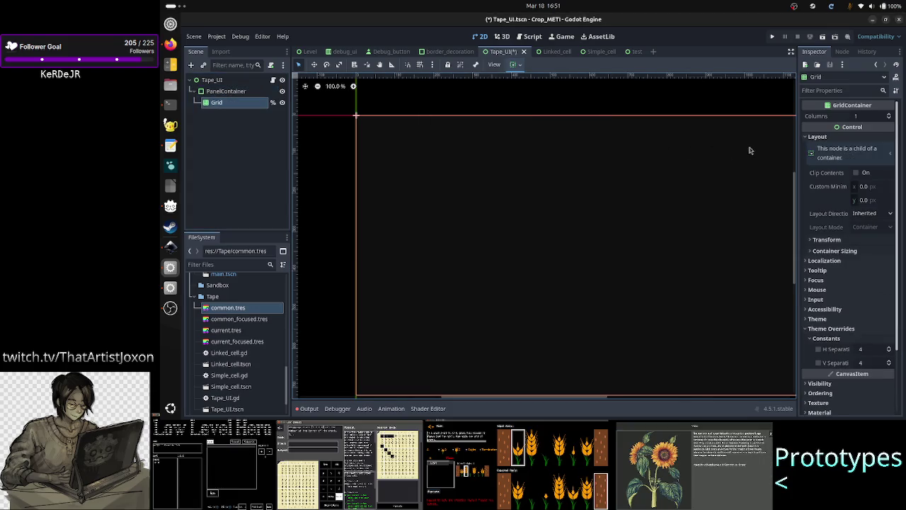
{"action": "left_click", "coordinate": [842, 251]}
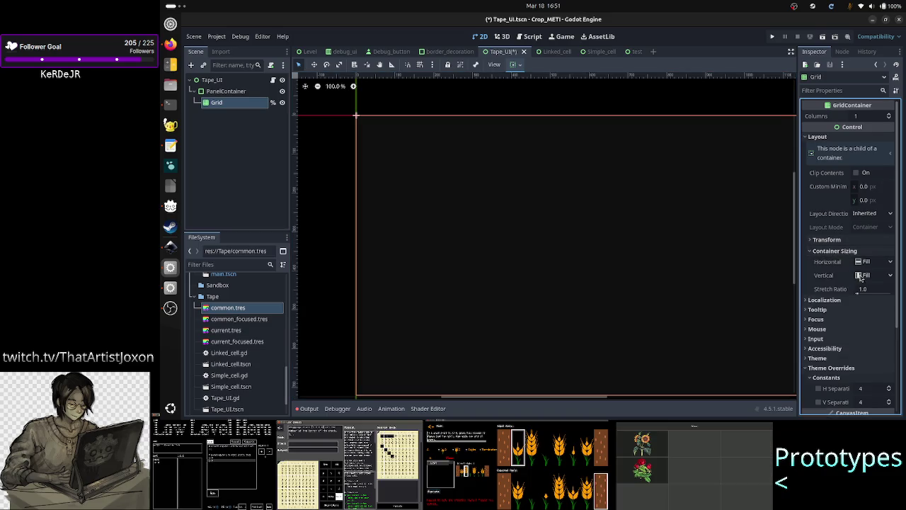
{"action": "left_click", "coordinate": [239, 94]}
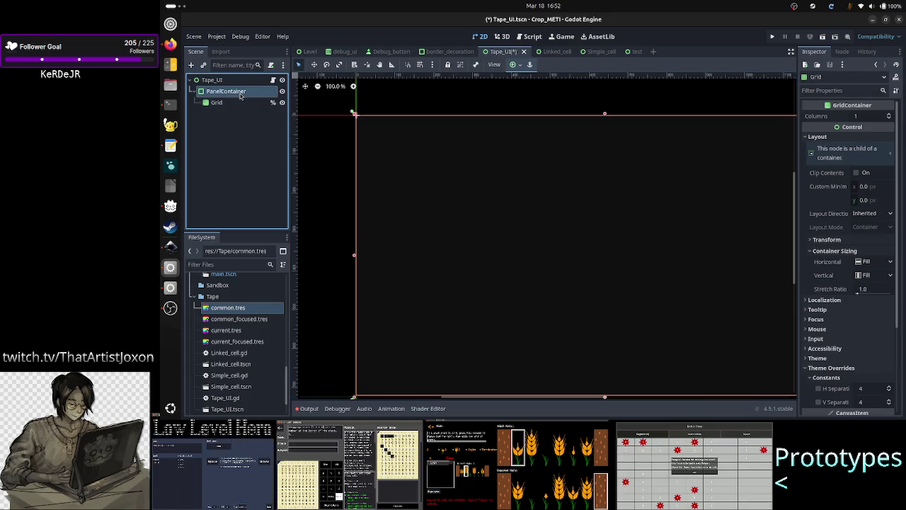
Quick-load border_decoration.tres as PanelContainer's Panel style, zooming in to check the grey border.
{"action": "left_click", "coordinate": [849, 192]}
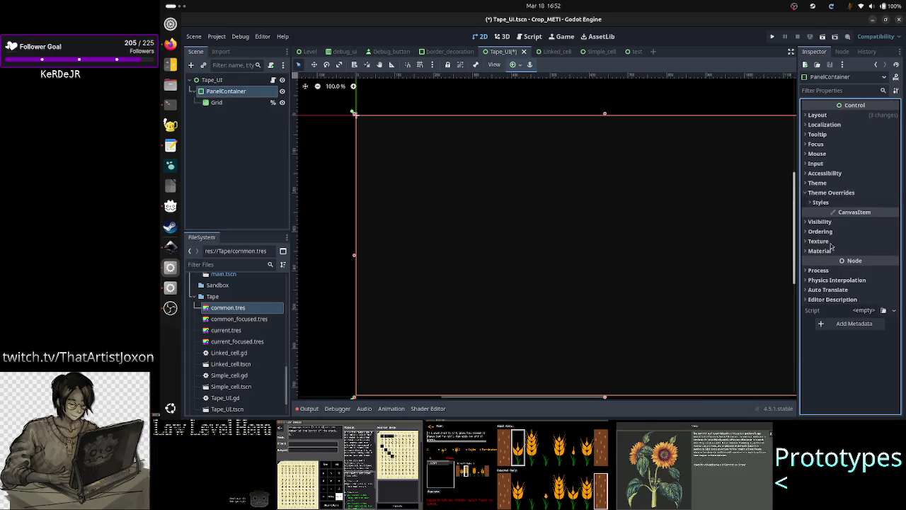
{"action": "left_click", "coordinate": [835, 203]}
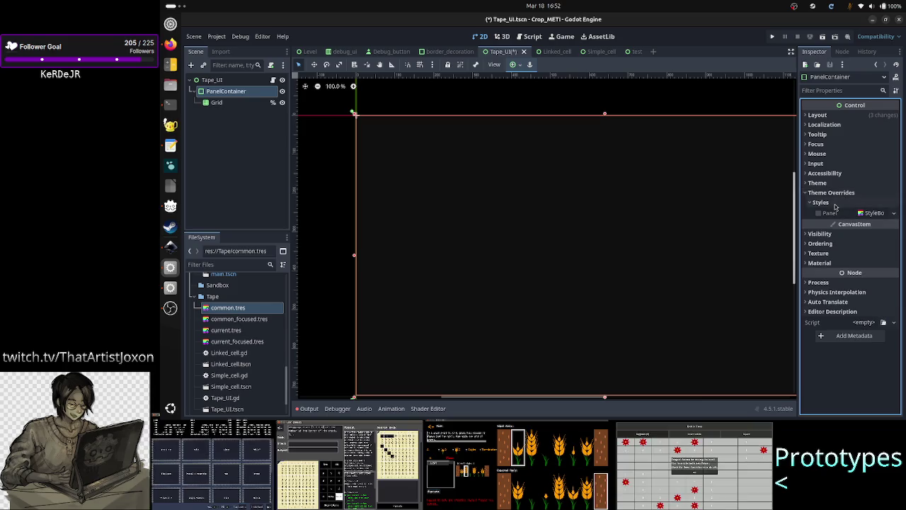
{"action": "left_click", "coordinate": [893, 213]}
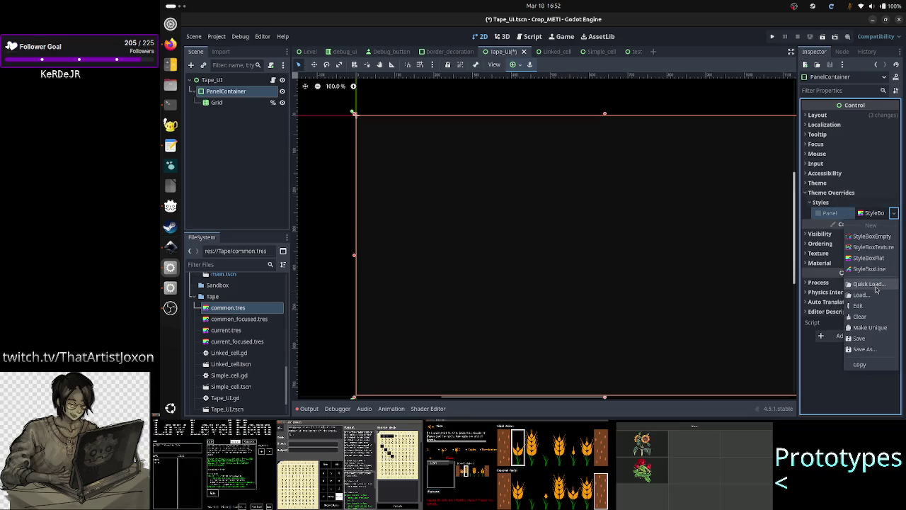
{"action": "left_click", "coordinate": [870, 284]}
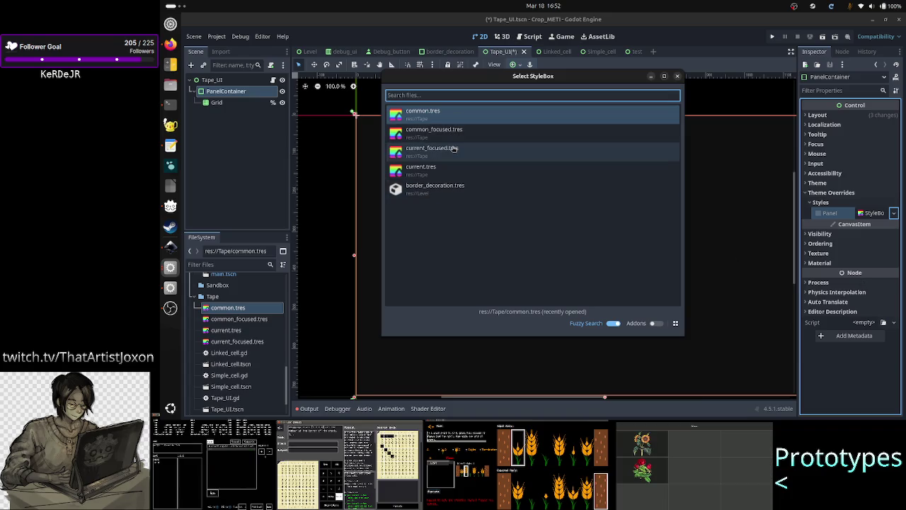
{"action": "double_click", "coordinate": [455, 187]}
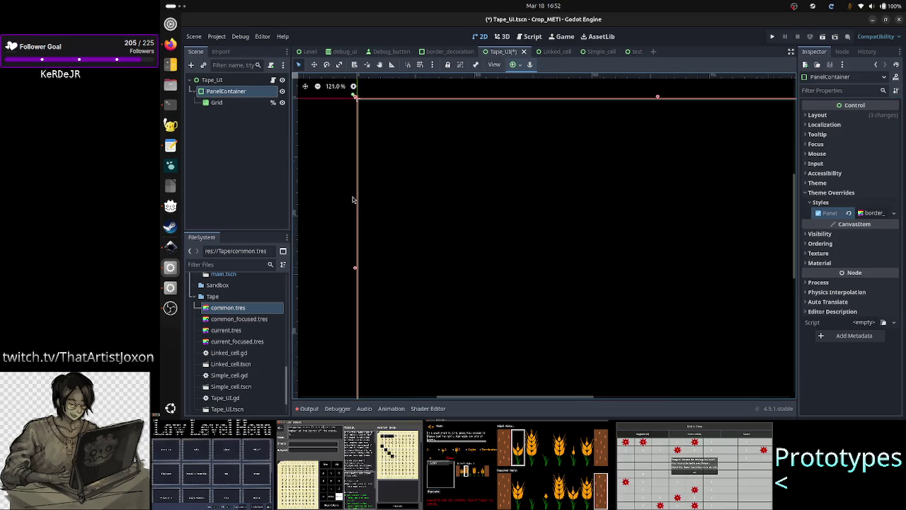
{"action": "scroll", "coordinate": [354, 201], "scroll_direction": "up", "scroll_amount": 3}
{"action": "left_click", "coordinate": [243, 169]}
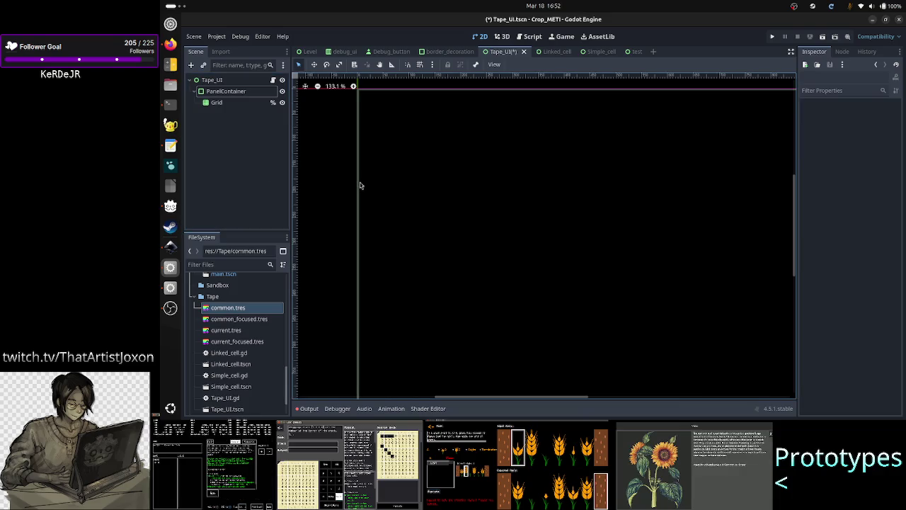
{"action": "scroll", "coordinate": [352, 200], "scroll_direction": "up", "scroll_amount": 12}
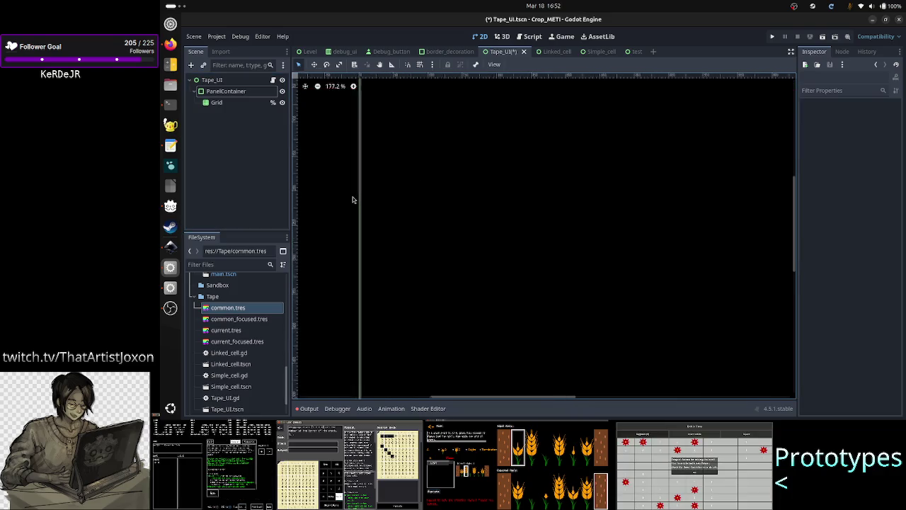
{"action": "scroll", "coordinate": [352, 199], "scroll_direction": "up", "scroll_amount": 4}
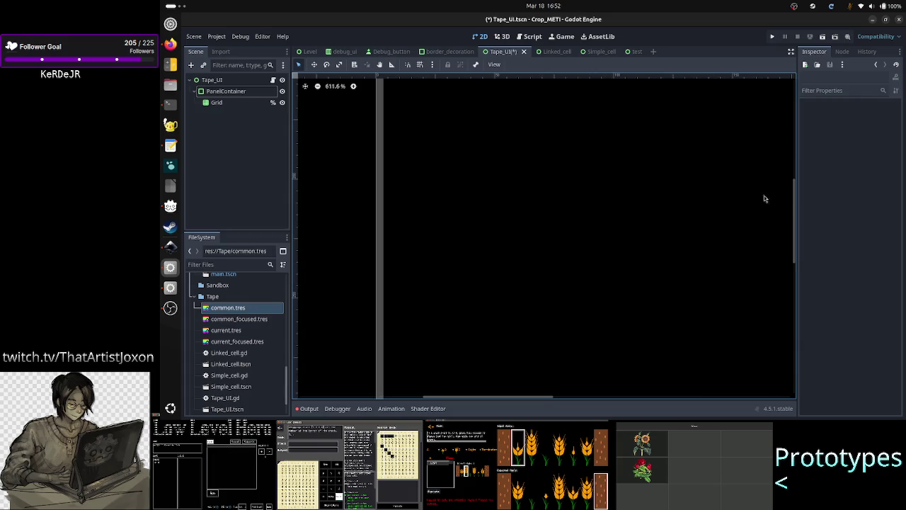
{"action": "left_click_drag", "start_coordinate": [797, 233], "coordinate": [797, 222]}
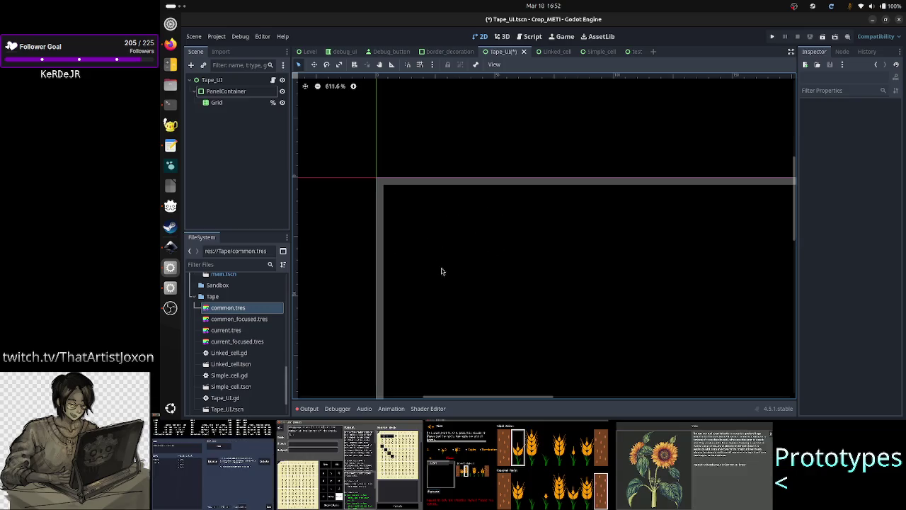
{"action": "left_click", "coordinate": [218, 103]}
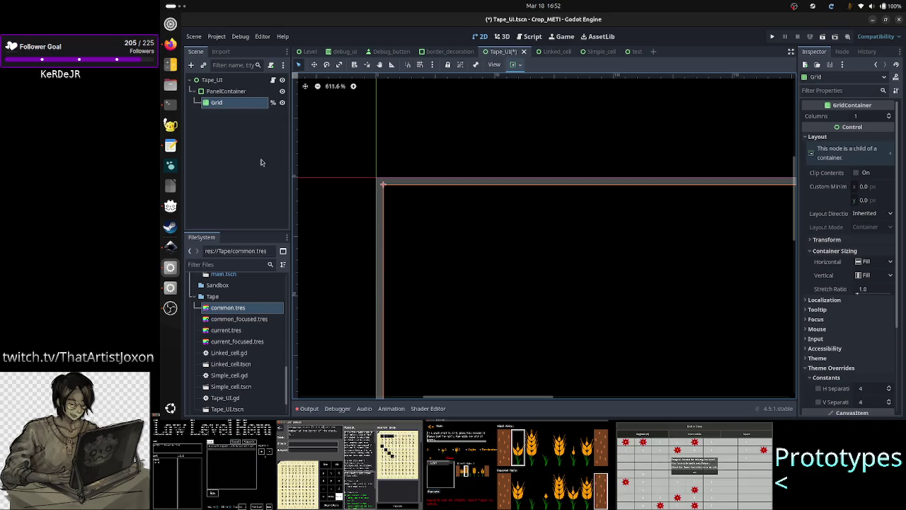
{"action": "left_click", "coordinate": [228, 92]}
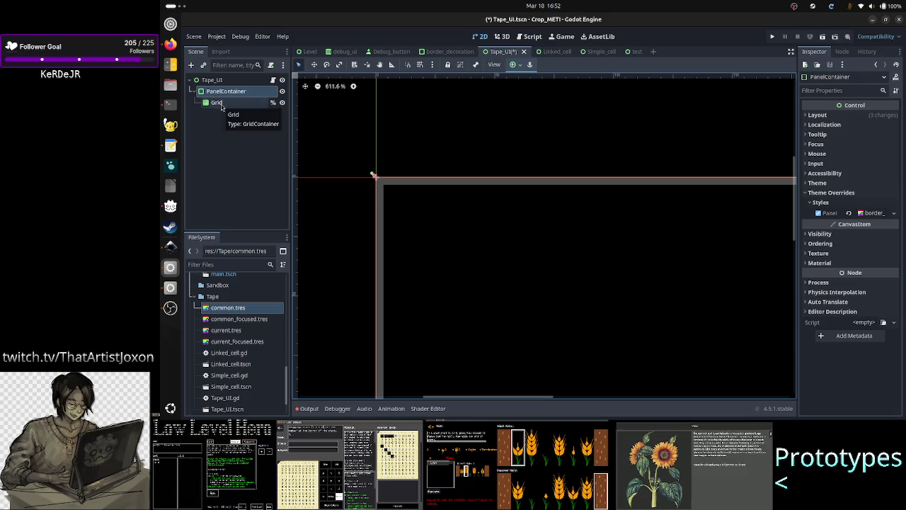
{"action": "left_click", "coordinate": [218, 103]}
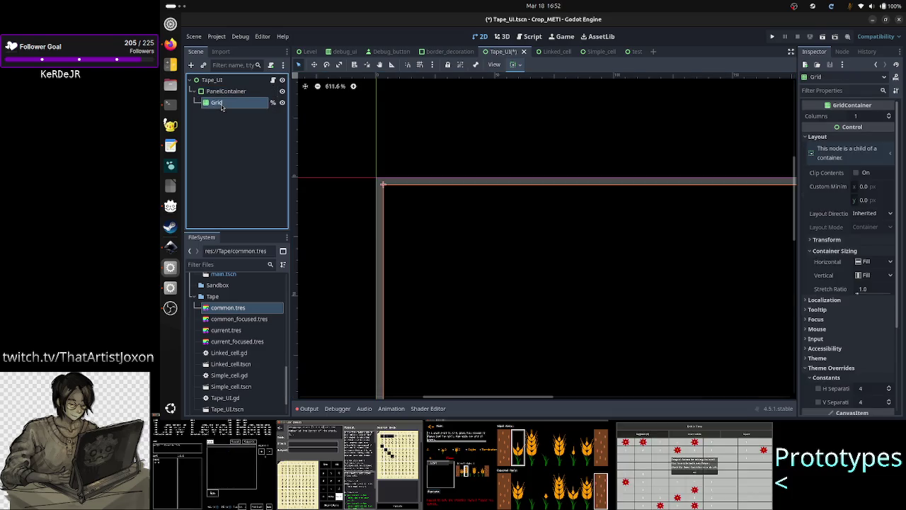
{"action": "left_click", "coordinate": [225, 95]}
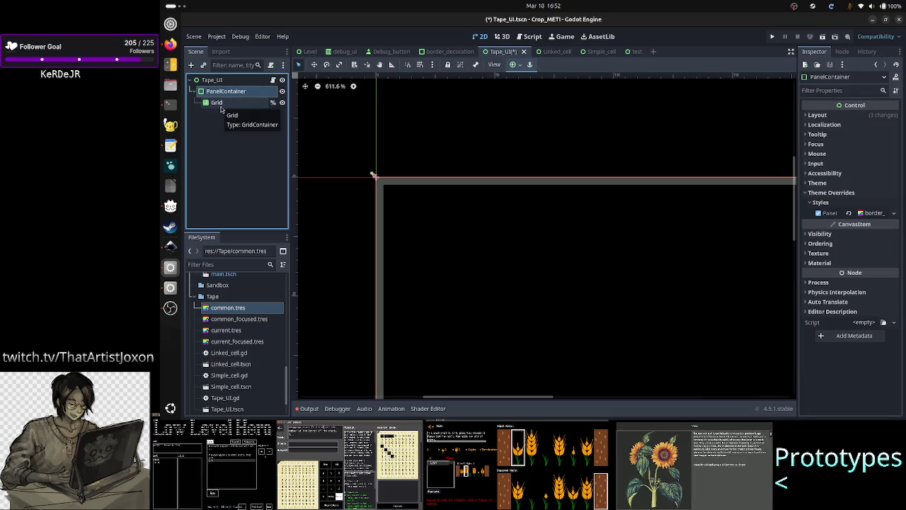
{"action": "left_click", "coordinate": [220, 105]}
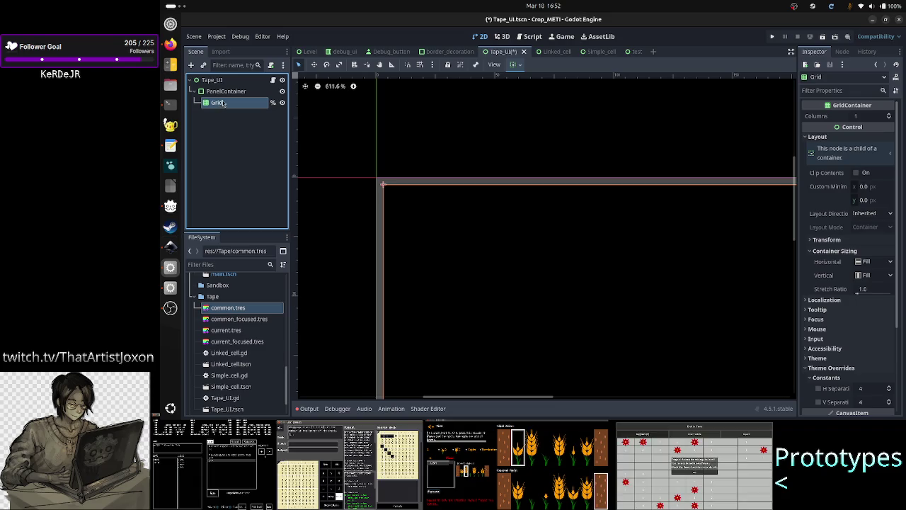
{"action": "left_click", "coordinate": [228, 94]}
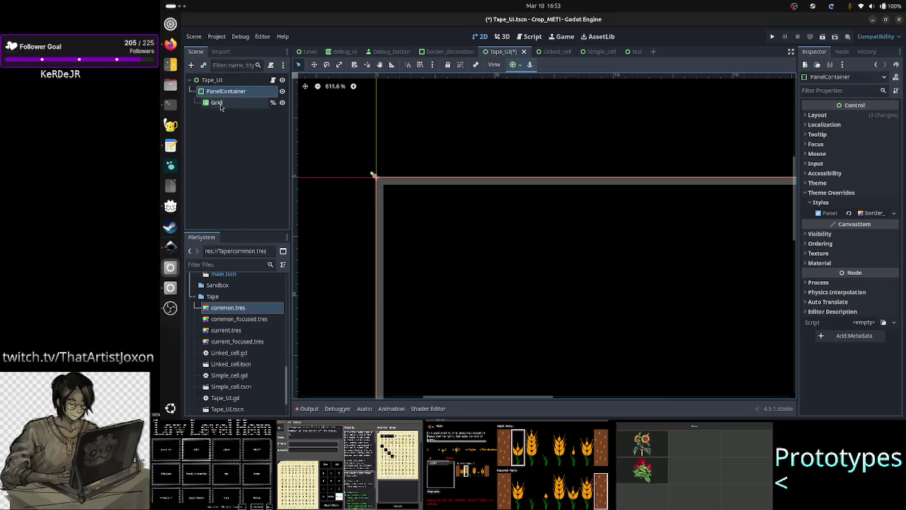
{"action": "left_click", "coordinate": [220, 107]}
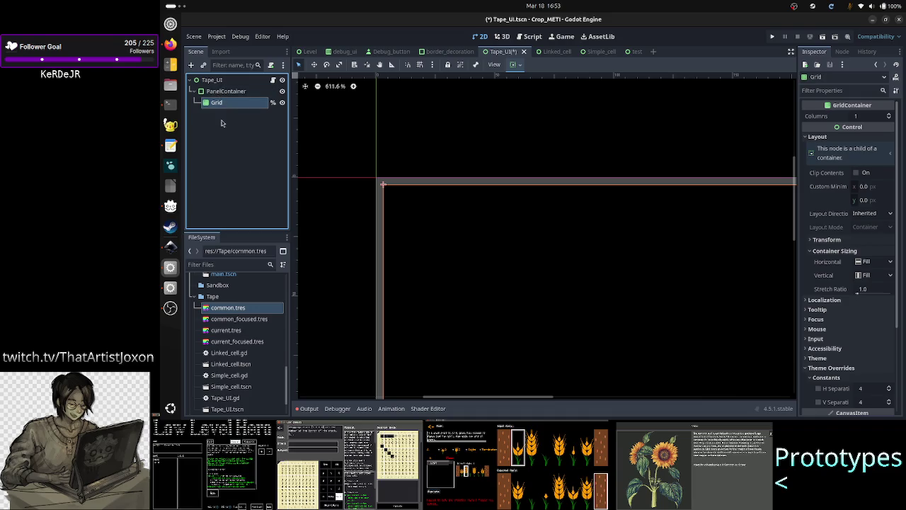
{"action": "left_click", "coordinate": [218, 148]}
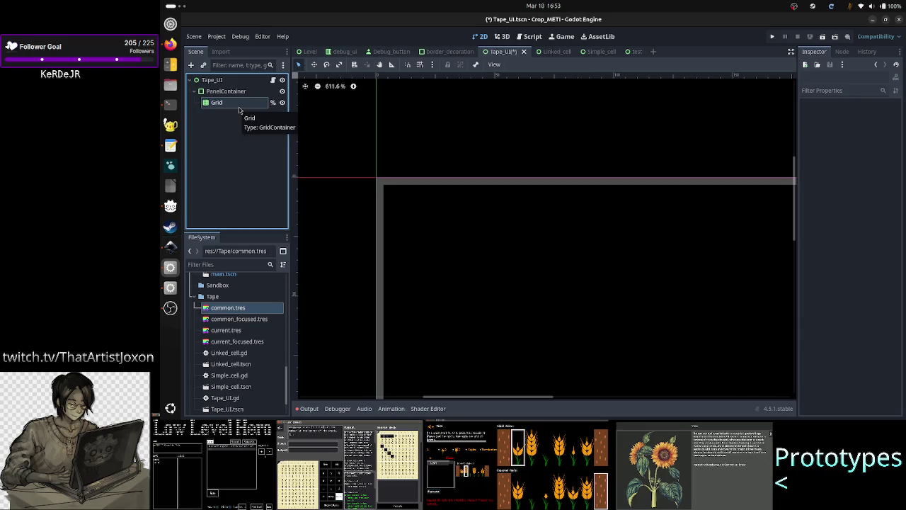
{"action": "left_click", "coordinate": [240, 110]}
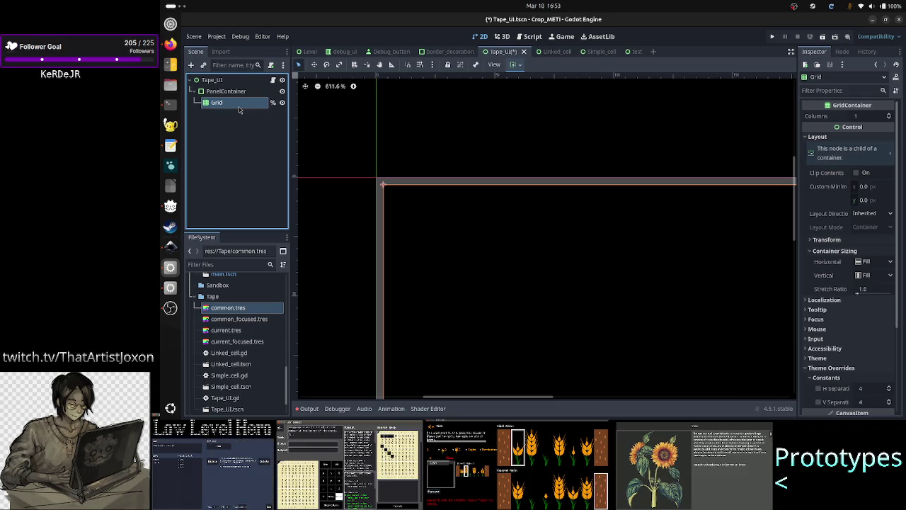
{"action": "key", "text": "alt+Tab"}
{"action": "key", "text": "alt+Tab"}
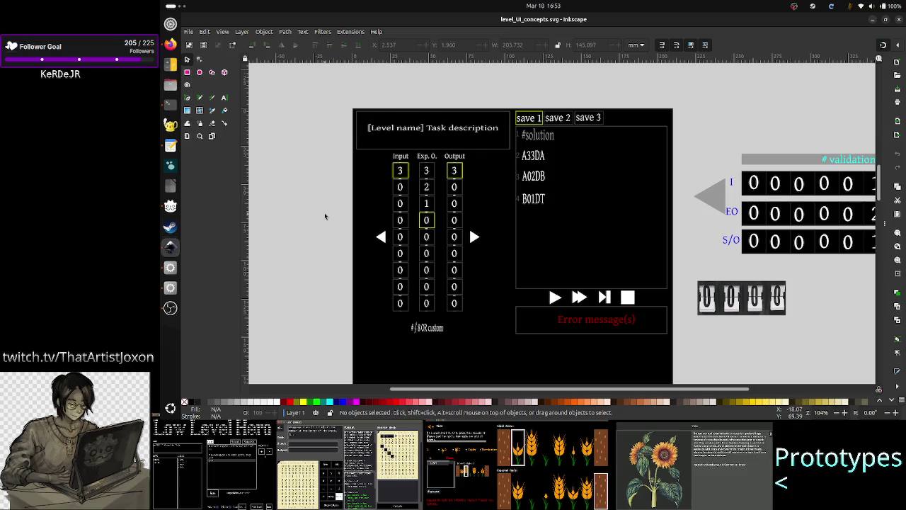
Leave the Inkscape level UI mockup and return to Godot Engine.
{"action": "key", "text": "alt+Tab"}
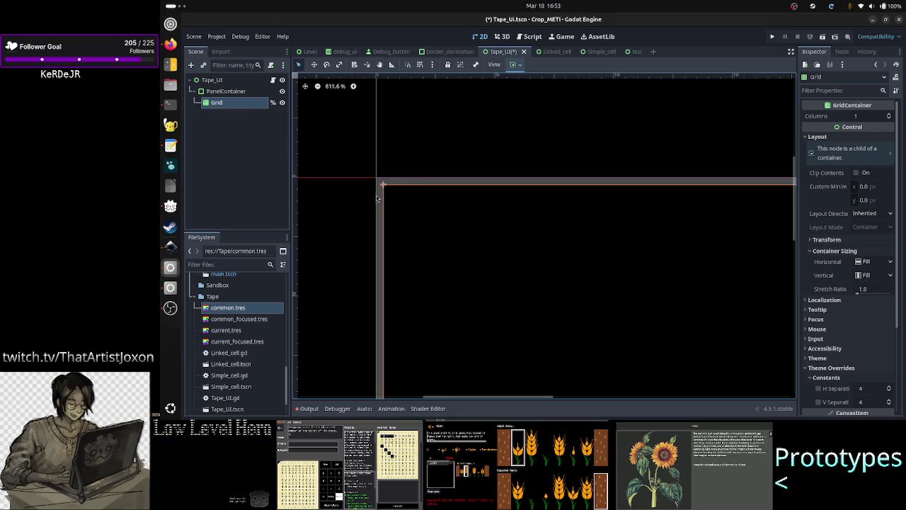
Save the Tape_UI scene with Ctrl+S, then open Tape_UI.gd at the pass line in add_cell.
{"action": "left_click", "coordinate": [246, 127]}
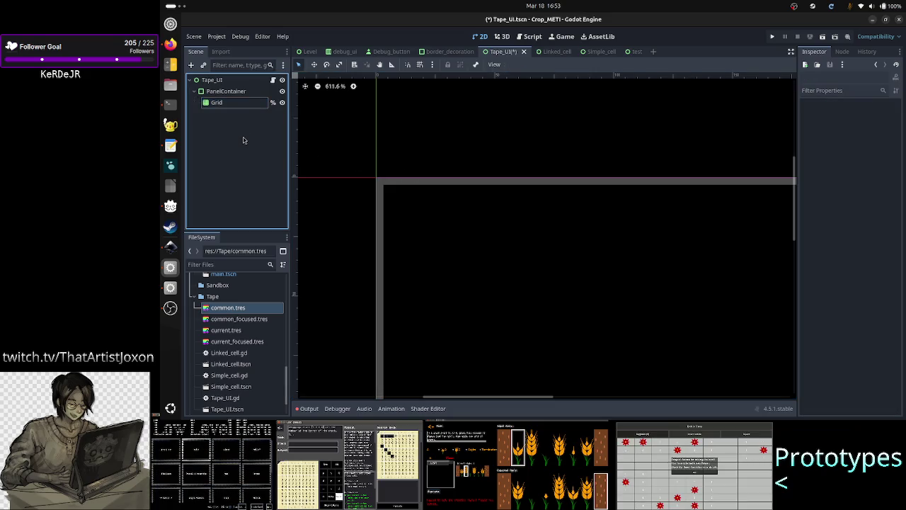
{"action": "left_click", "coordinate": [233, 103]}
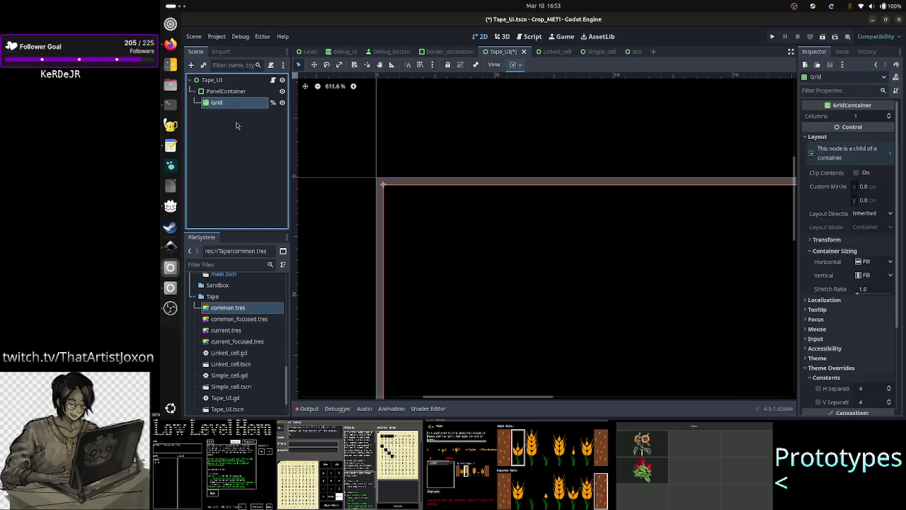
{"action": "left_click", "coordinate": [240, 145]}
{"action": "key", "text": "ctrl+s"}
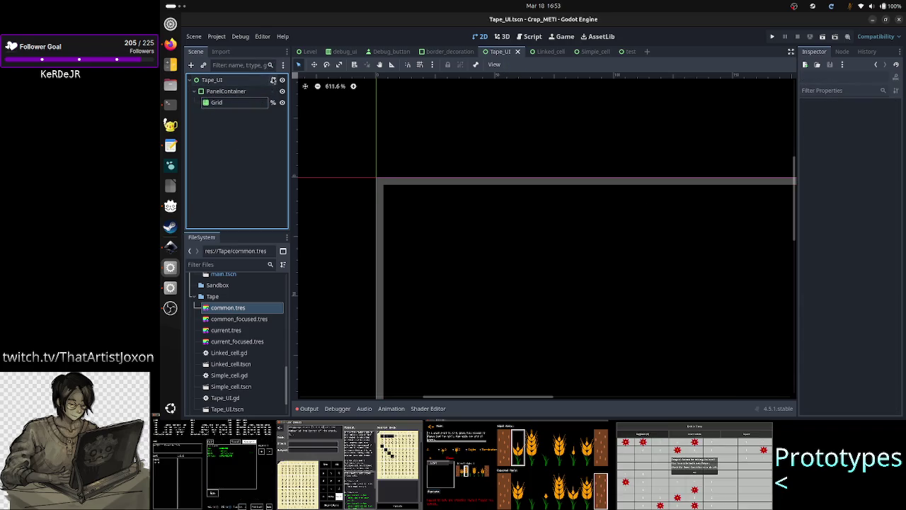
{"action": "left_click", "coordinate": [273, 80]}
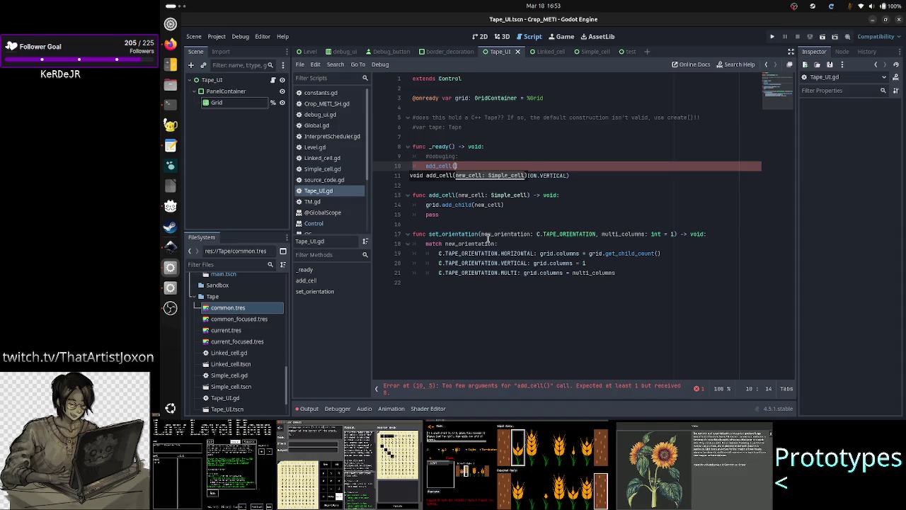
{"action": "left_click", "coordinate": [510, 219]}
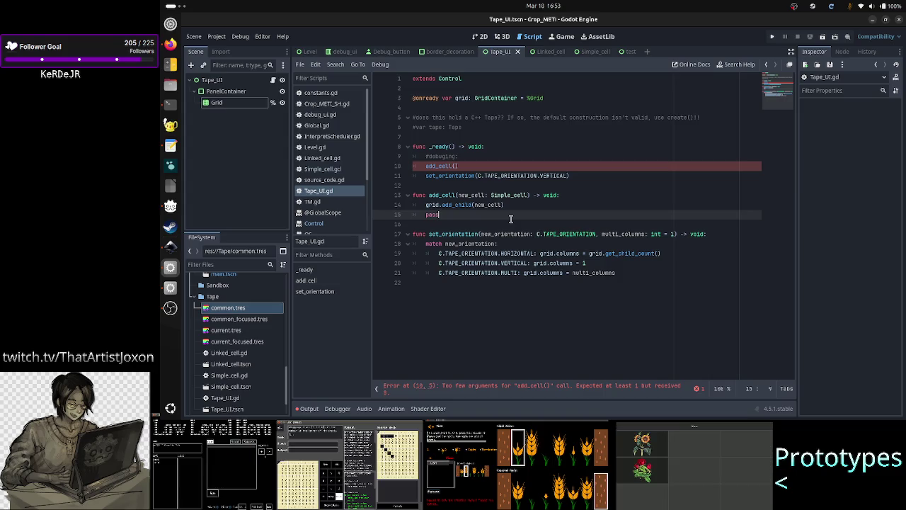
Drop add_cell's pass, add a remove_cell(idx: int) -> void stub, and search help for 'gridco'.
{"action": "key", "text": "BackSpace"}
{"action": "key", "text": "BackSpace"}
{"action": "key", "text": "BackSpace"}
{"action": "key", "text": "Return"}
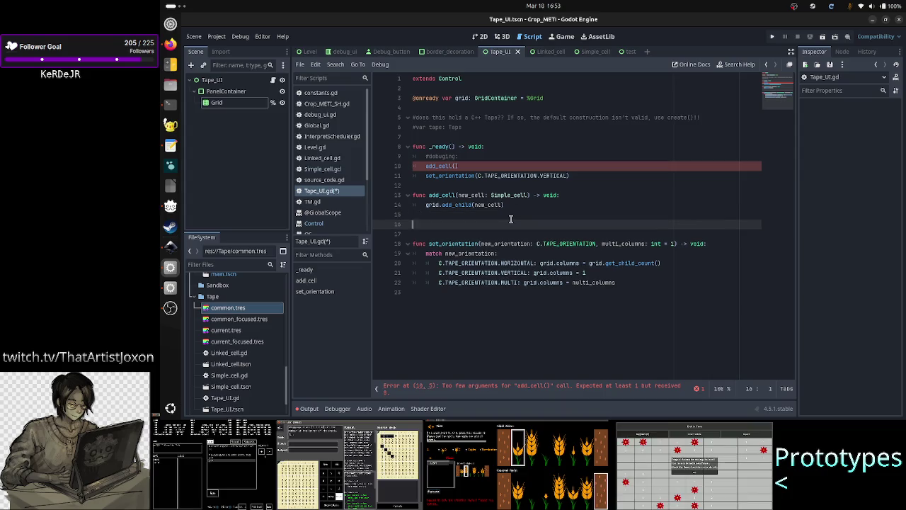
{"action": "type", "text": "func remove_"}
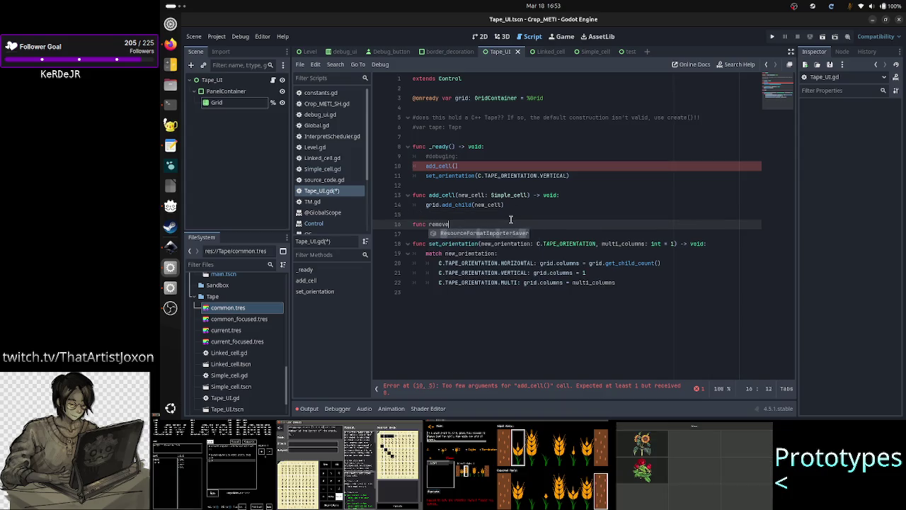
{"action": "type", "text": "cell(id"}
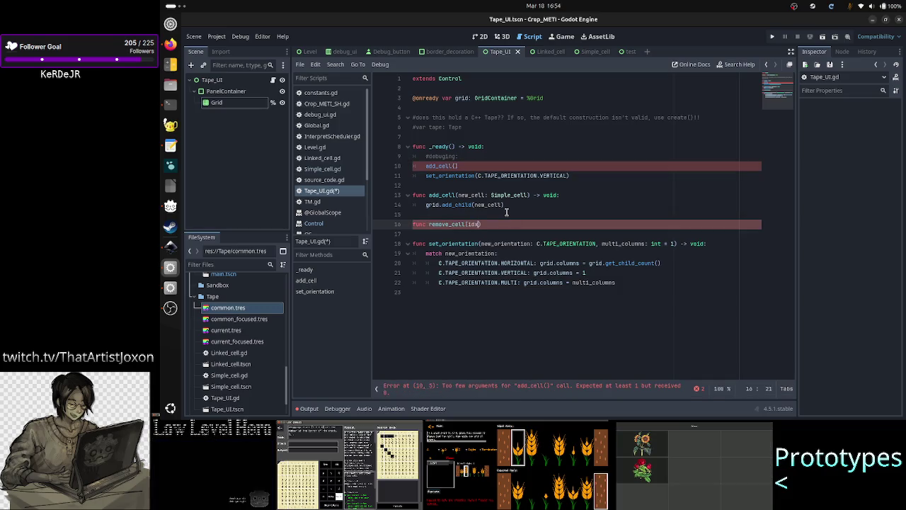
{"action": "type", "text": "x: int"}
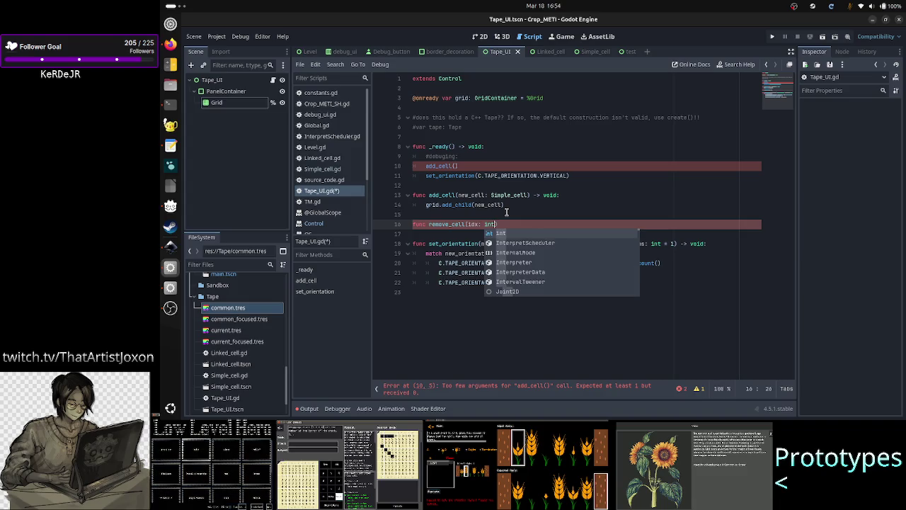
{"action": "type", "text": ") ->"}
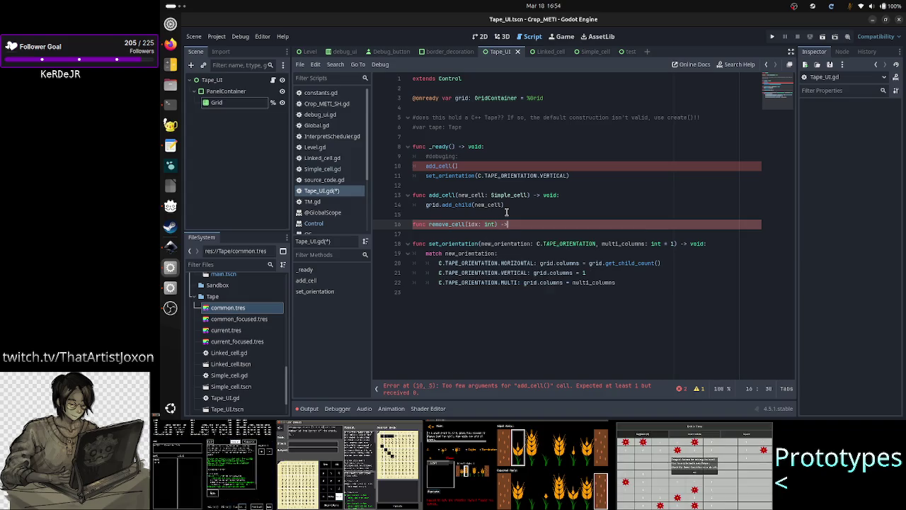
{"action": "type", "text": " void:"}
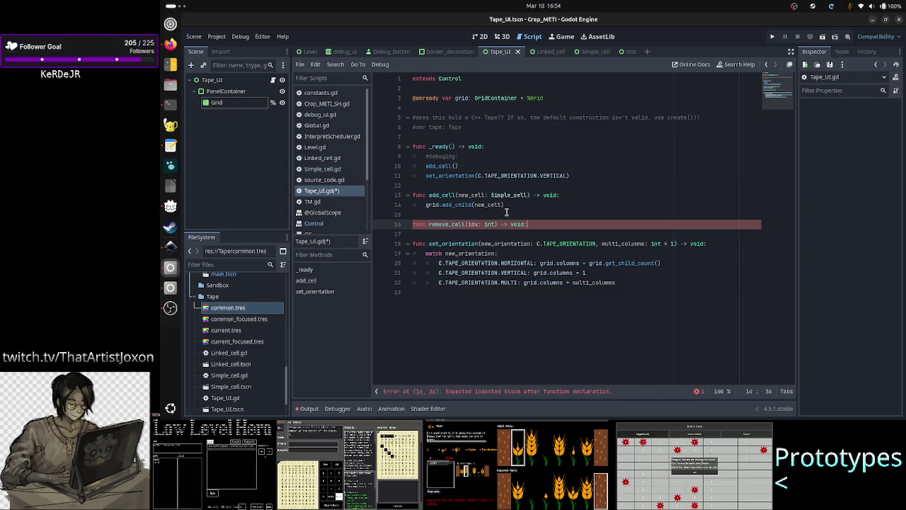
{"action": "key", "text": "Return"}
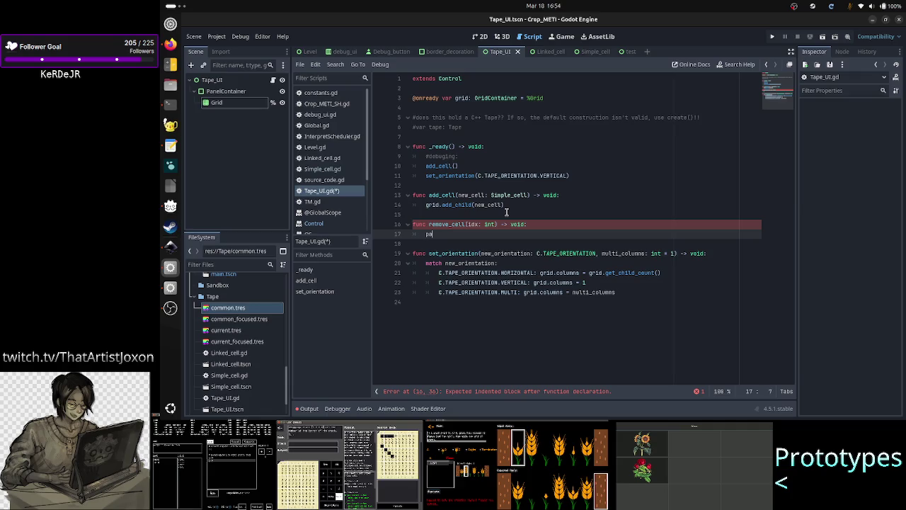
{"action": "type", "text": "pass"}
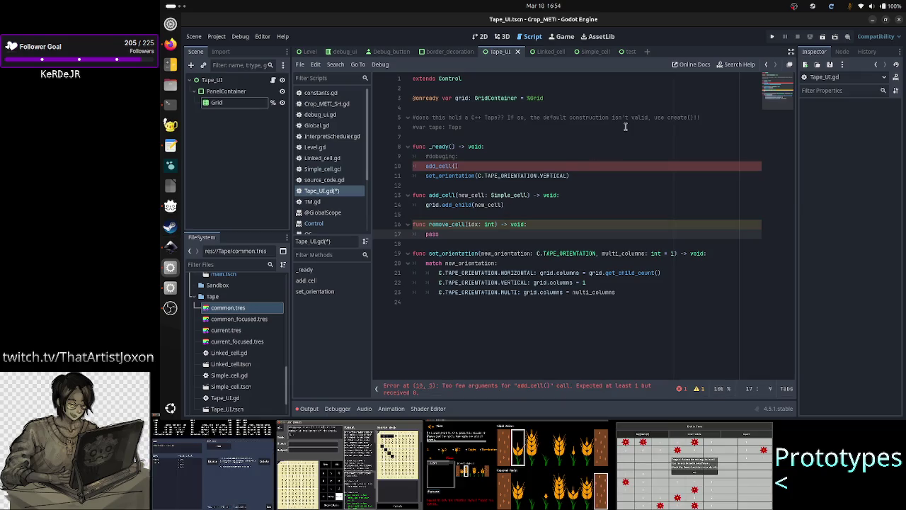
{"action": "left_click", "coordinate": [736, 66]}
{"action": "type", "text": "gri"}
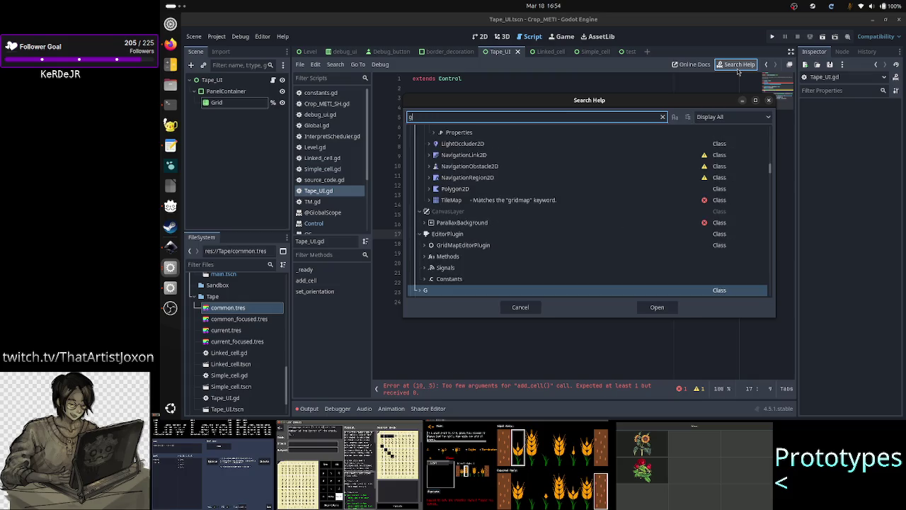